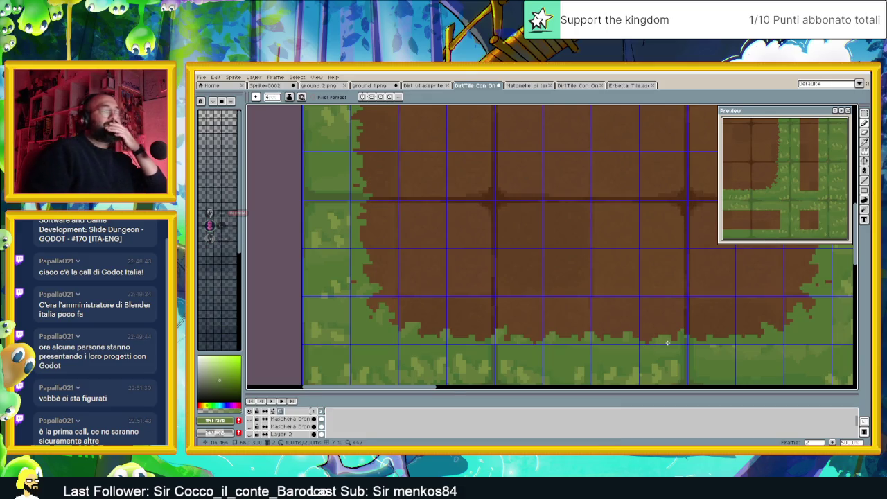
# Paint grass green over a few pixels along the dirt block's edge.
pyautogui.scroll(1, 515, 311)
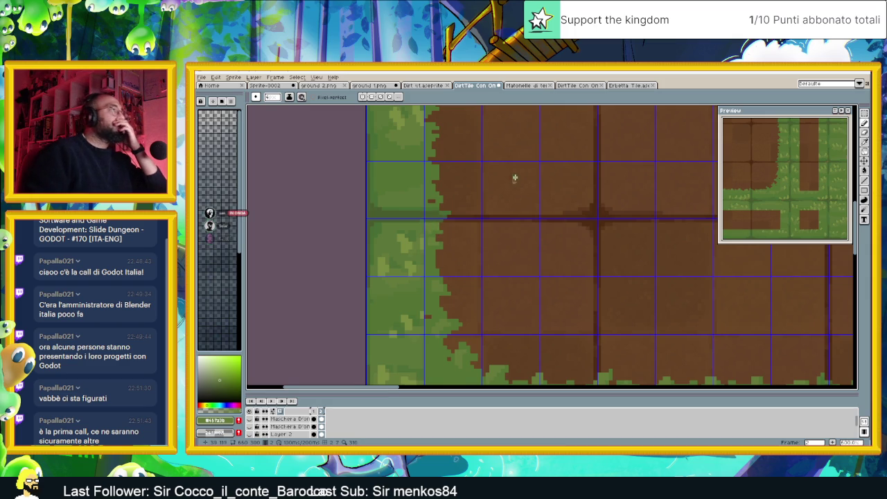
pyautogui.scroll(-1, 516, 188)
pyautogui.scroll(-1, 511, 174)
pyautogui.scroll(-1, 495, 250)
pyautogui.scroll(-1, 479, 322)
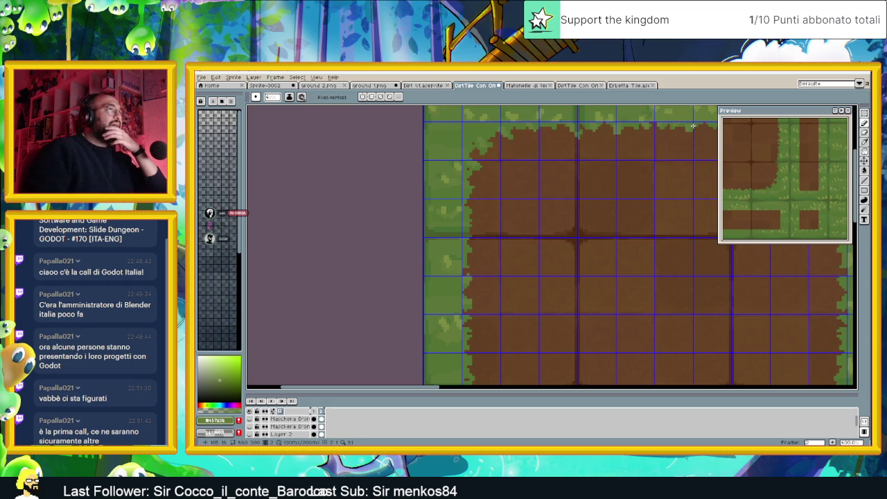
pyautogui.scroll(-2, 658, 128)
pyautogui.scroll(1, 614, 154)
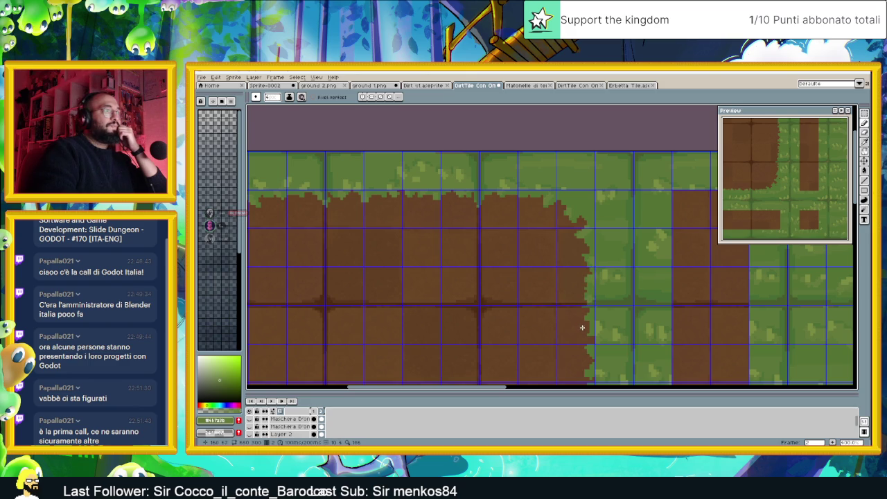
pyautogui.scroll(-2, 582, 325)
pyautogui.scroll(-1, 600, 224)
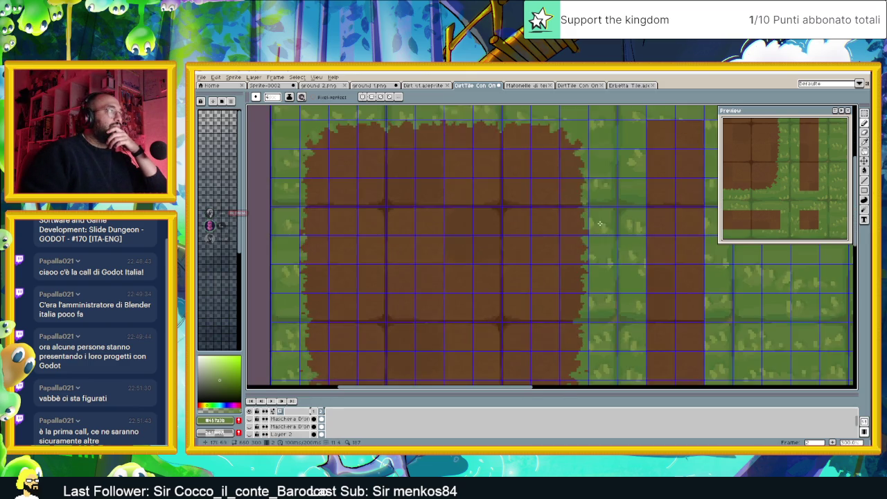
pyautogui.scroll(-1, 600, 224)
pyautogui.scroll(2, 597, 238)
pyautogui.scroll(-1, 542, 264)
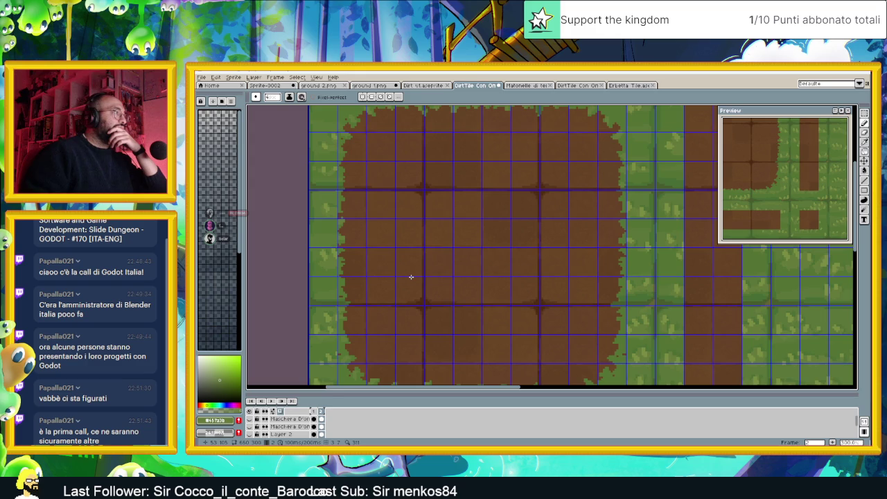
pyautogui.scroll(1, 411, 276)
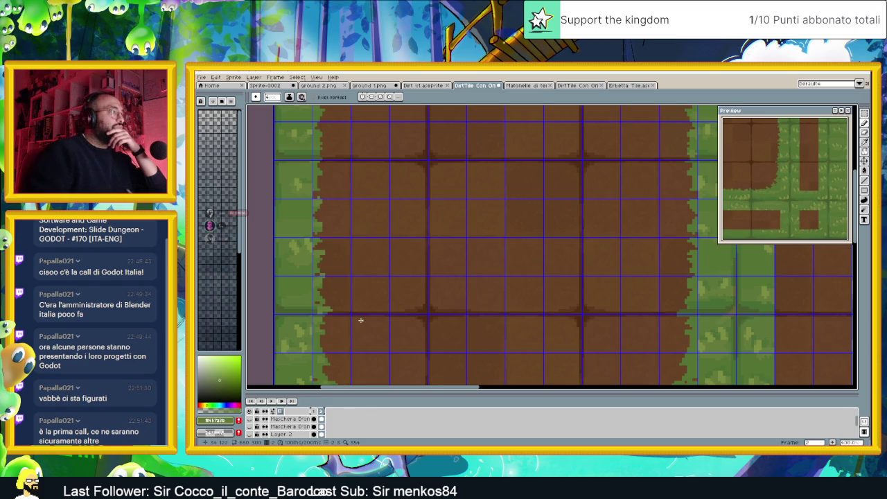
pyautogui.scroll(-1, 564, 306)
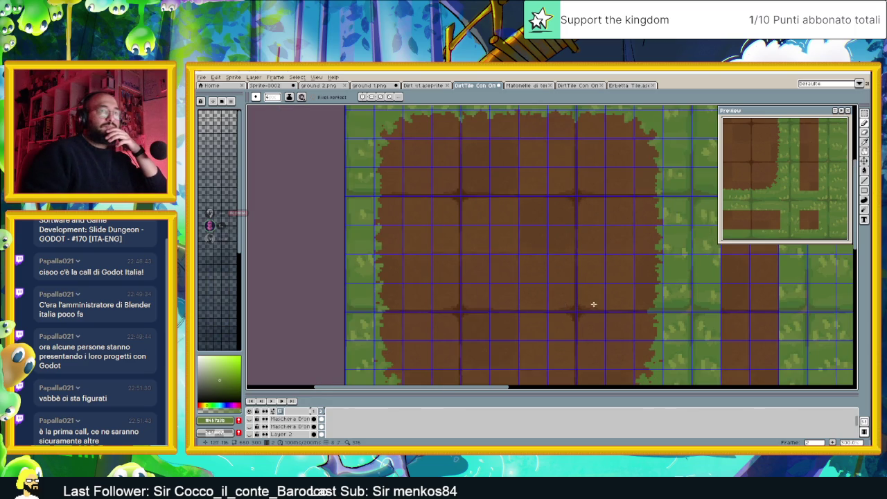
pyautogui.scroll(-1, 589, 304)
pyautogui.scroll(2, 594, 316)
pyautogui.scroll(1, 653, 303)
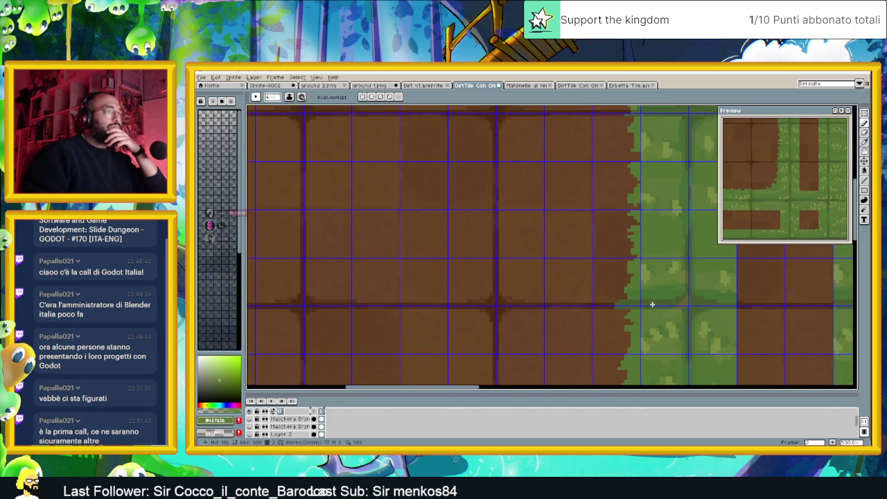
pyautogui.scroll(-2, 618, 242)
pyautogui.scroll(1, 587, 201)
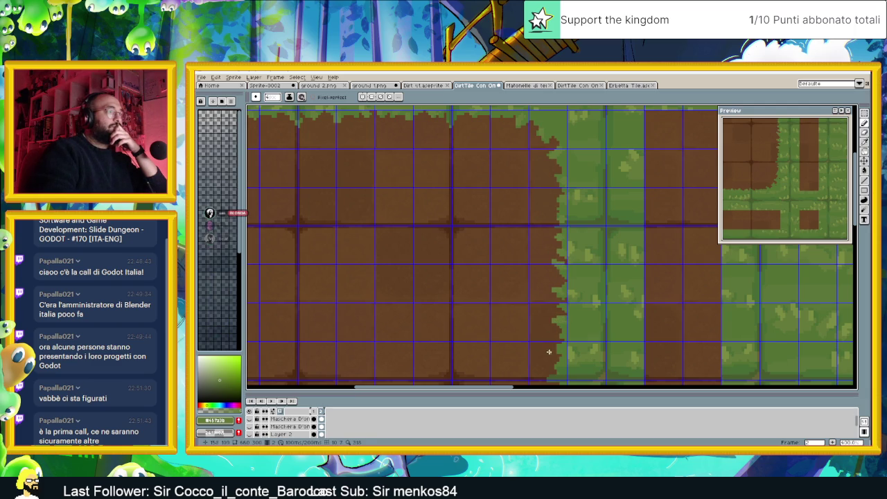
pyautogui.scroll(-1, 552, 347)
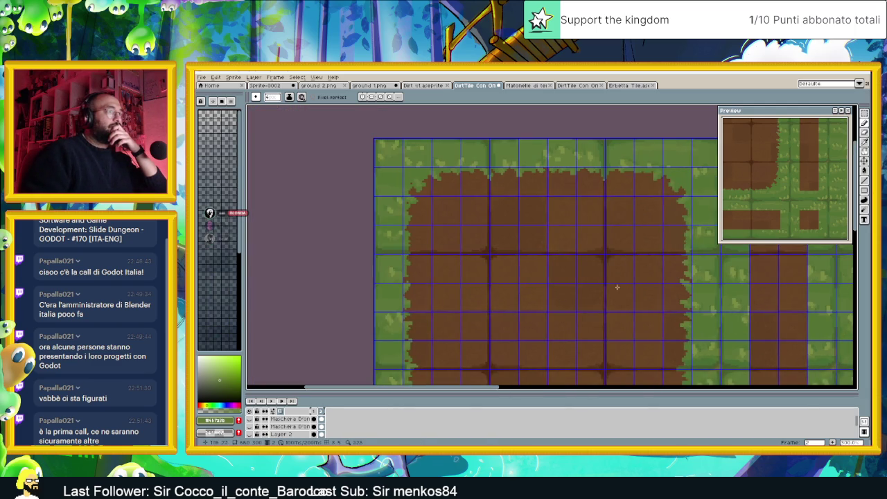
pyautogui.scroll(-1, 603, 279)
pyautogui.scroll(1, 607, 277)
pyautogui.scroll(1, 610, 277)
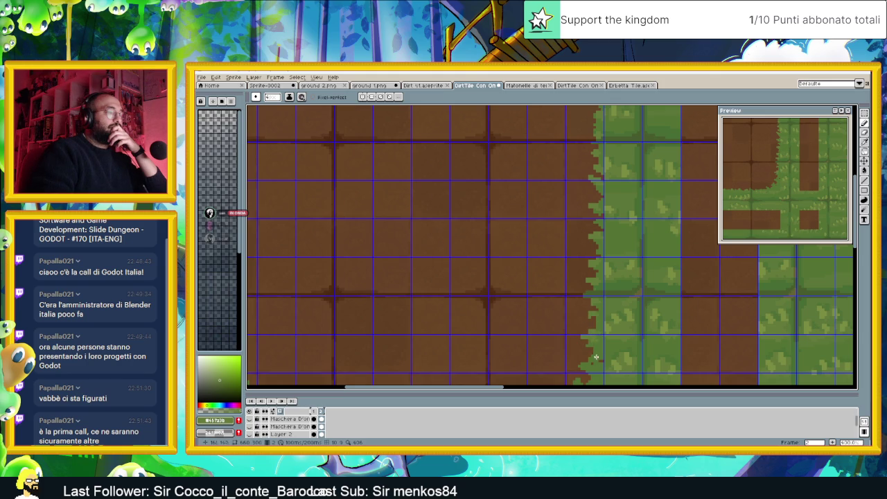
pyautogui.moveTo(620, 338); pyautogui.dragTo(622, 228)
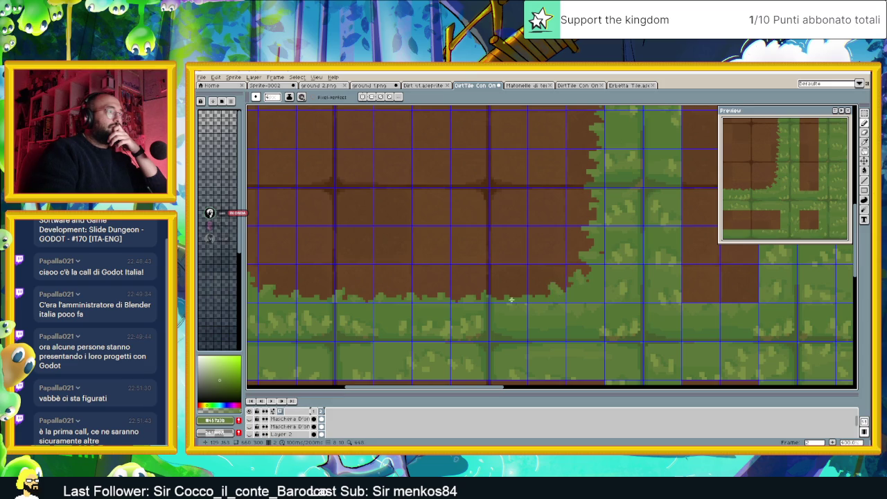
pyautogui.moveTo(481, 297); pyautogui.dragTo(485, 287)
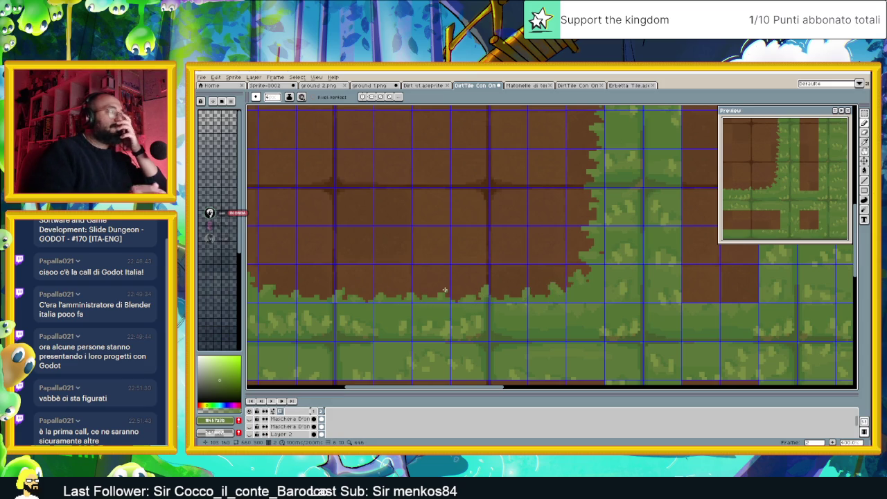
# Sample the grass green from the block's left border with the eyedropper.
pyautogui.scroll(-1, 444, 290)
pyautogui.scroll(-1, 444, 291)
pyautogui.moveTo(477, 275); pyautogui.dragTo(495, 309)
pyautogui.scroll(1, 381, 272)
pyautogui.scroll(1, 380, 272)
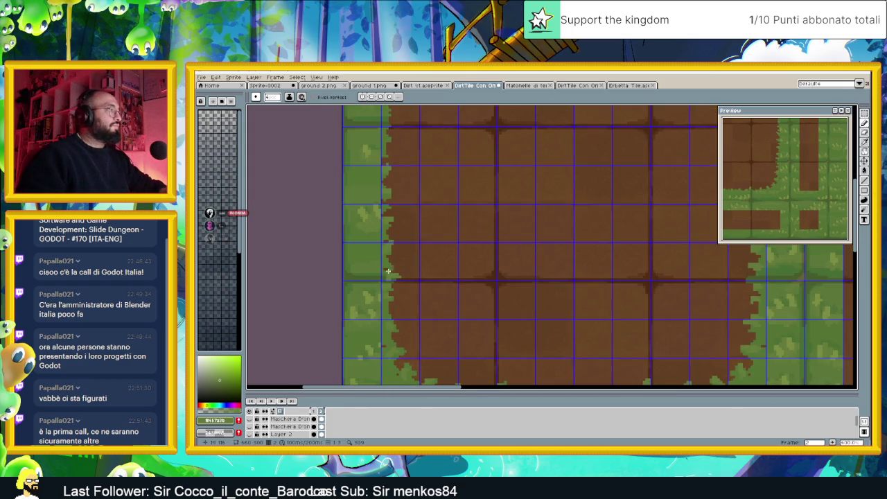
pyautogui.scroll(1, 380, 271)
pyautogui.press('i')
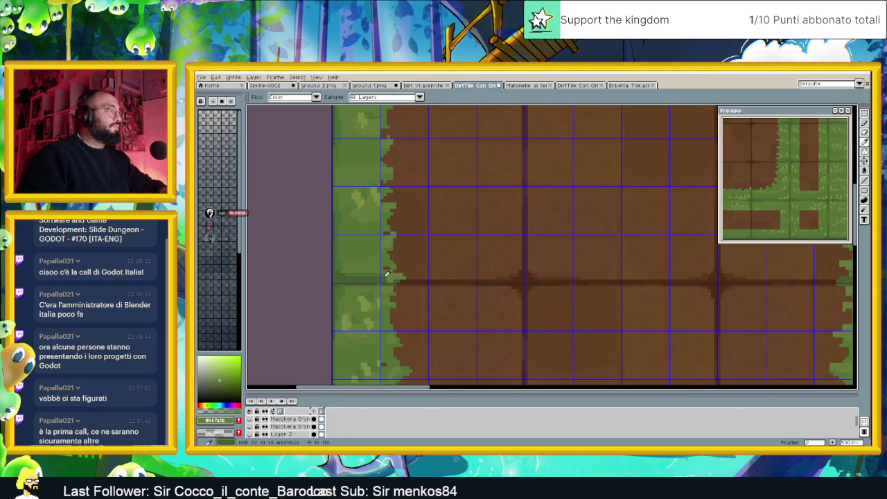
pyautogui.press('b')
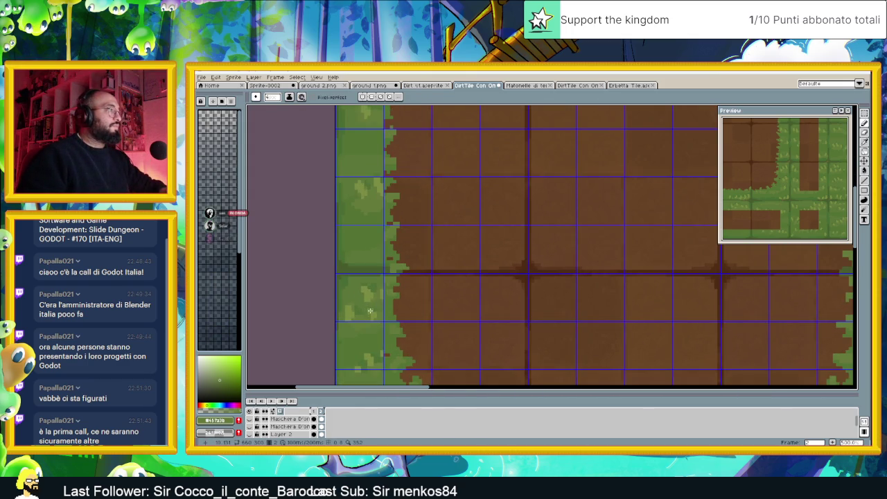
pyautogui.press('i')
pyautogui.click(371, 292)
pyautogui.press('b')
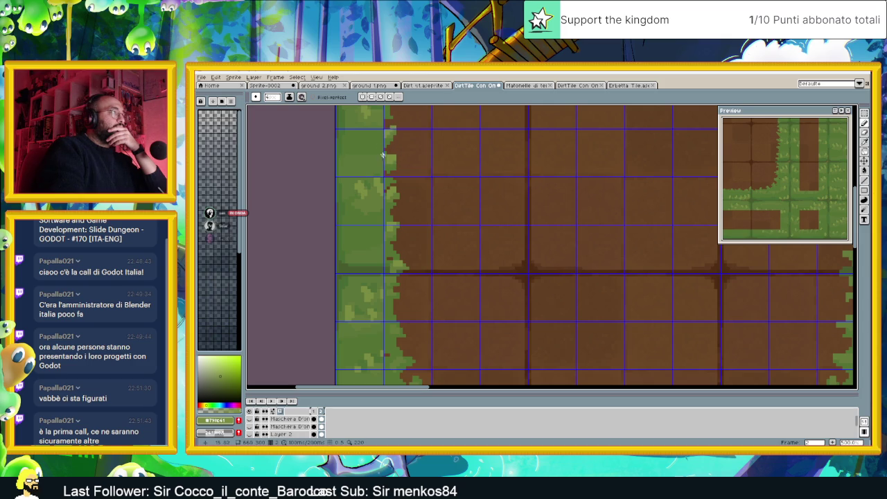
pyautogui.scroll(-2, 385, 157)
pyautogui.scroll(-1, 443, 236)
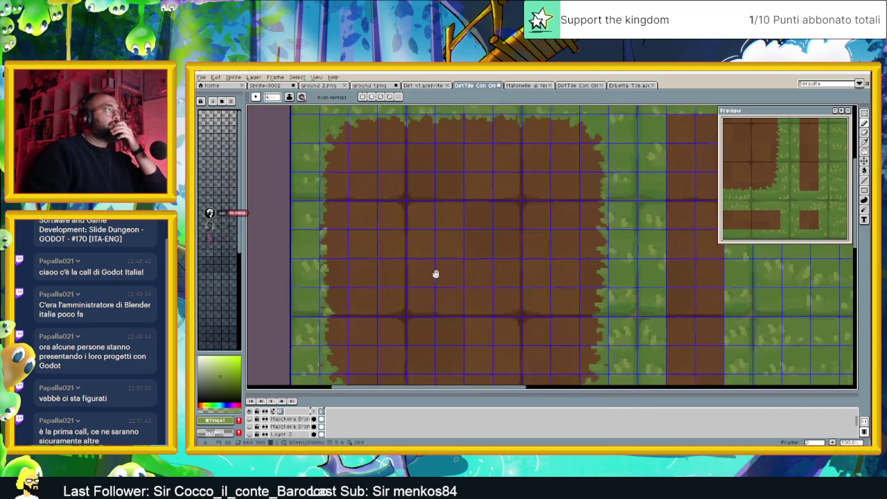
pyautogui.scroll(-1, 435, 283)
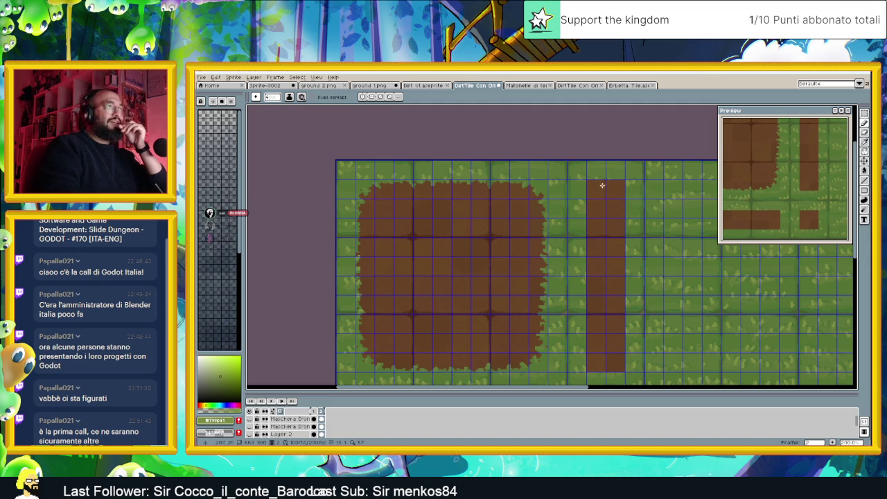
pyautogui.scroll(1, 350, 174)
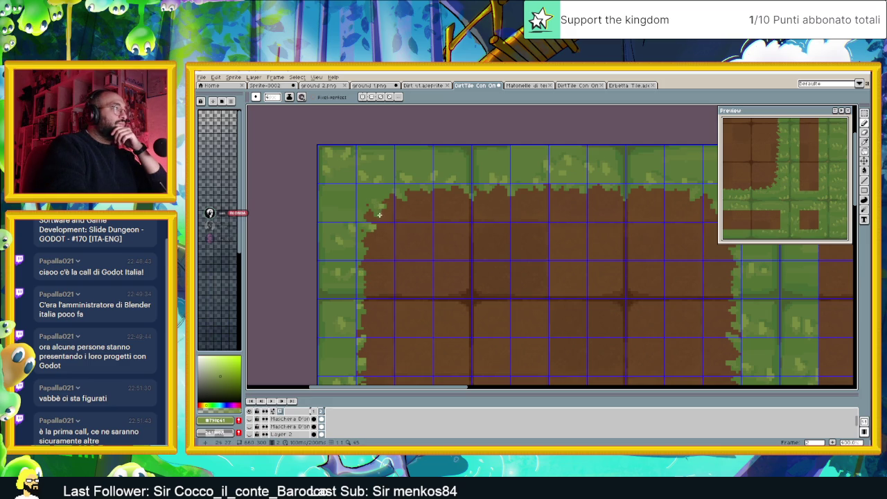
# Extend grass pixels into the dirt block's top-left corner.
pyautogui.moveTo(378, 205); pyautogui.dragTo(382, 211)
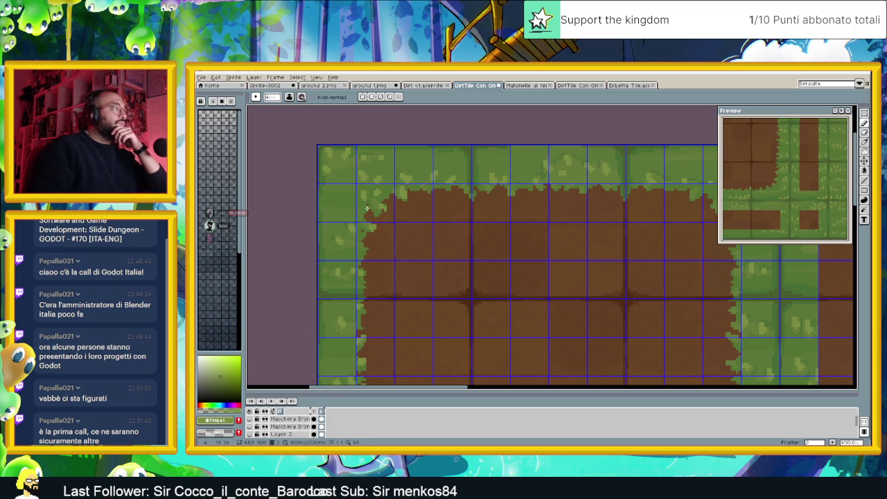
pyautogui.scroll(-1, 386, 215)
pyautogui.scroll(1, 431, 312)
pyautogui.scroll(1, 416, 252)
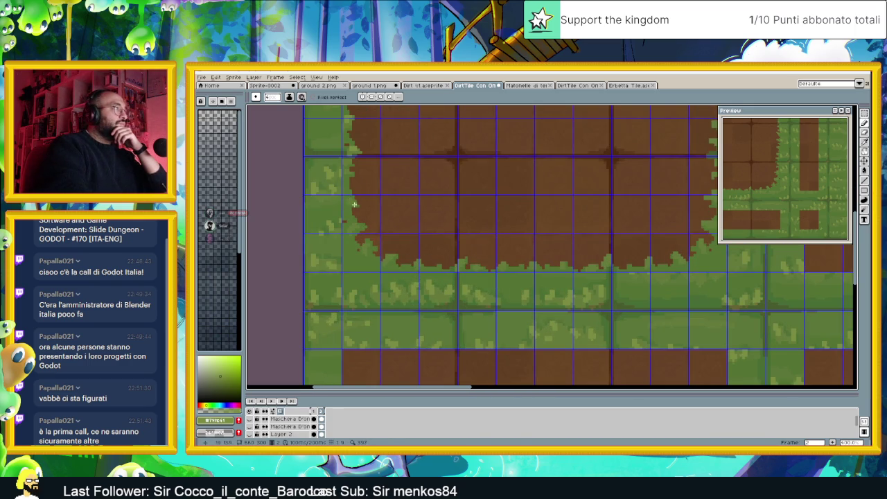
# Paint grass pixels down the dirt block's left edge.
pyautogui.moveTo(353, 203); pyautogui.dragTo(361, 254)
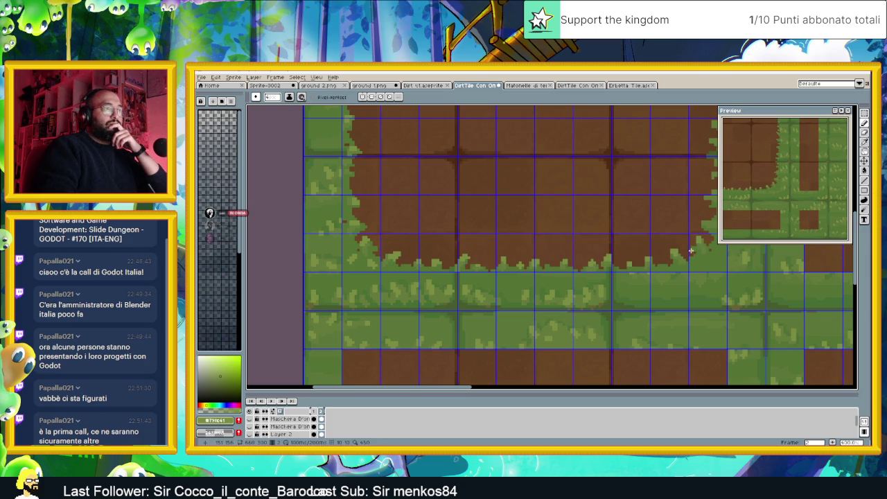
pyautogui.scroll(-1, 699, 262)
pyautogui.moveTo(699, 262); pyautogui.dragTo(592, 283)
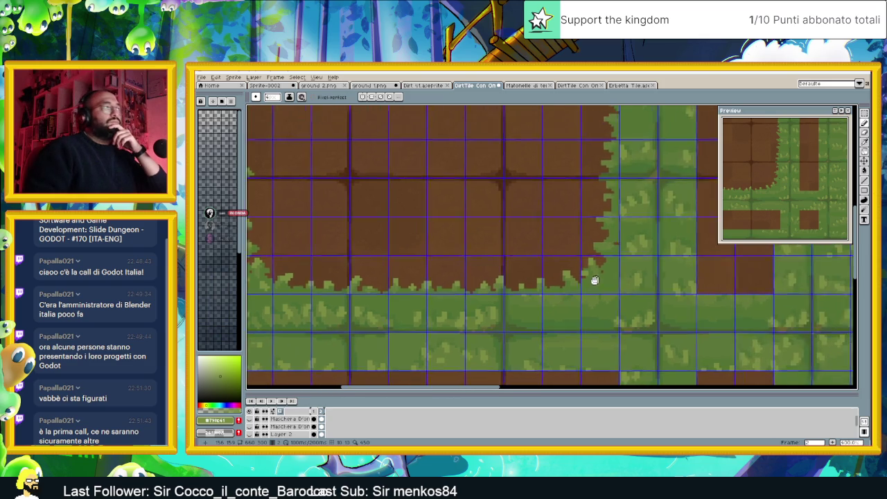
pyautogui.scroll(-1, 592, 283)
pyautogui.scroll(-1, 592, 282)
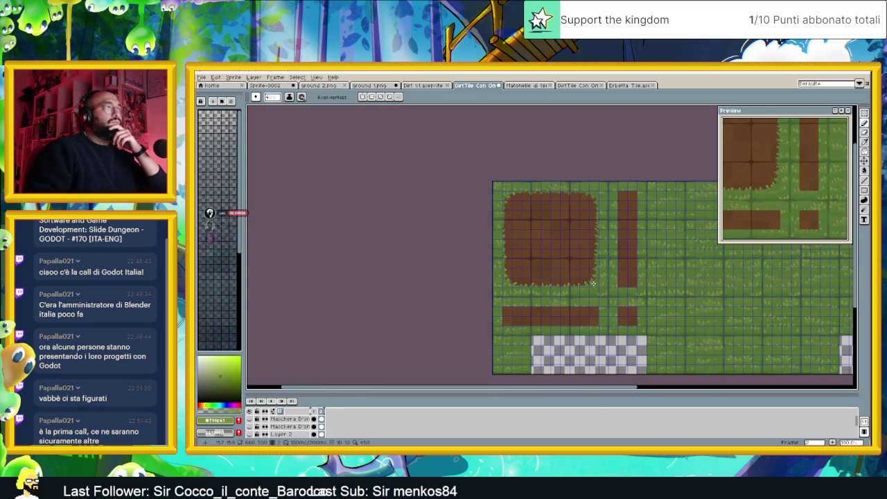
pyautogui.scroll(1, 591, 272)
pyautogui.scroll(1, 592, 277)
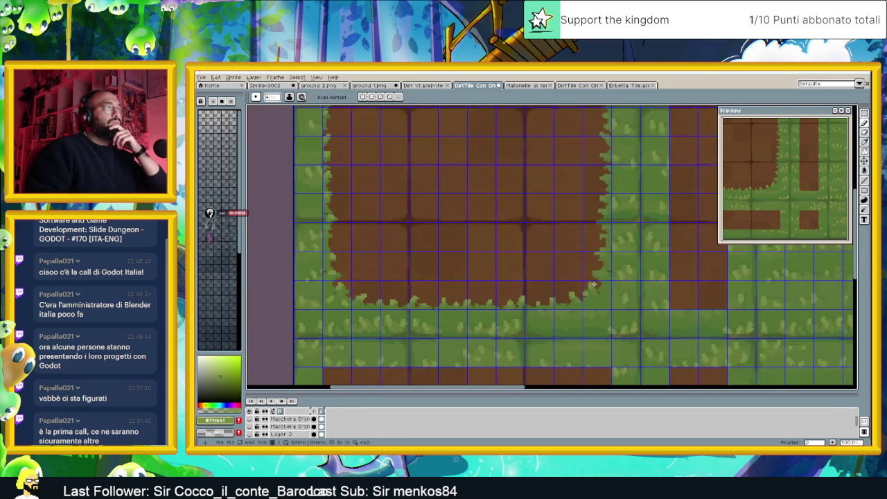
pyautogui.scroll(1, 599, 288)
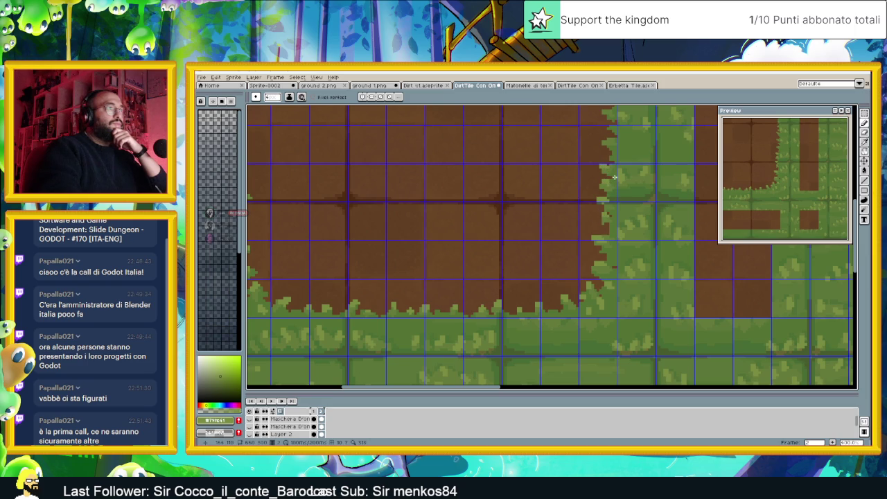
pyautogui.scroll(-3, 608, 167)
# Briefly switch to the Discord window, dismiss it, and return to the tileset.
pyautogui.scroll(2, 615, 185)
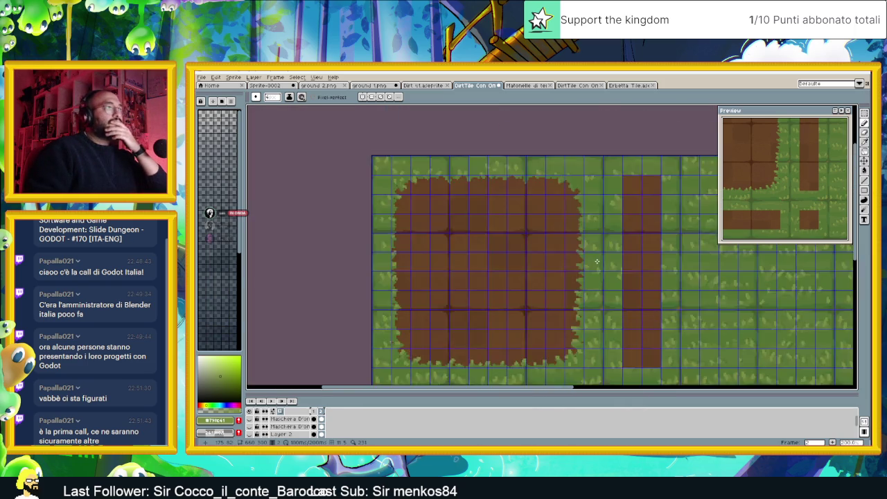
pyautogui.scroll(1, 610, 229)
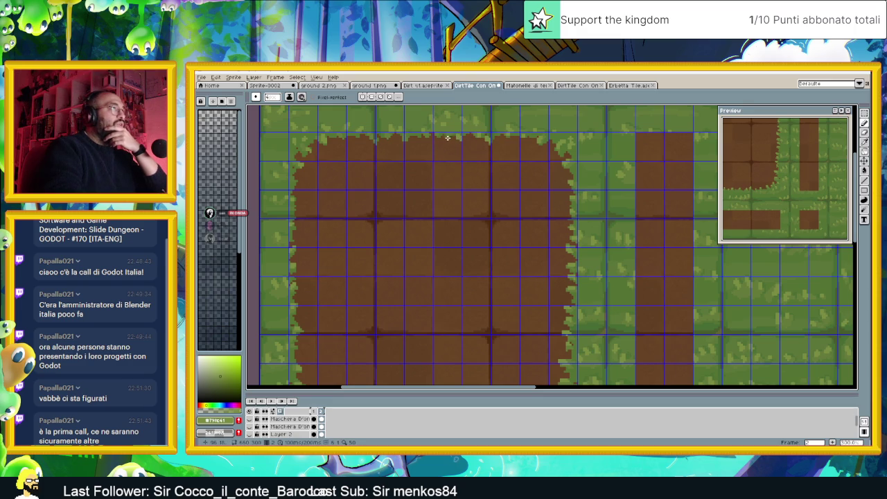
pyautogui.scroll(1, 445, 134)
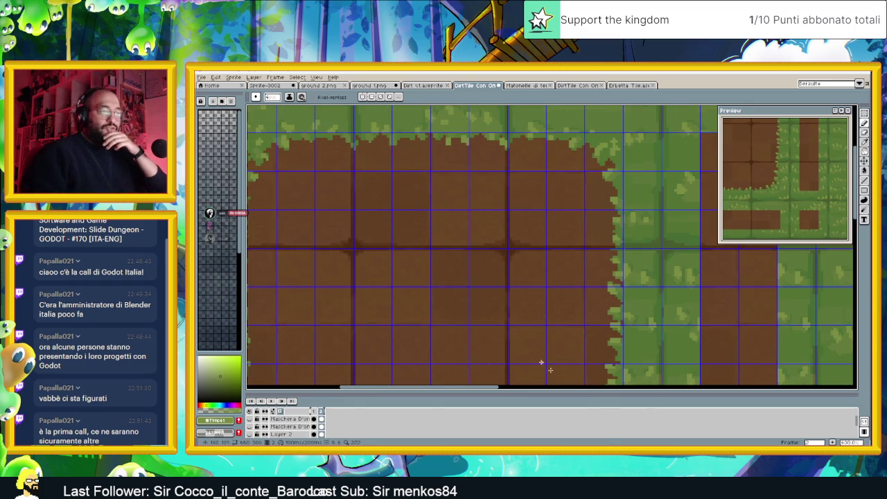
pyautogui.hotkey('alt', 'Tab')
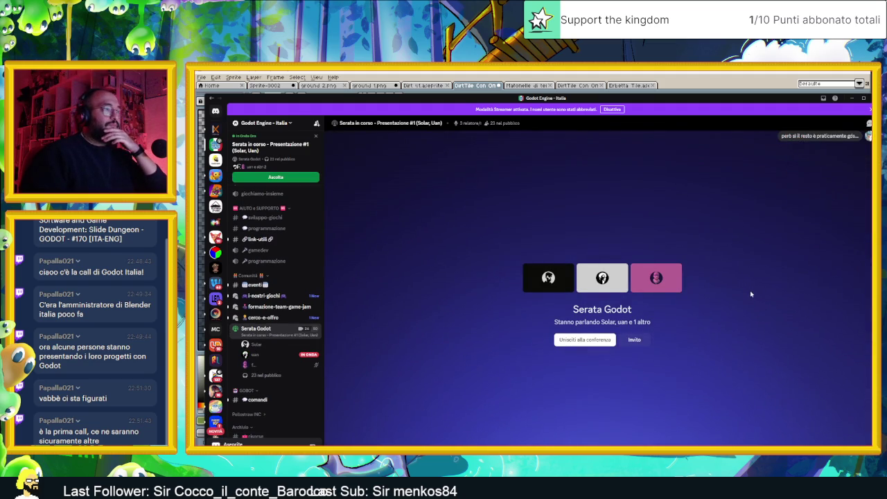
pyautogui.click(853, 98)
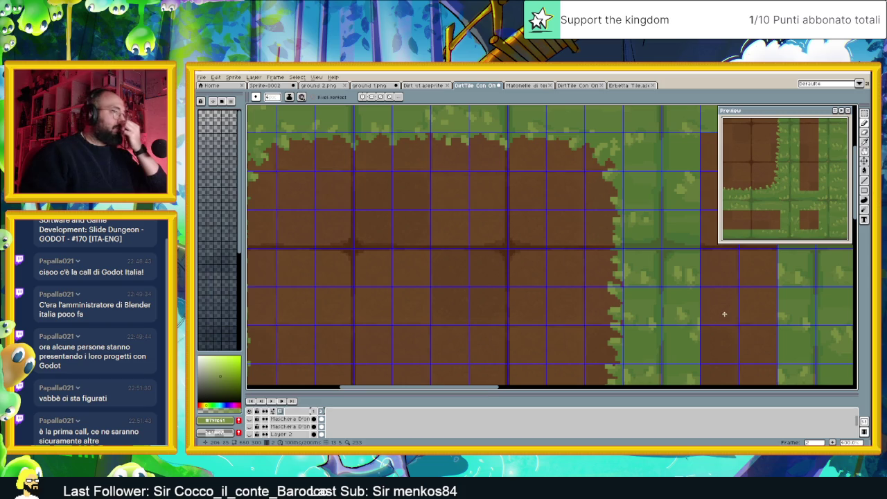
pyautogui.scroll(-1, 729, 329)
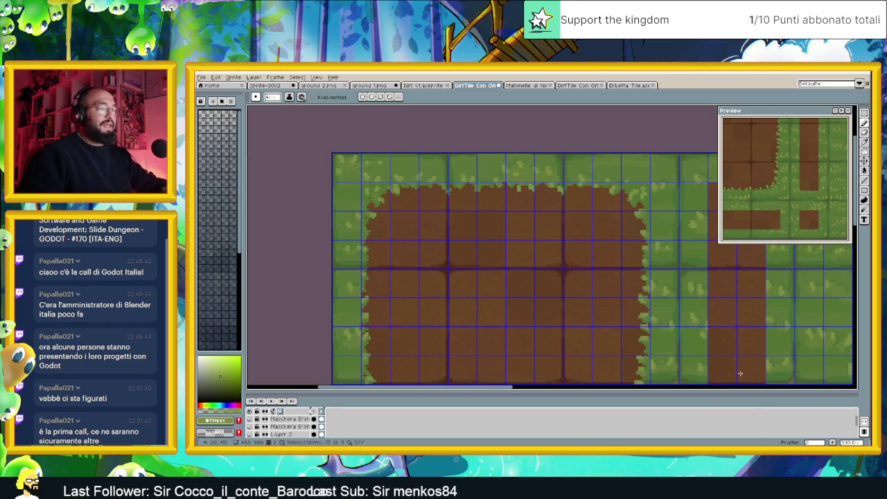
pyautogui.hotkey('alt', 'Tab')
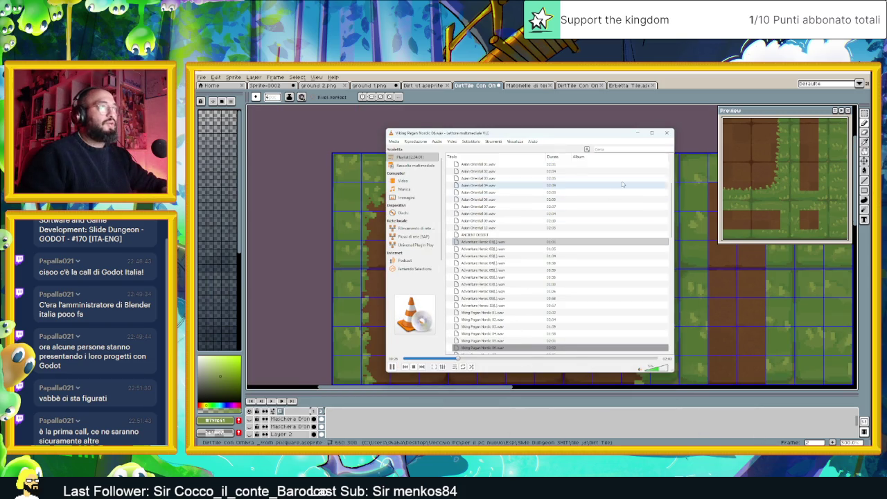
pyautogui.hotkey('alt', 'Tab')
pyautogui.scroll(1, 541, 174)
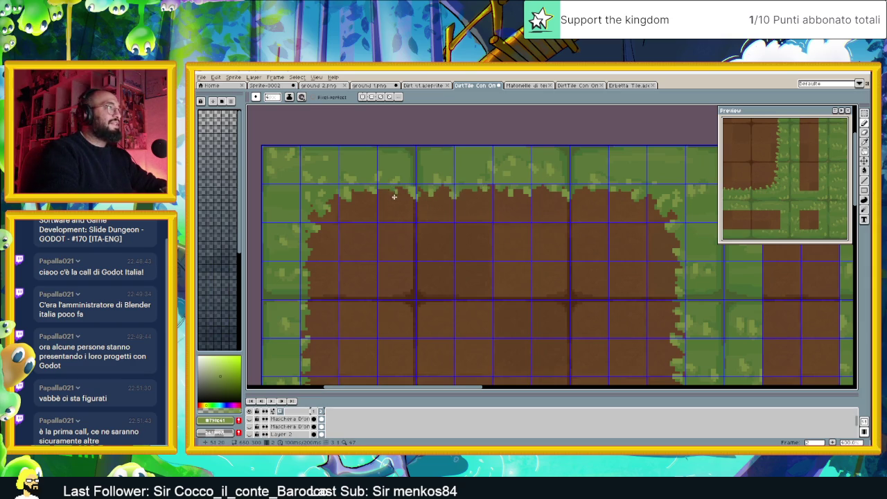
# Zoom in on the lower grass strip and sample its green as the drawing colour.
pyautogui.scroll(-5, 425, 201)
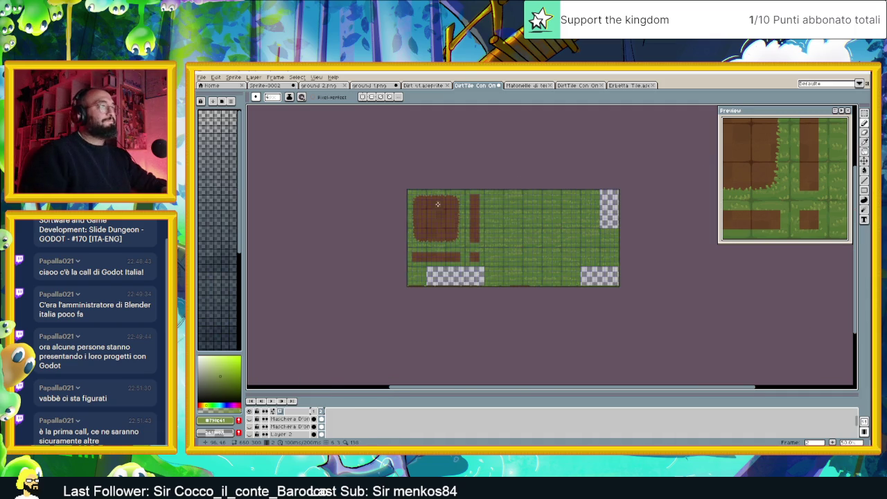
pyautogui.scroll(2, 425, 208)
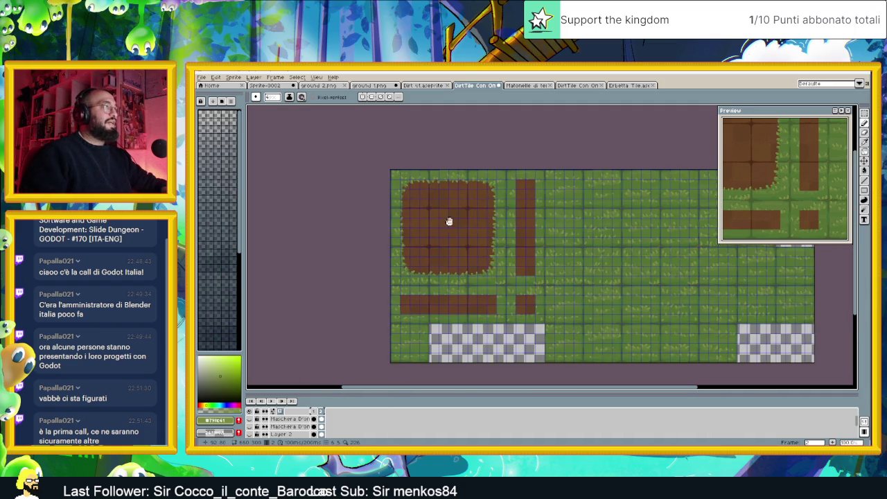
pyautogui.scroll(1, 448, 220)
pyautogui.scroll(1, 488, 232)
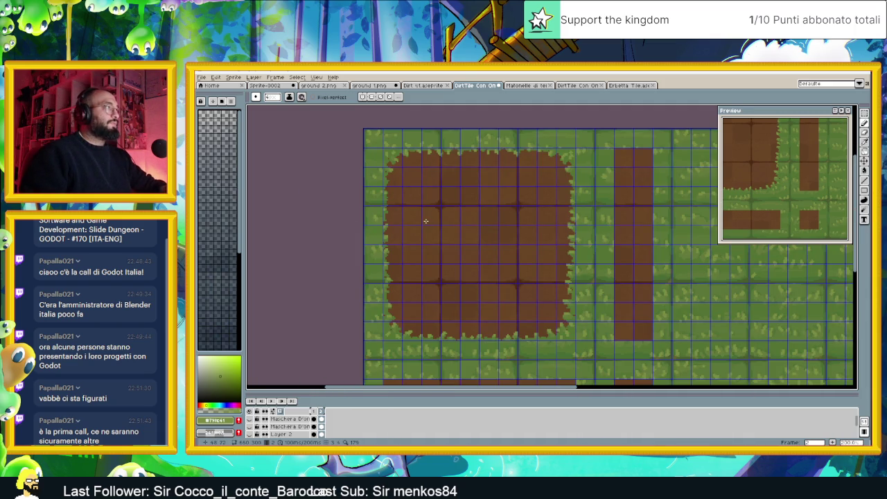
pyautogui.scroll(1, 450, 305)
pyautogui.scroll(1, 515, 318)
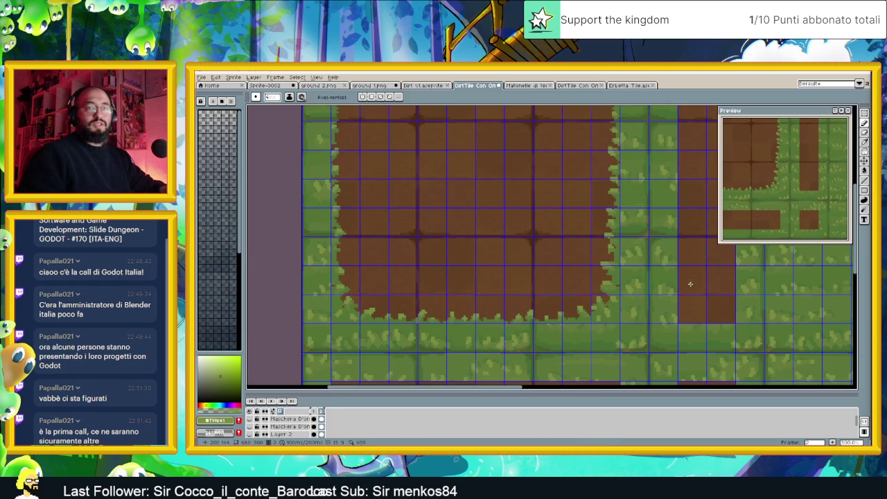
pyautogui.scroll(1, 491, 338)
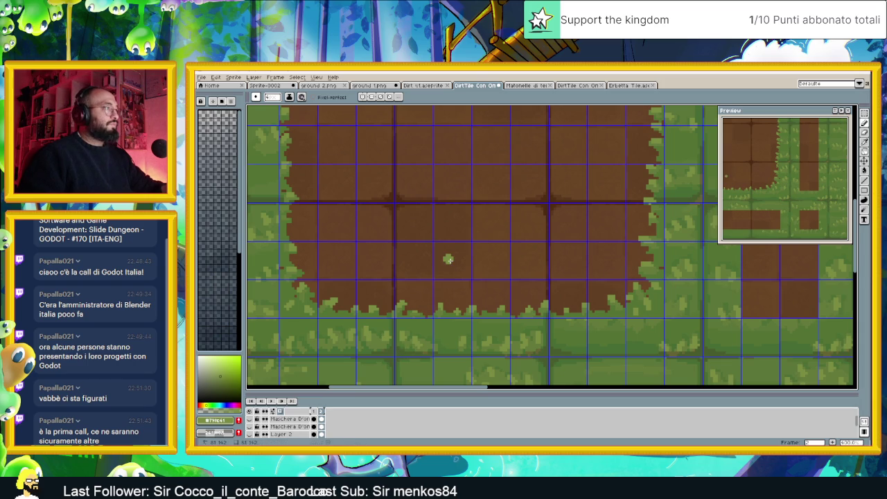
pyautogui.keyDown('alt'); pyautogui.click(402, 346); pyautogui.keyUp('alt')
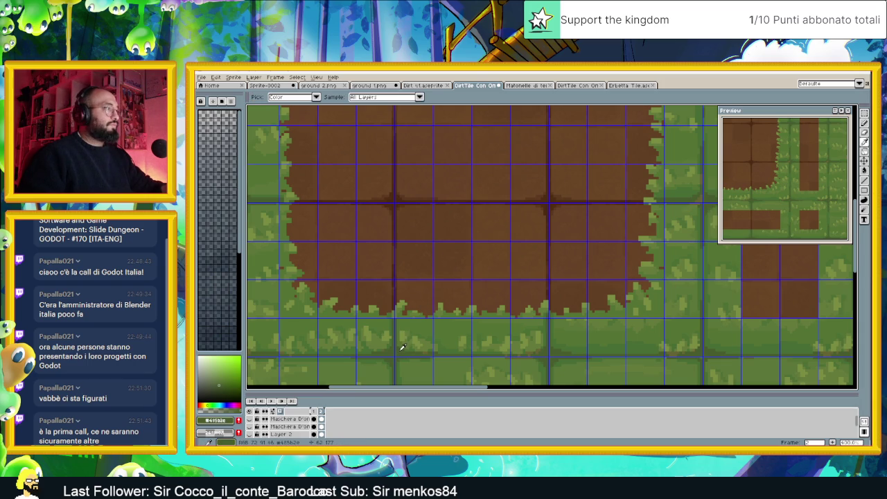
pyautogui.scroll(-1, 277, 427)
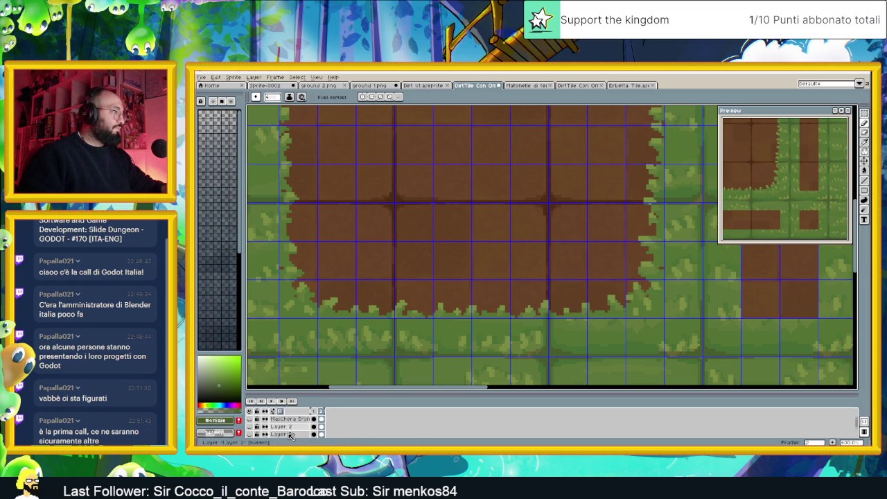
# Create a new layer, move it above Layer 1, and rename it 'Ombra'.
pyautogui.scroll(-2, 291, 430)
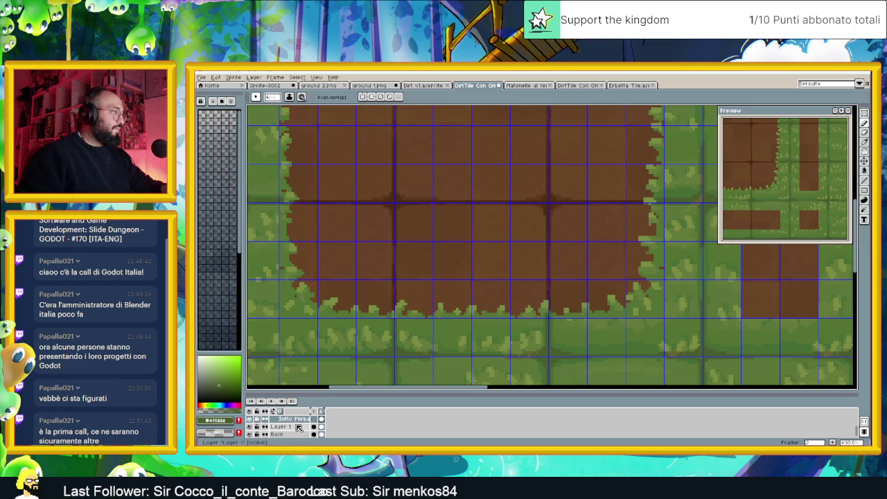
pyautogui.rightClick(296, 422)
pyautogui.moveTo(305, 396)
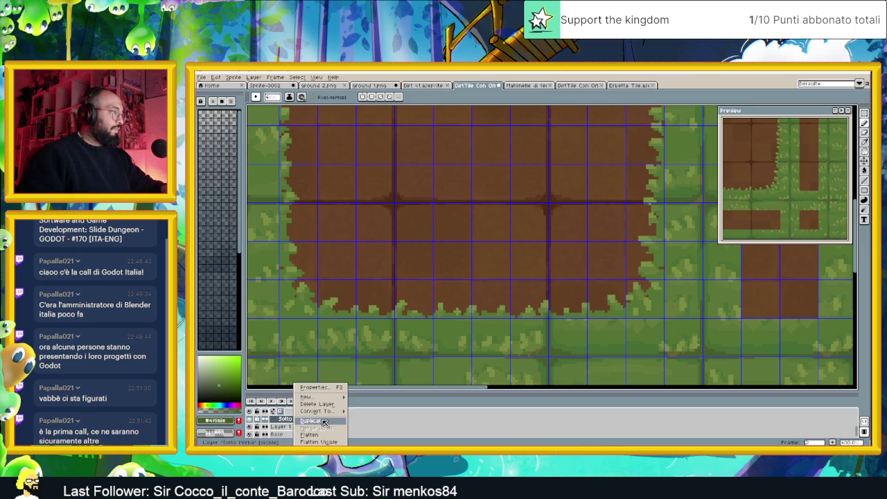
pyautogui.click(352, 402)
pyautogui.click(306, 426)
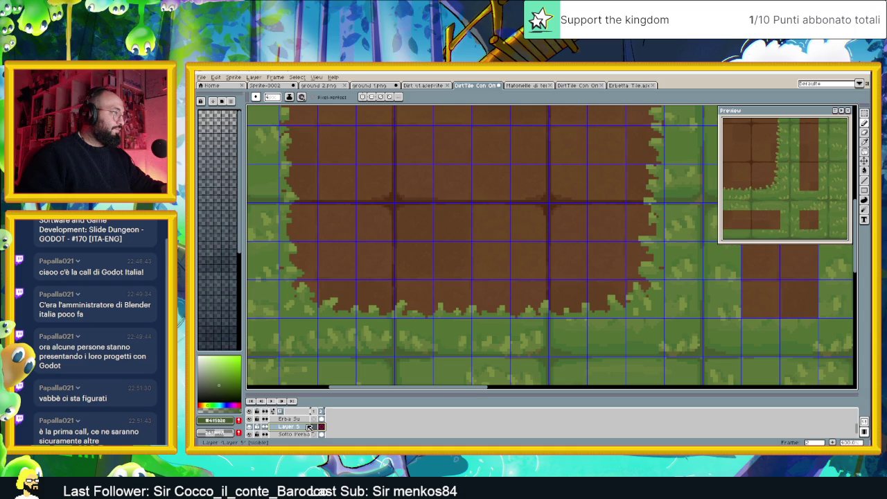
pyautogui.moveTo(305, 434); pyautogui.dragTo(304, 437)
pyautogui.doubleClick(305, 429)
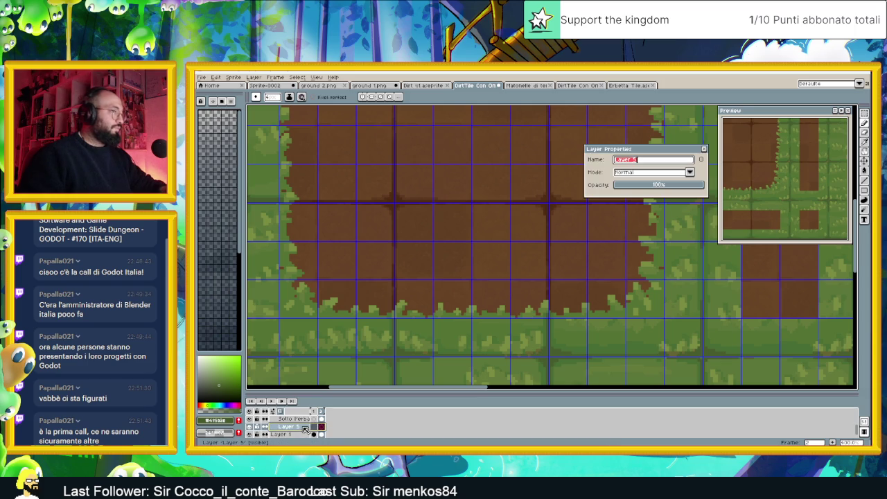
pyautogui.write('Om')
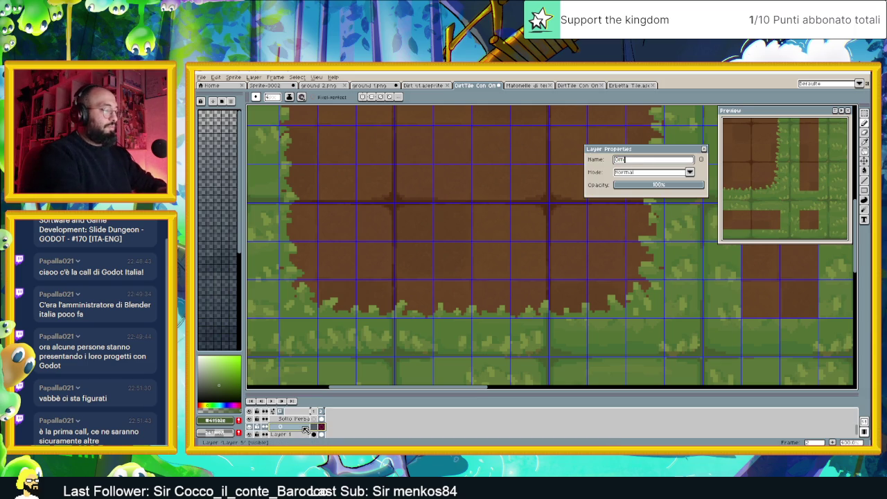
pyautogui.write('bra')
pyautogui.press('Return')
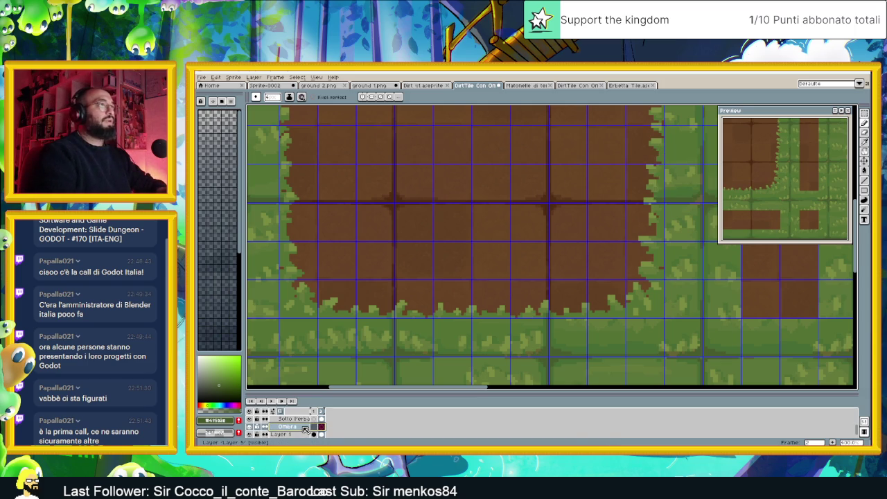
pyautogui.scroll(-2, 369, 280)
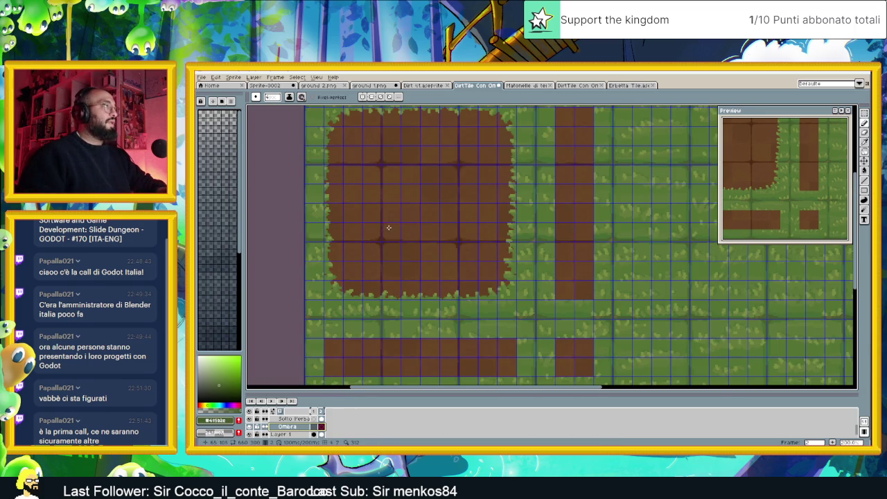
pyautogui.scroll(-1, 388, 227)
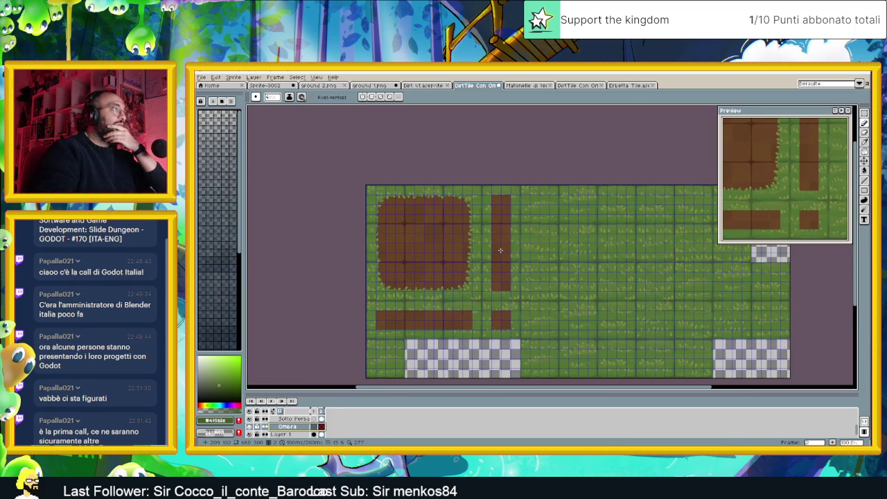
pyautogui.scroll(1, 473, 229)
pyautogui.scroll(1, 427, 180)
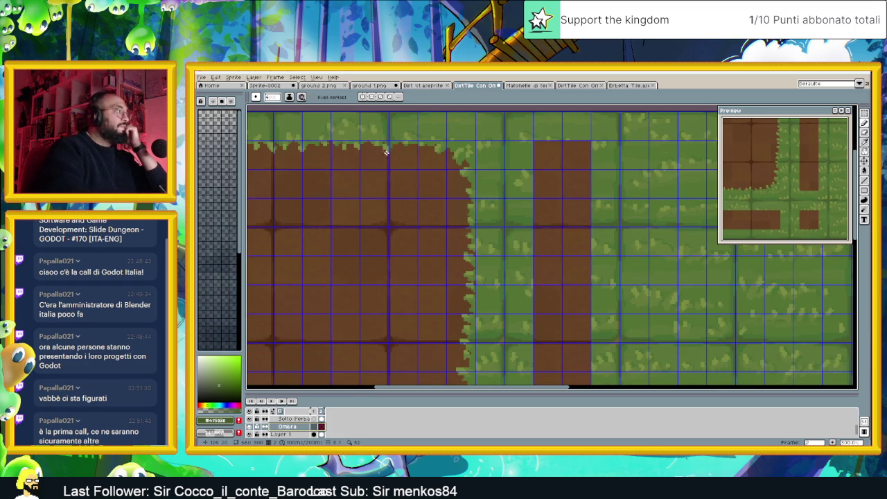
pyautogui.hotkey('alt', 'Down')
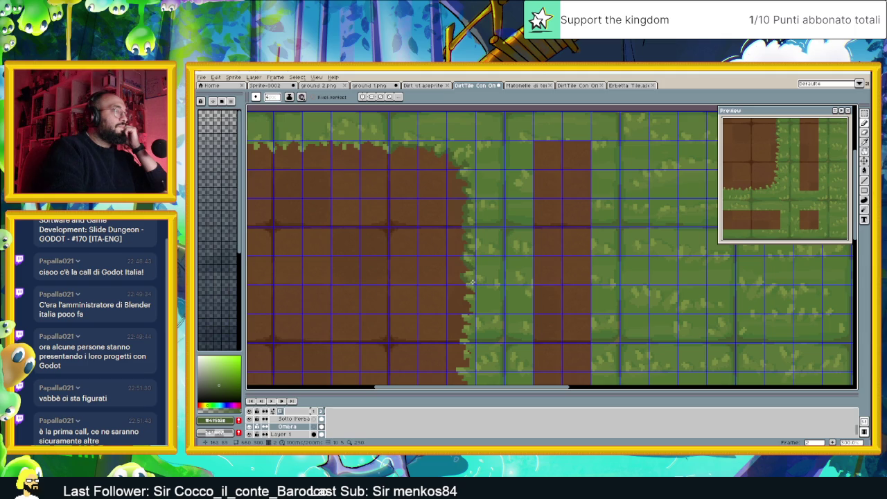
pyautogui.scroll(-3, 485, 284)
pyautogui.scroll(1, 485, 277)
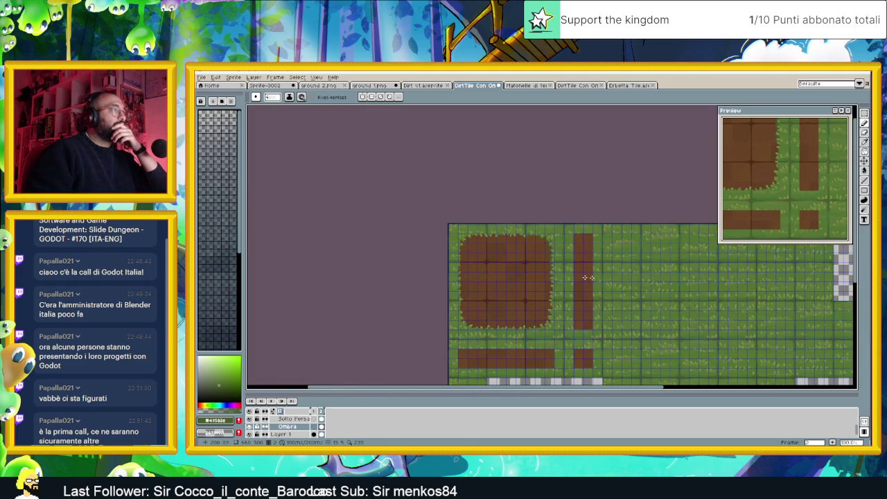
pyautogui.scroll(2, 550, 316)
pyautogui.scroll(1, 550, 316)
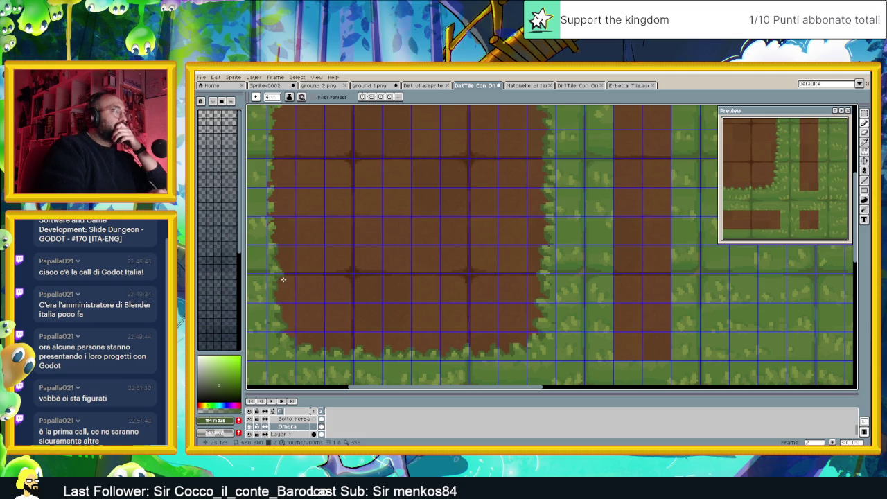
pyautogui.scroll(-3, 283, 279)
pyautogui.scroll(3, 317, 238)
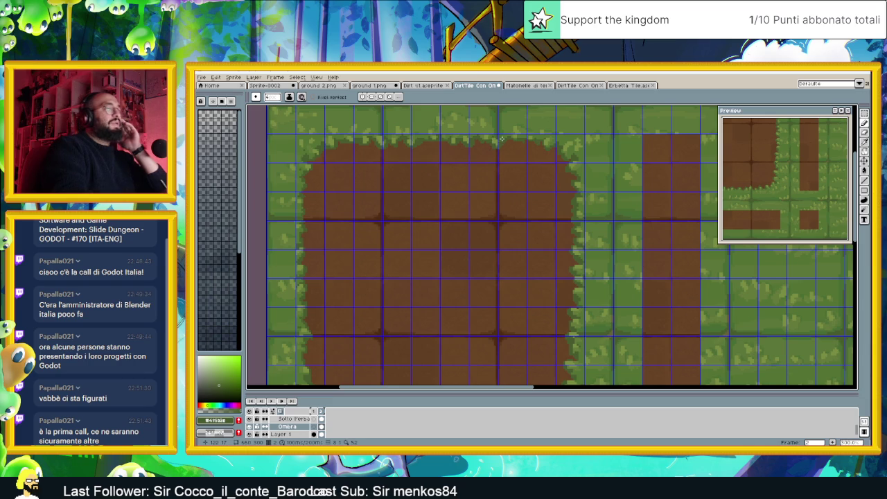
pyautogui.scroll(-3, 513, 200)
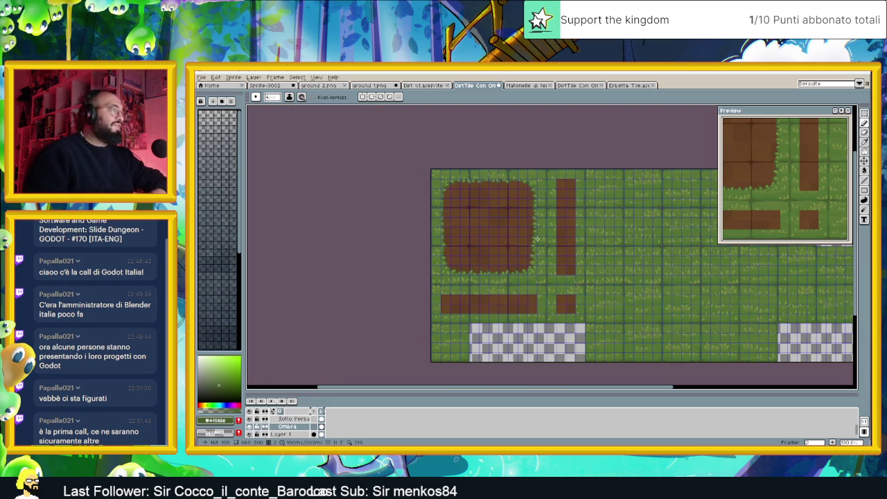
pyautogui.scroll(2, 526, 234)
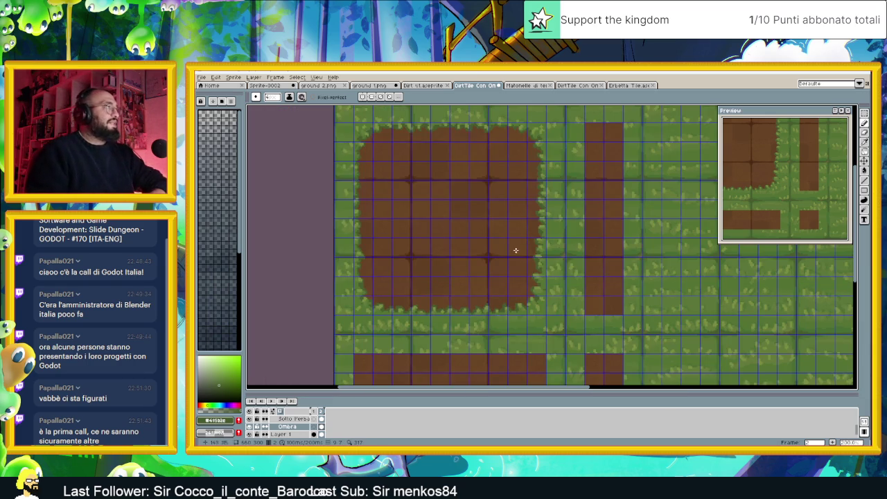
# Try Multiply, Color Burn and Darken blending on Ombra before returning to Normal.
pyautogui.doubleClick(298, 428)
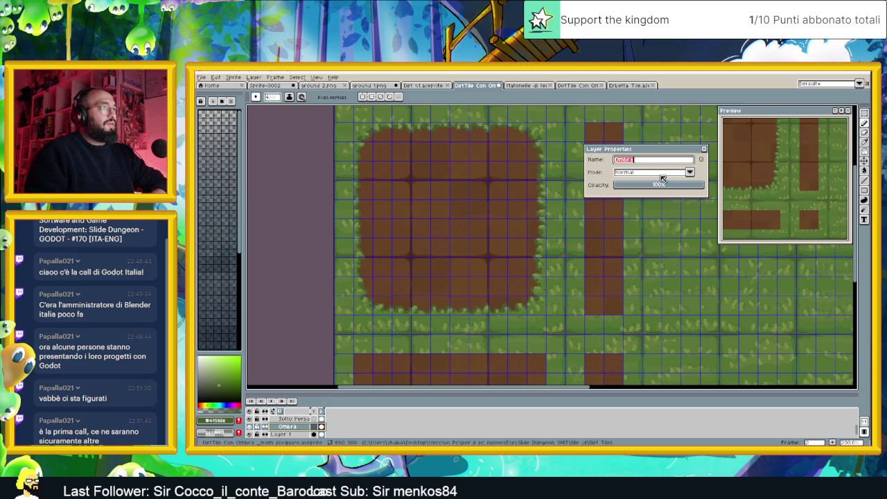
pyautogui.click(662, 175)
pyautogui.click(640, 199)
pyautogui.click(648, 192)
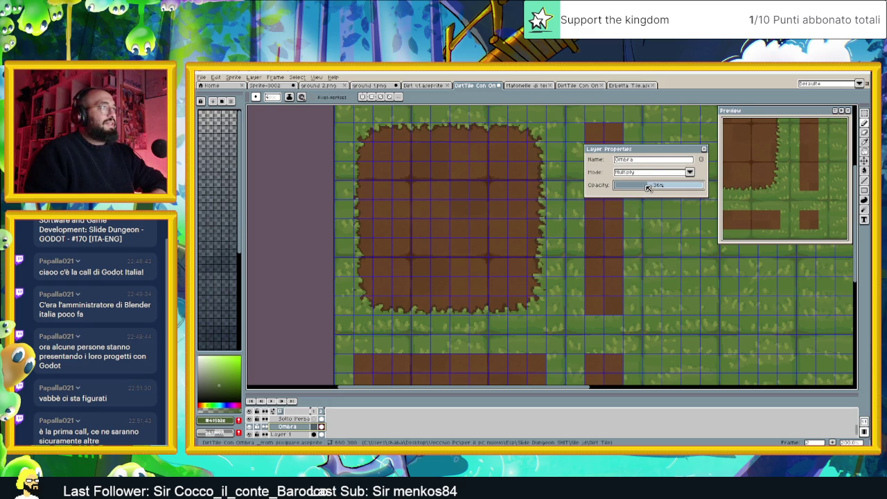
pyautogui.click(650, 174)
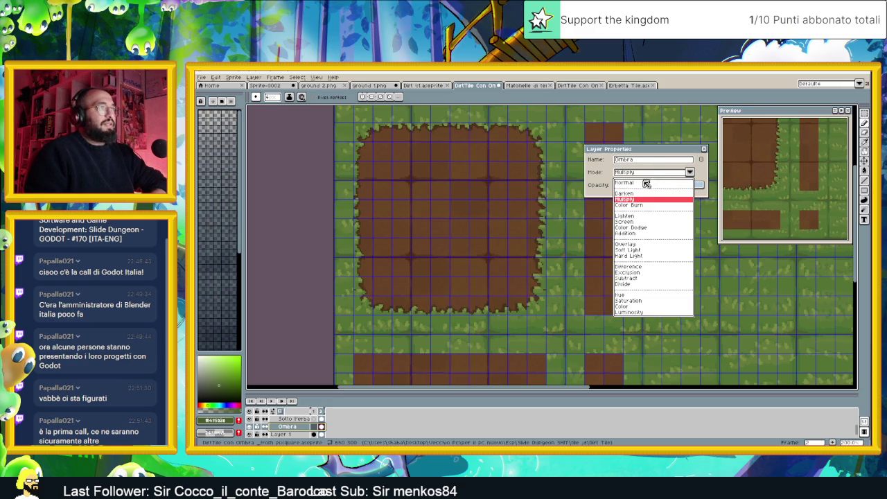
pyautogui.click(639, 205)
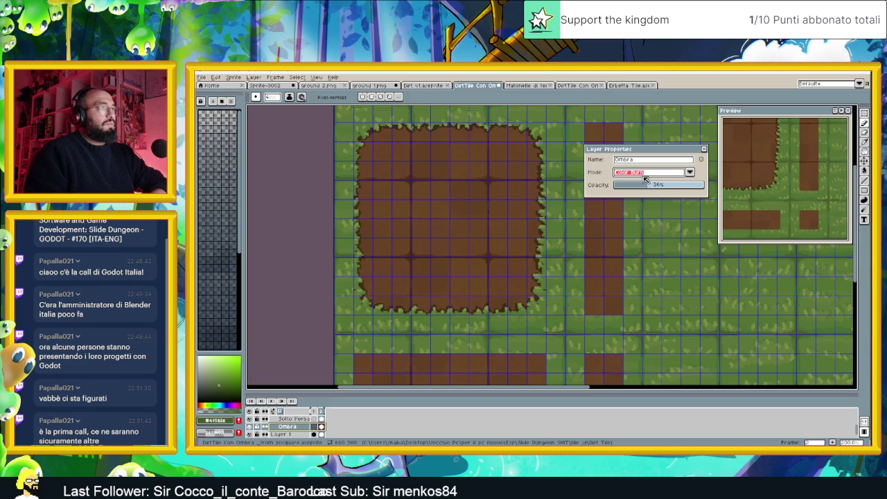
pyautogui.scroll(-2, 552, 203)
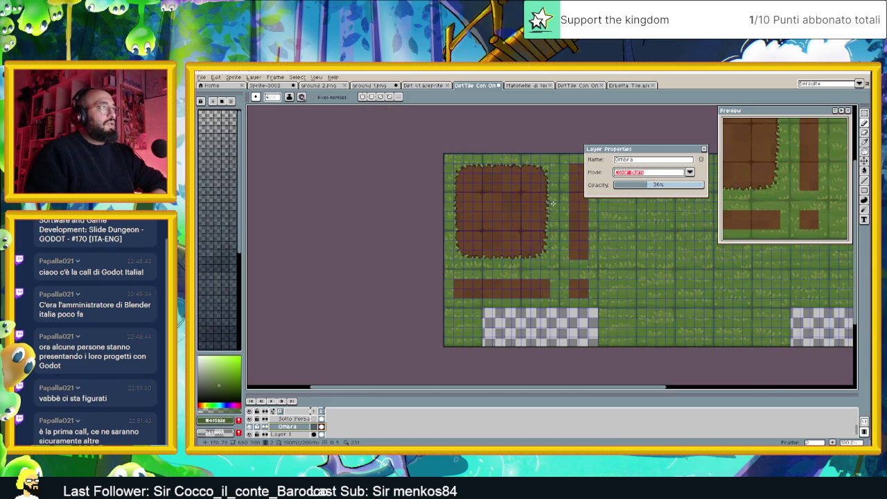
pyautogui.click(633, 186)
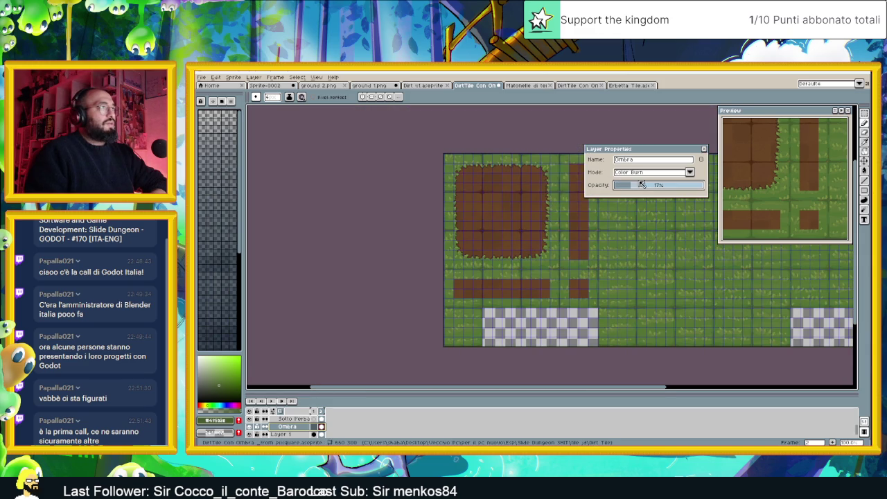
pyautogui.click(647, 176)
pyautogui.click(634, 190)
pyautogui.click(638, 178)
pyautogui.click(628, 187)
# Raise Ombra's opacity to 70%, then lower it slightly.
pyautogui.moveTo(632, 190); pyautogui.dragTo(679, 190)
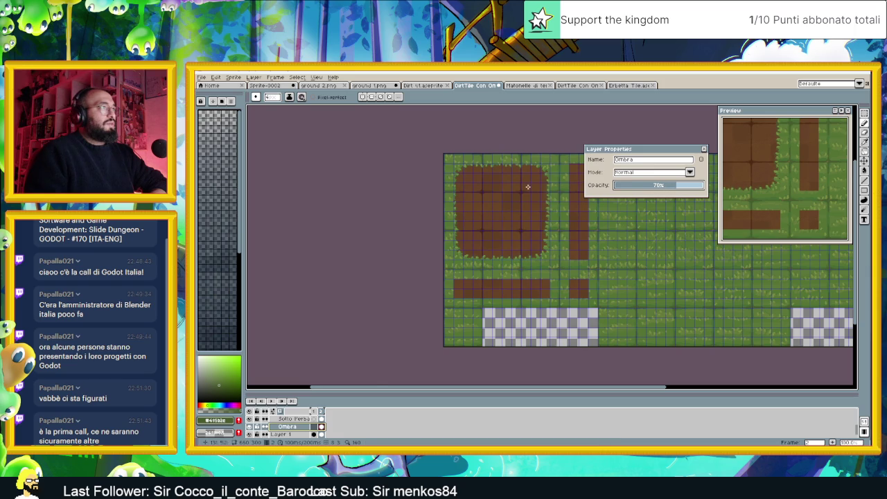
pyautogui.scroll(2, 525, 188)
pyautogui.scroll(-2, 548, 201)
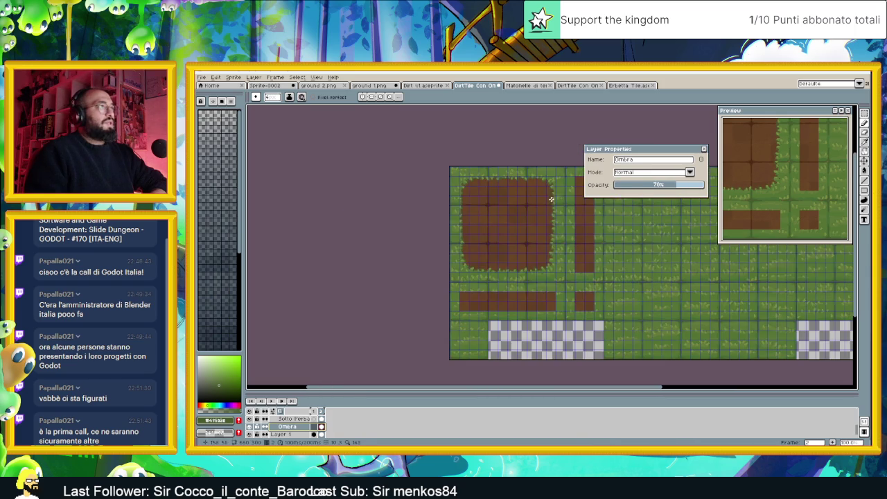
pyautogui.scroll(1, 493, 201)
pyautogui.scroll(1, 497, 214)
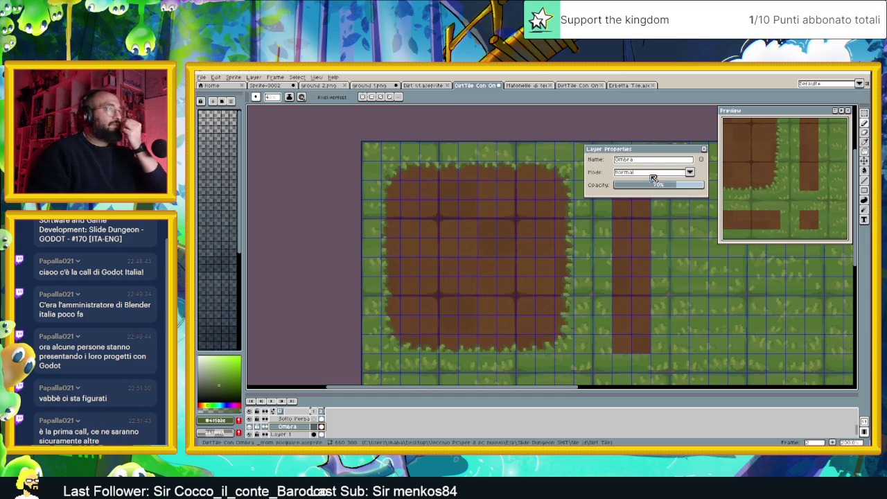
pyautogui.moveTo(654, 184); pyautogui.dragTo(645, 186)
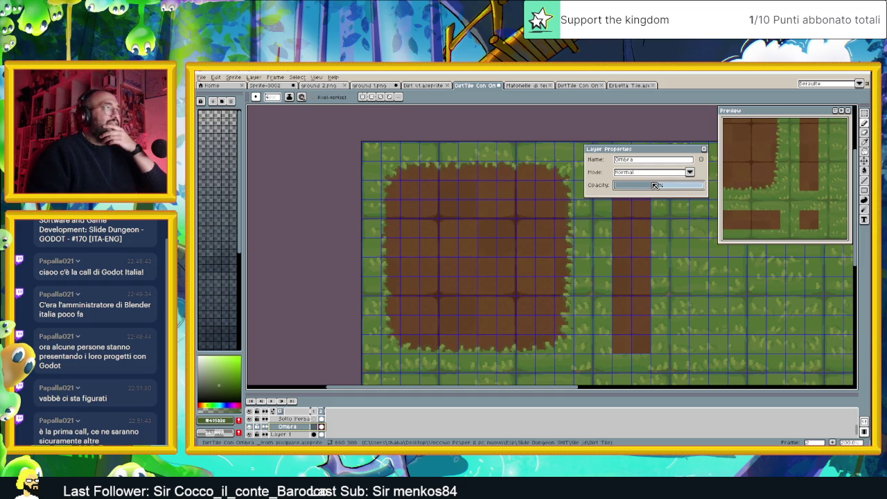
# Set Ombra to Overlay at about 52% opacity and close the properties.
pyautogui.click(662, 172)
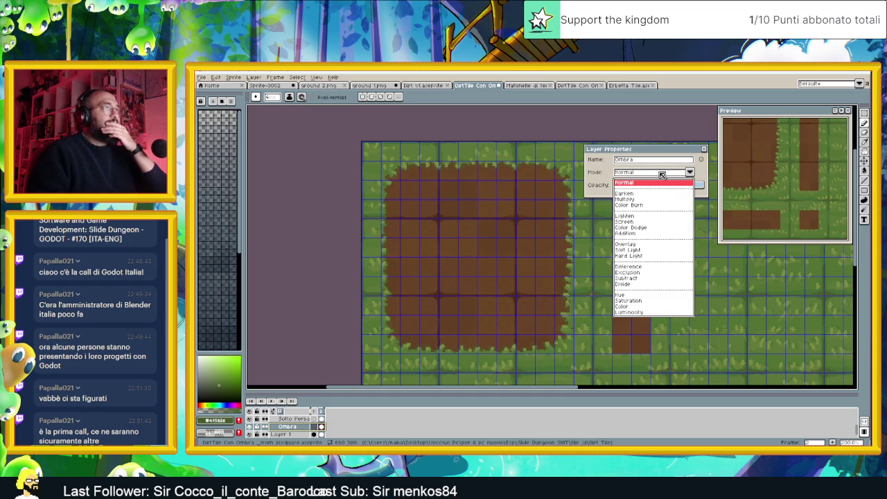
pyautogui.click(637, 244)
pyautogui.moveTo(662, 186)
pyautogui.mouseDown()
pyautogui.moveTo(683, 189)
pyautogui.moveTo(663, 187)
pyautogui.mouseUp()
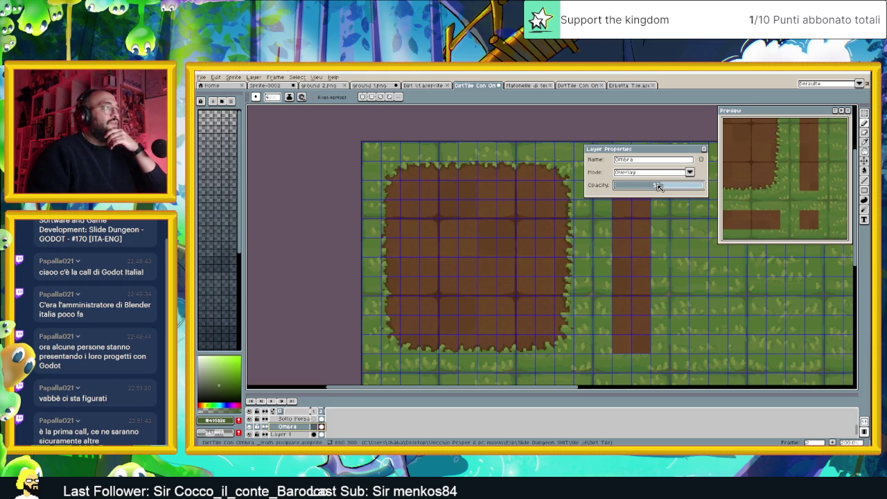
pyautogui.scroll(-2, 610, 208)
pyautogui.moveTo(619, 220); pyautogui.dragTo(572, 236)
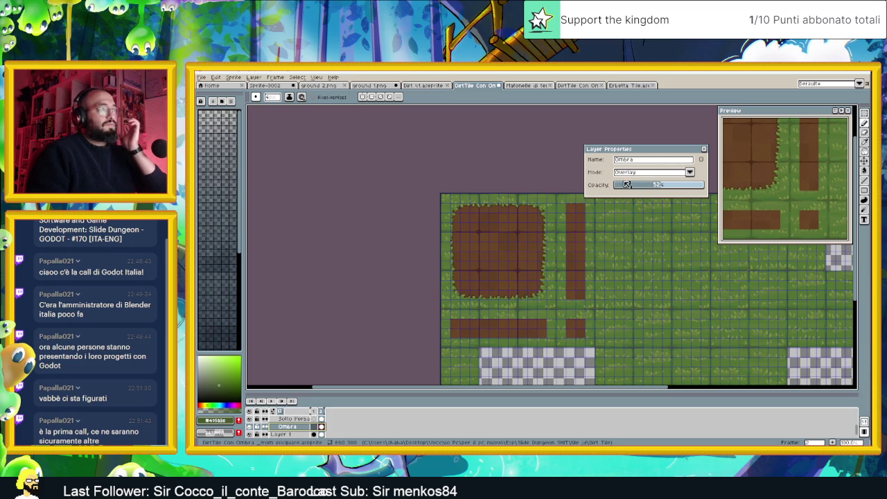
pyautogui.click(705, 150)
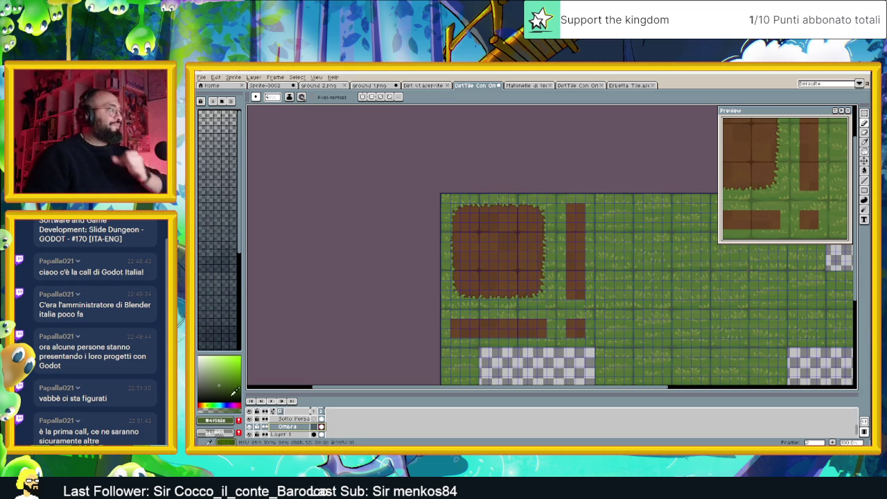
pyautogui.click(295, 419)
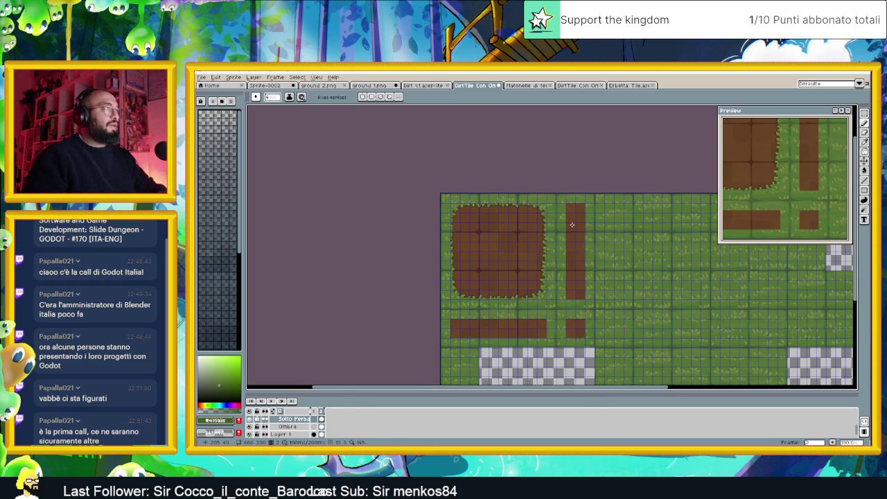
# Undo the last stroke and move the square's left grass edge onto the thin dirt strip.
pyautogui.scroll(1, 571, 224)
pyautogui.moveTo(572, 221); pyautogui.dragTo(571, 194)
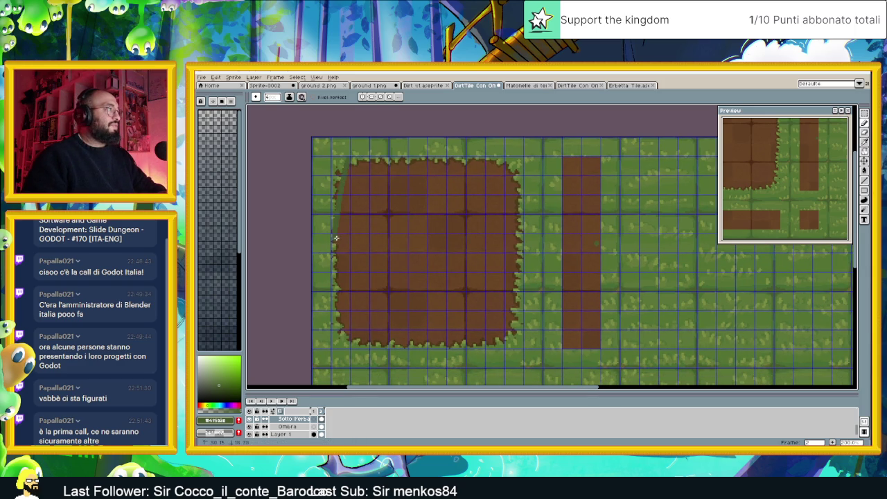
pyautogui.hotkey('ctrl', 'z')
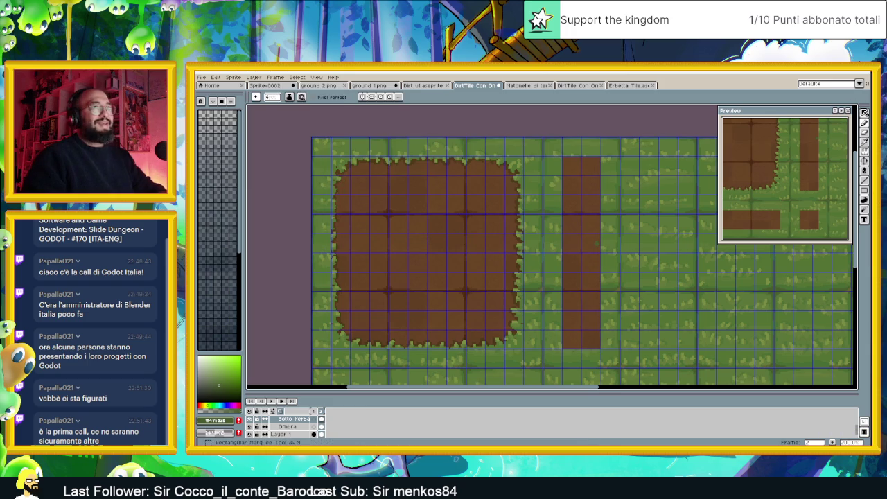
pyautogui.click(863, 112)
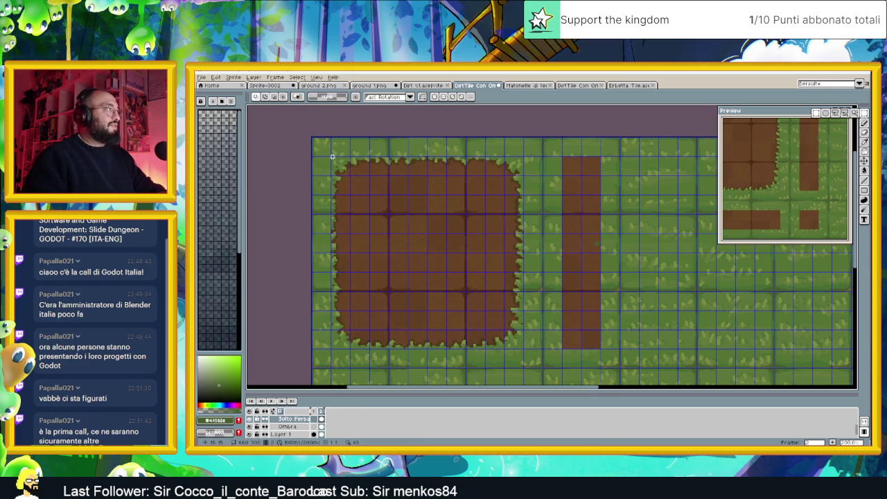
pyautogui.moveTo(331, 157)
pyautogui.mouseDown()
pyautogui.moveTo(350, 366)
pyautogui.moveTo(350, 348)
pyautogui.mouseUp()
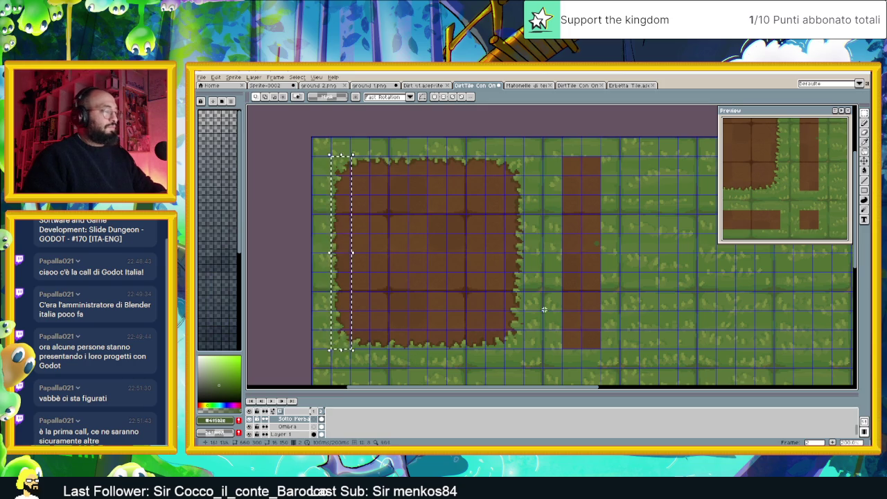
pyautogui.click(339, 187)
pyautogui.moveTo(339, 187)
pyautogui.mouseDown()
pyautogui.moveTo(566, 192)
pyautogui.moveTo(577, 183)
pyautogui.mouseUp()
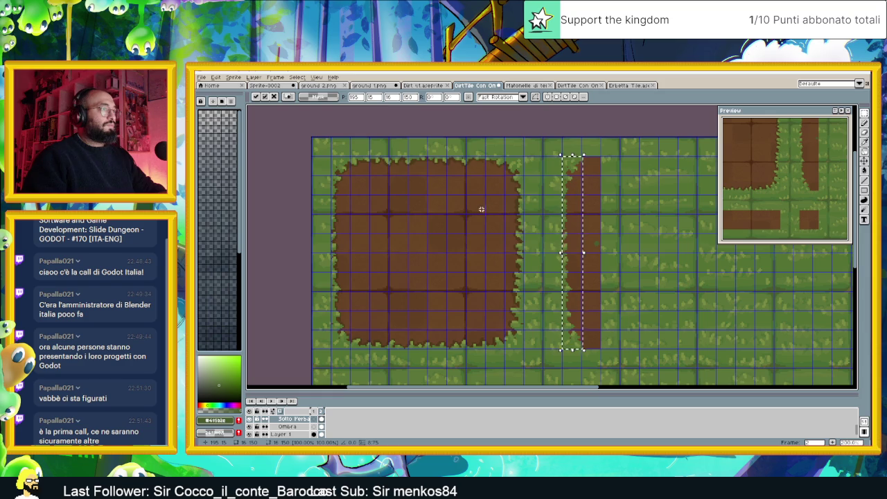
pyautogui.click(520, 183)
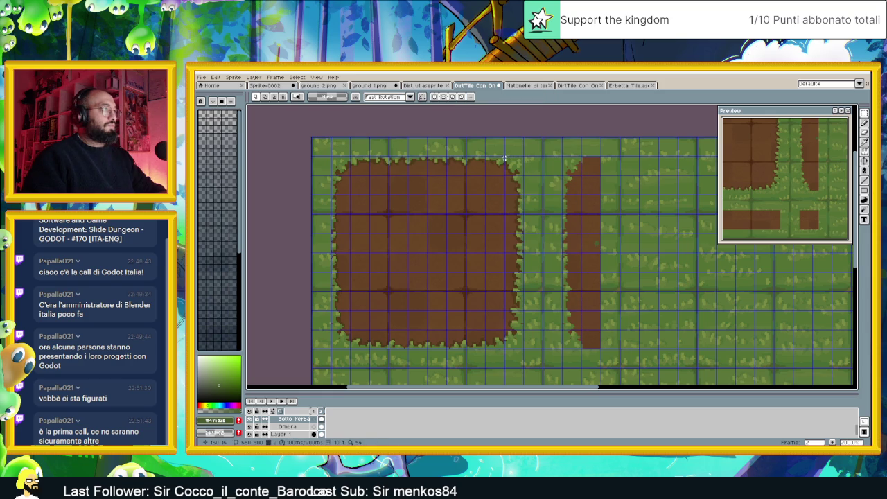
# Move the square's right grass edge onto the thin dirt strip.
pyautogui.moveTo(504, 157); pyautogui.dragTo(525, 349)
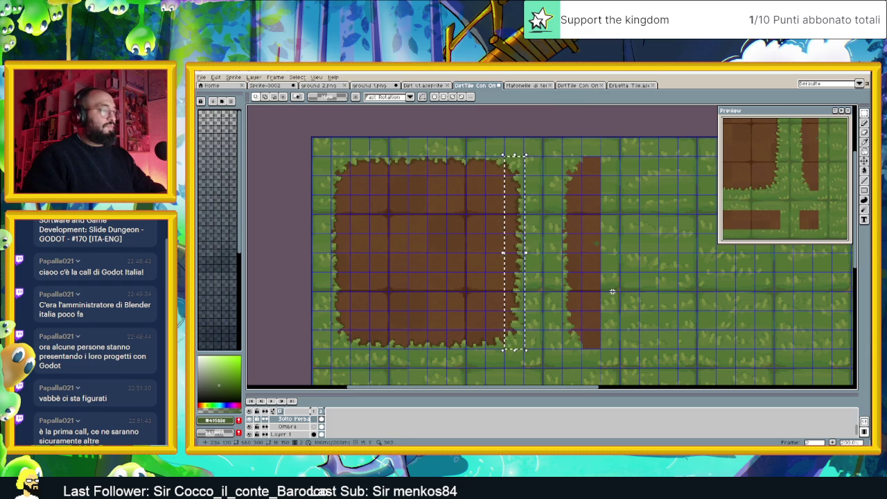
pyautogui.moveTo(522, 184); pyautogui.dragTo(601, 186)
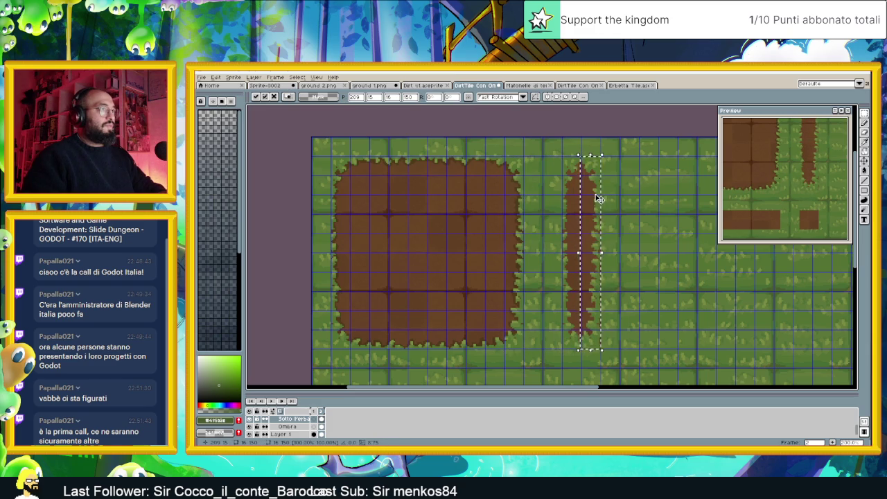
pyautogui.click(637, 189)
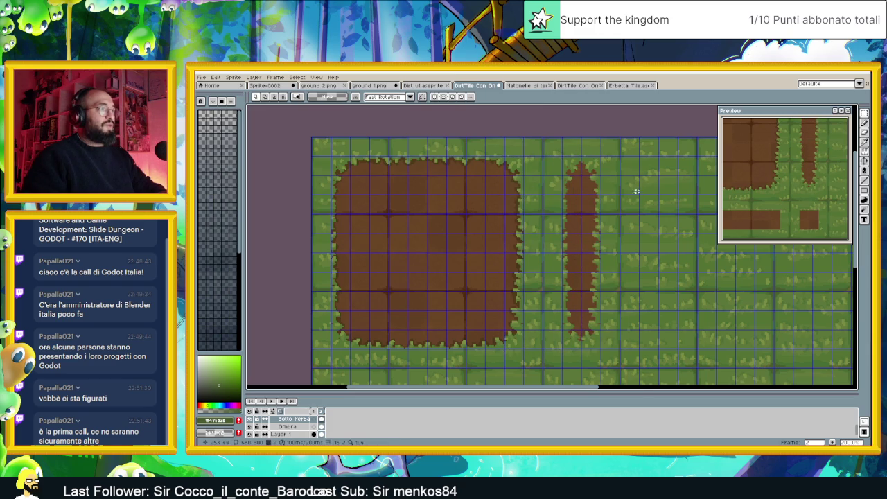
pyautogui.scroll(-1, 636, 189)
pyautogui.scroll(-1, 644, 212)
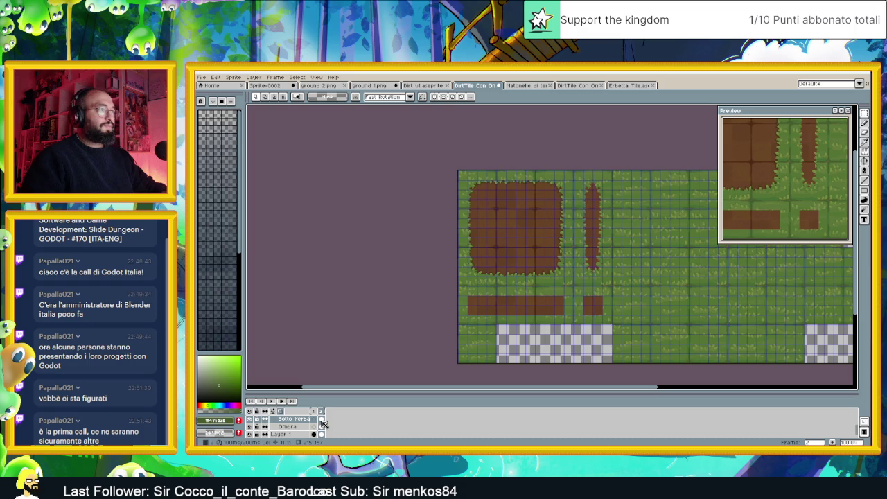
# Undo the edge placements to restore the plain rectangular dirt strip.
pyautogui.hotkey('ctrl', 'z')
pyautogui.hotkey('ctrl', 'z')
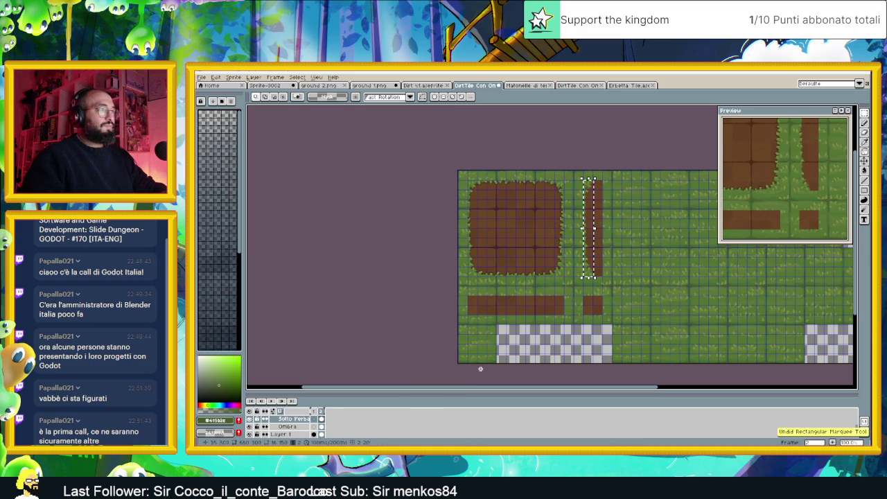
pyautogui.scroll(2, 605, 206)
pyautogui.click(586, 170)
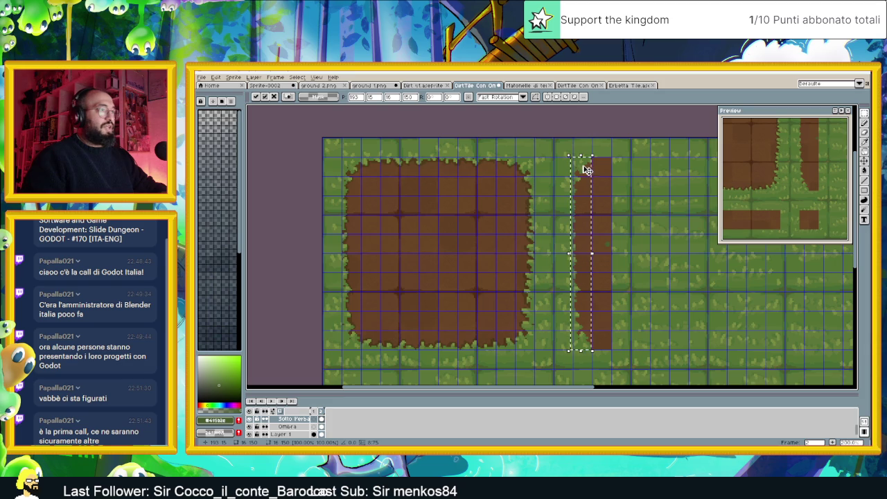
pyautogui.click(603, 169)
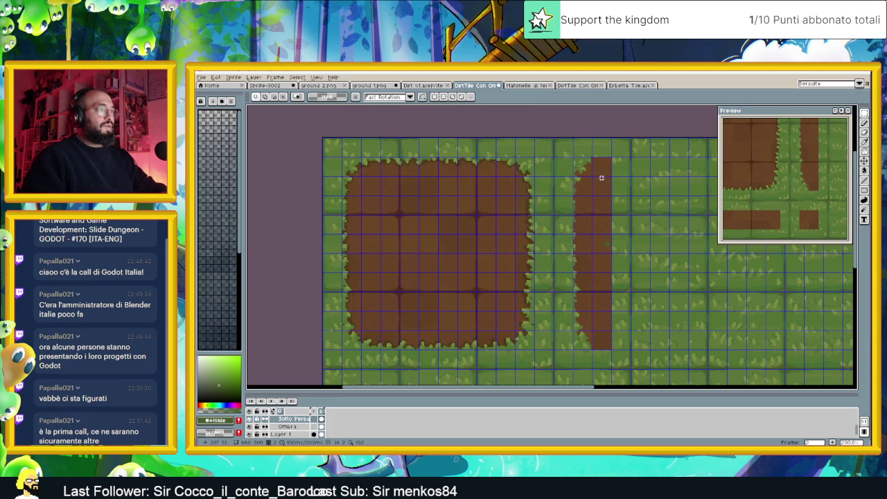
pyautogui.click(601, 178)
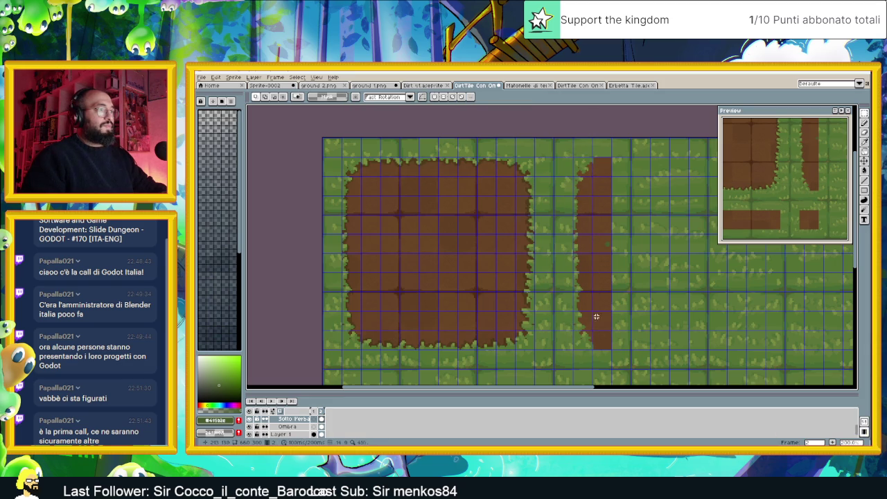
pyautogui.hotkey('ctrl', 'z')
pyautogui.hotkey('ctrl', 'z')
pyautogui.hotkey('ctrl', 'z')
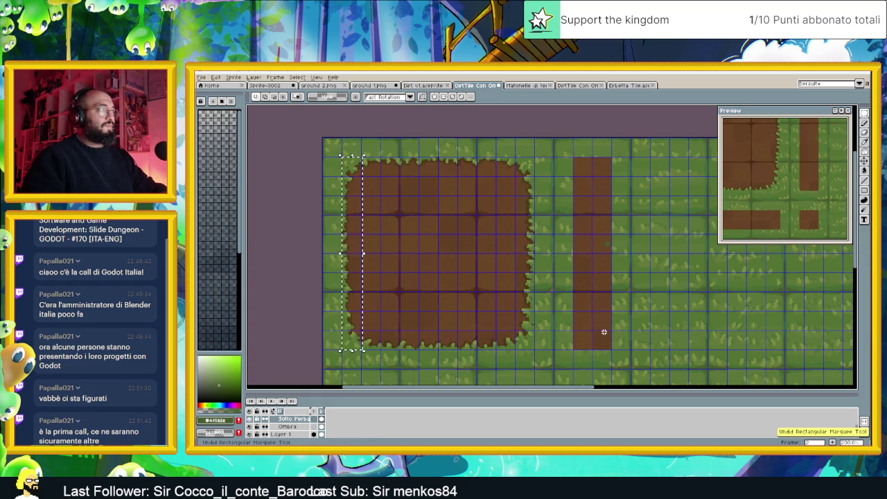
# Re-place the left grass edge onto the thin strip using Ctrl+T.
pyautogui.click(352, 213)
pyautogui.moveTo(352, 212); pyautogui.dragTo(427, 212)
pyautogui.press('Escape')
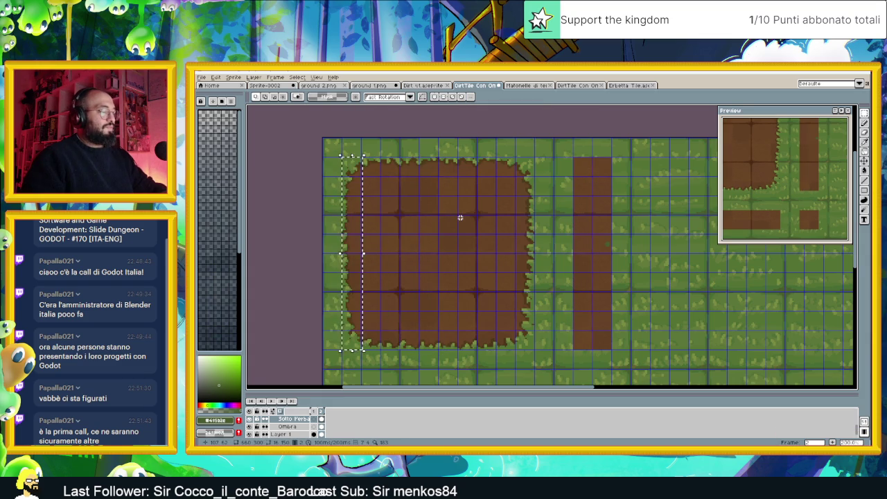
pyautogui.hotkey('ctrl', 't')
pyautogui.moveTo(354, 172); pyautogui.dragTo(588, 173)
pyautogui.click(616, 173)
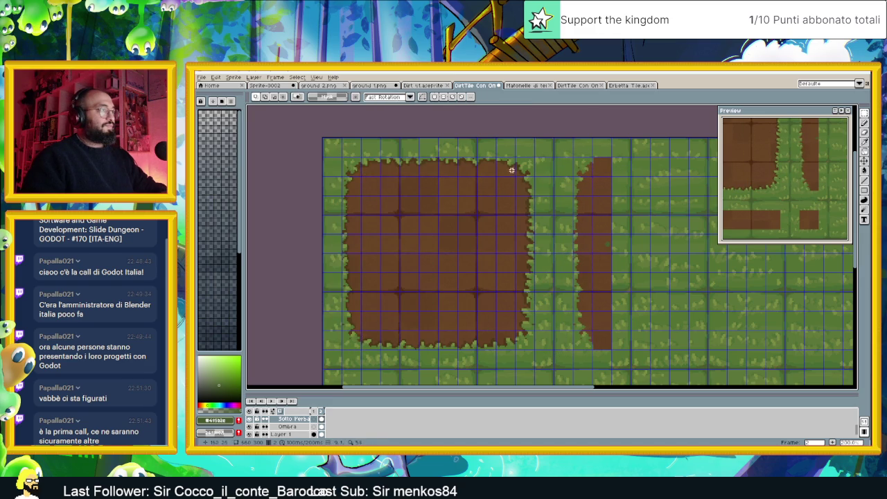
# Select the square's right grass edge and move it onto the strip's right side.
pyautogui.moveTo(533, 158); pyautogui.dragTo(516, 342)
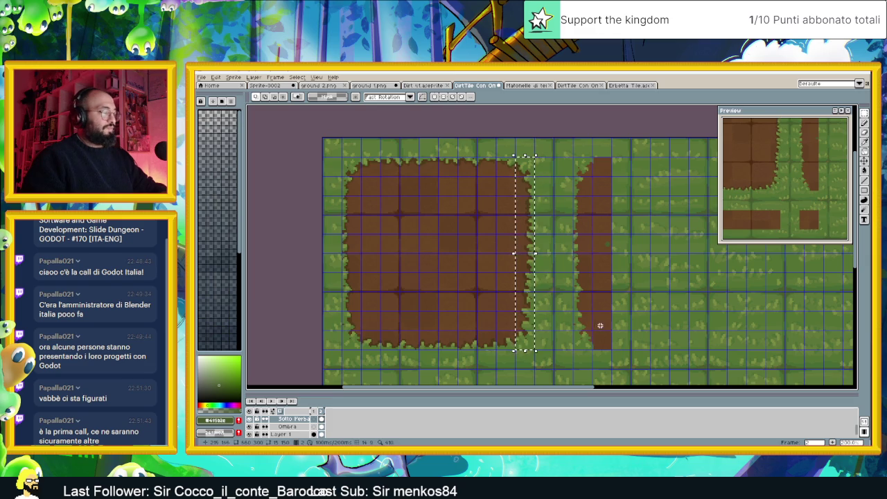
pyautogui.hotkey('ctrl', 't')
pyautogui.moveTo(524, 186); pyautogui.dragTo(605, 186)
pyautogui.click(630, 180)
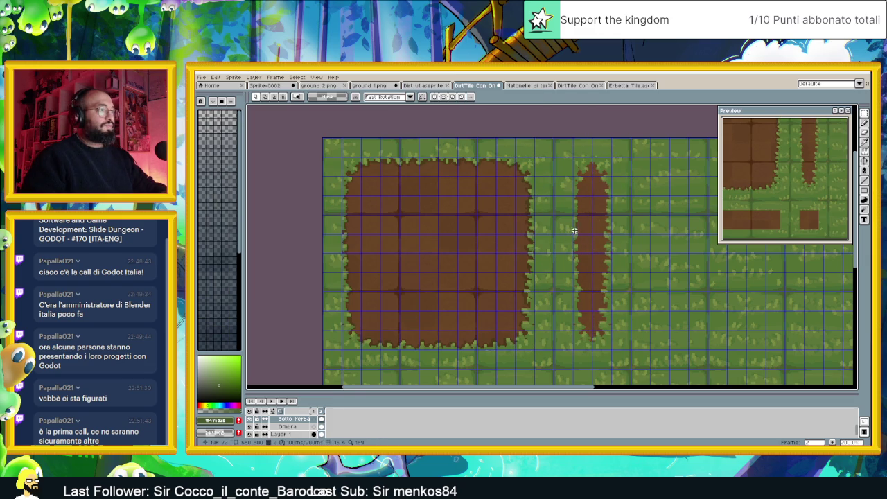
pyautogui.scroll(-1, 575, 227)
pyautogui.scroll(1, 553, 261)
pyautogui.click(321, 426)
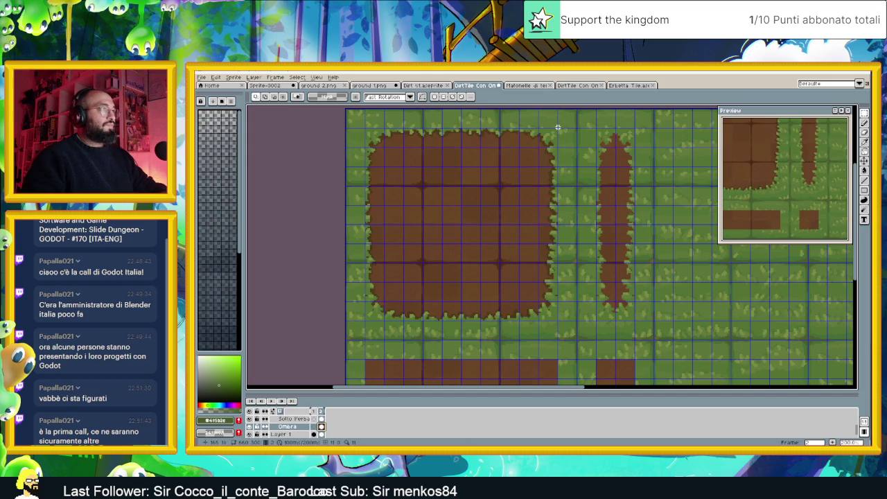
# Move the shadow strip from the square's right edge onto the thin dirt strip.
pyautogui.moveTo(556, 129); pyautogui.dragTo(539, 315)
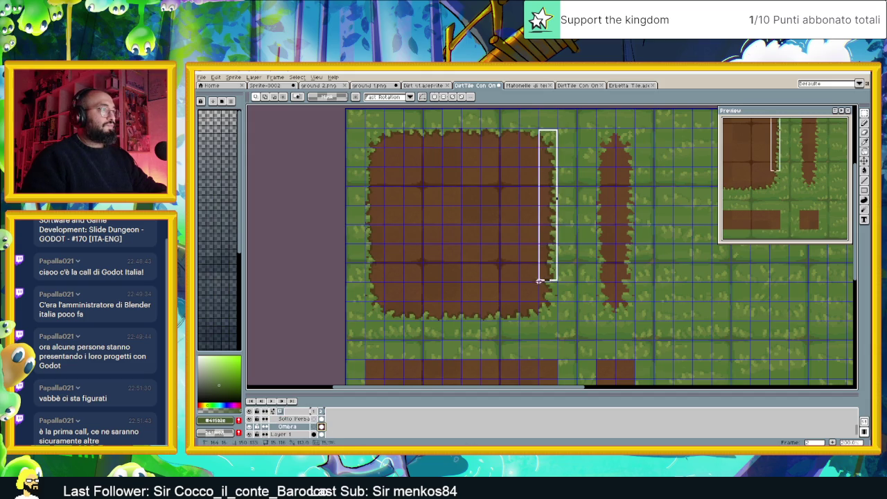
pyautogui.moveTo(538, 319); pyautogui.dragTo(539, 320)
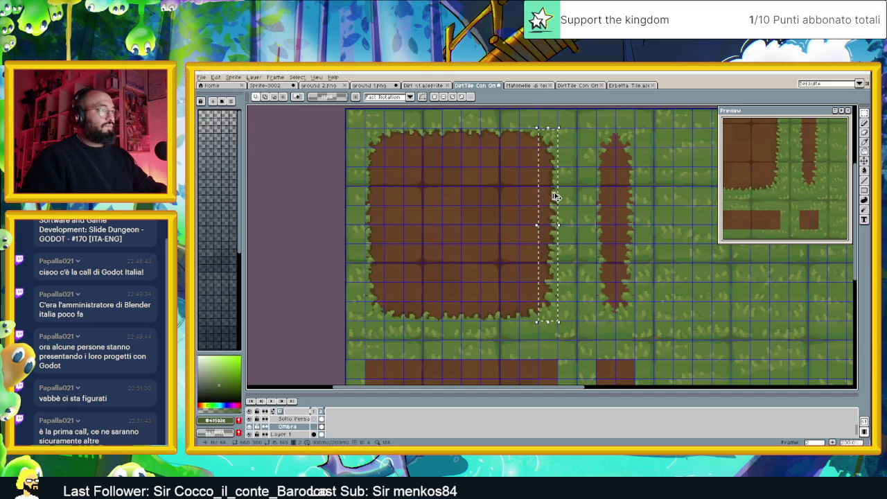
pyautogui.moveTo(553, 172); pyautogui.dragTo(629, 174)
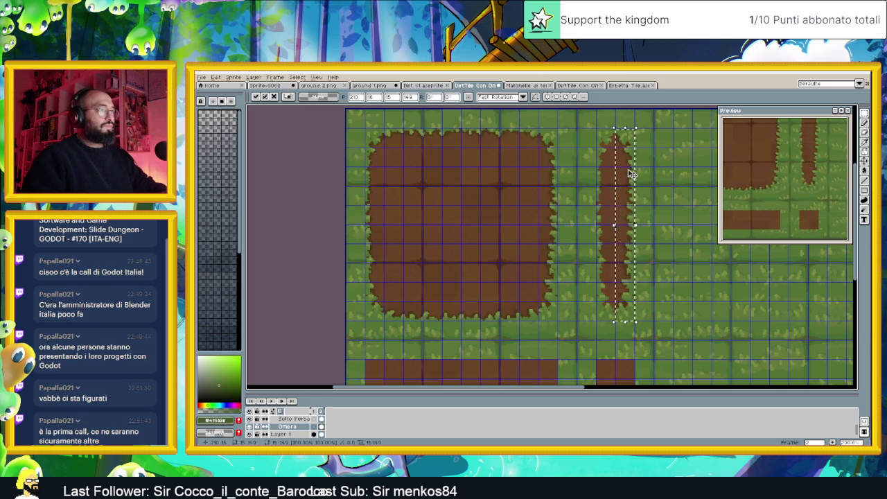
pyautogui.click(656, 167)
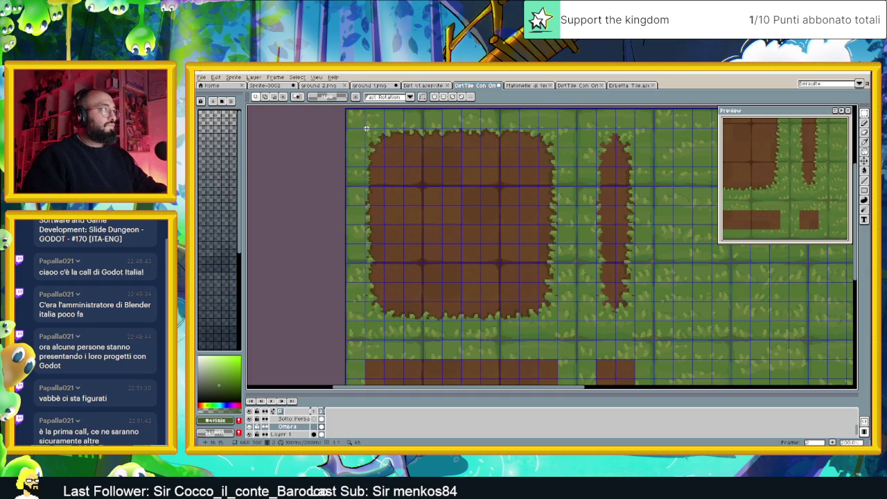
# Copy the big block's left grass column onto the narrow strip's left edge and deselect.
pyautogui.moveTo(365, 128); pyautogui.dragTo(383, 324)
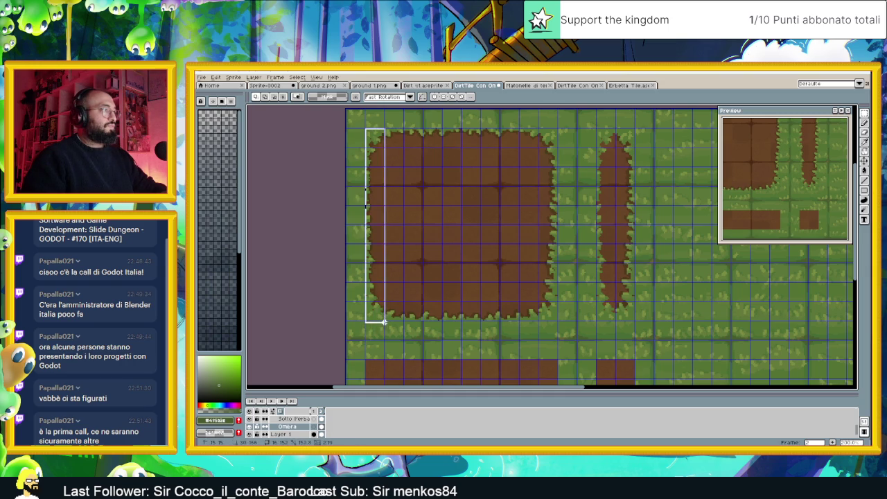
pyautogui.moveTo(382, 328); pyautogui.dragTo(385, 324)
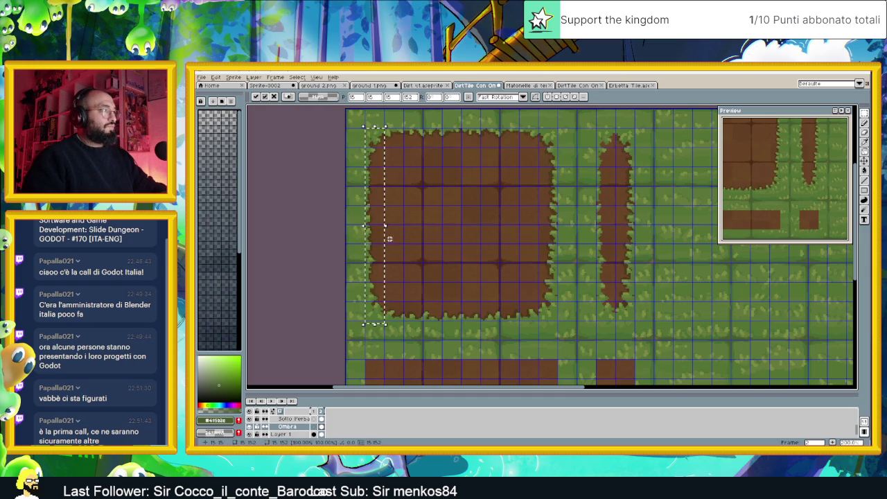
pyautogui.moveTo(377, 227); pyautogui.dragTo(606, 224)
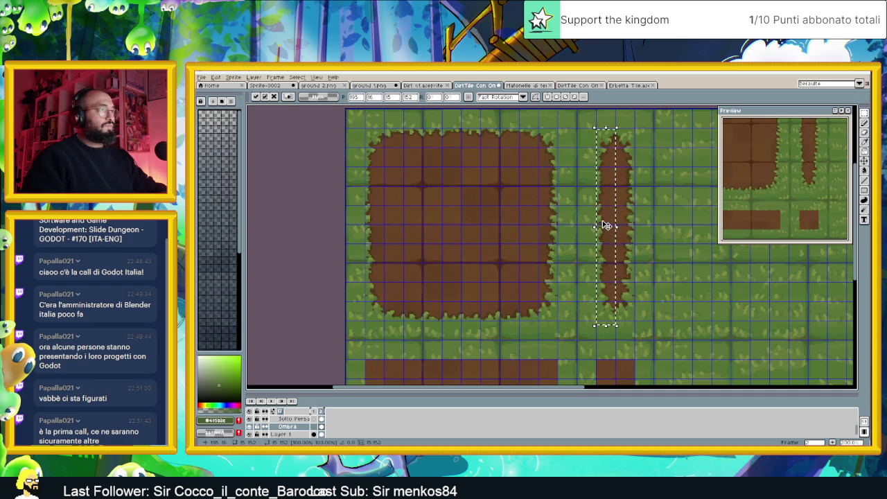
pyautogui.hotkey('ctrl', 'd')
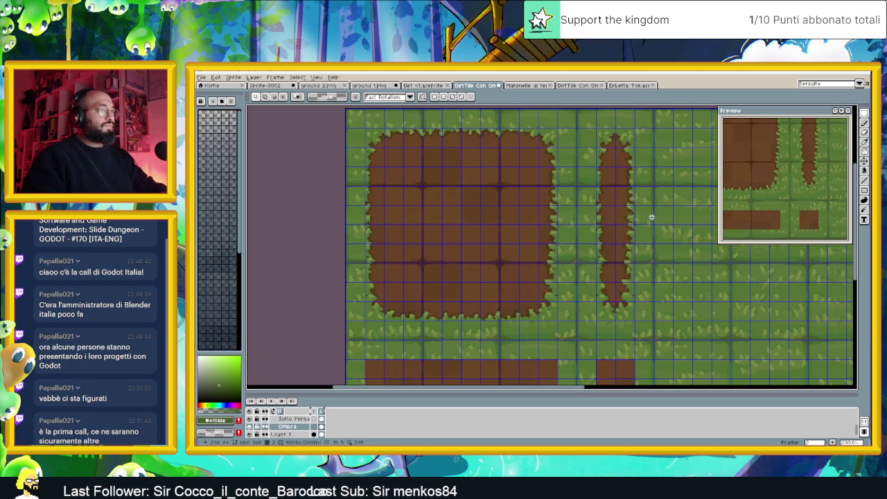
pyautogui.scroll(-1, 640, 256)
pyautogui.scroll(1, 640, 243)
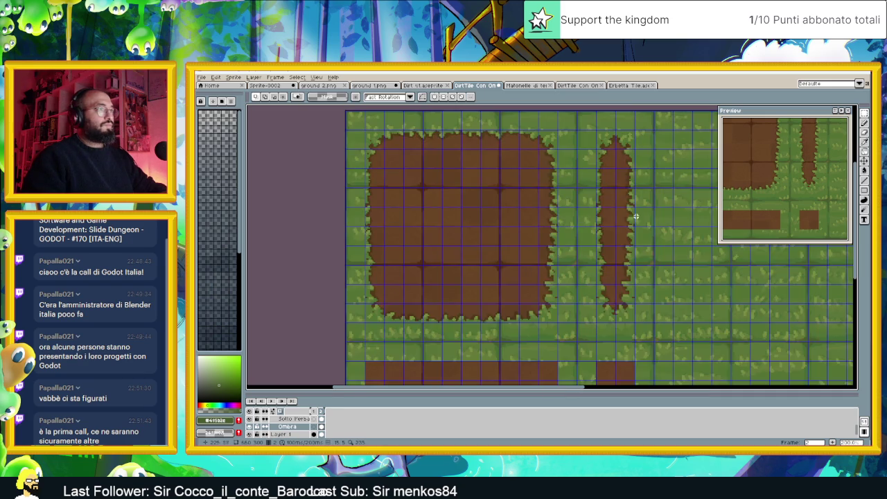
pyautogui.scroll(1, 641, 201)
pyautogui.scroll(1, 643, 160)
pyautogui.scroll(1, 643, 155)
pyautogui.scroll(-1, 637, 168)
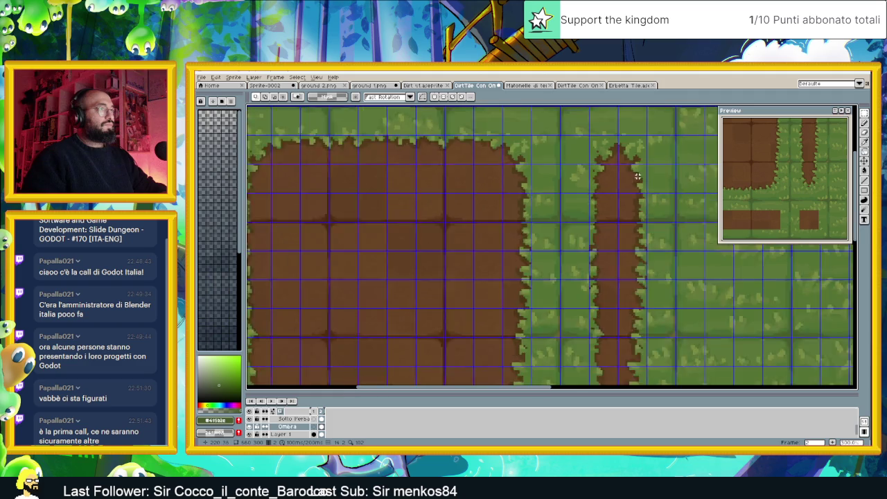
pyautogui.scroll(-1, 636, 194)
pyautogui.moveTo(668, 279); pyautogui.dragTo(649, 261)
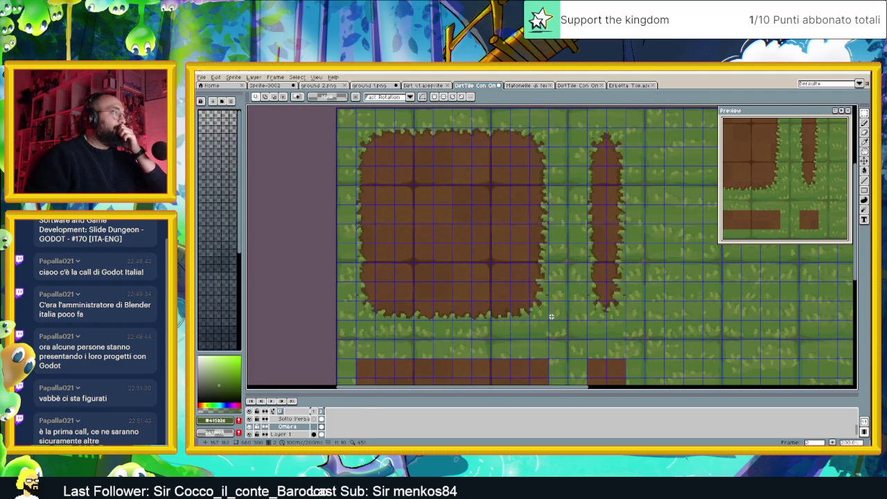
pyautogui.scroll(-2, 549, 314)
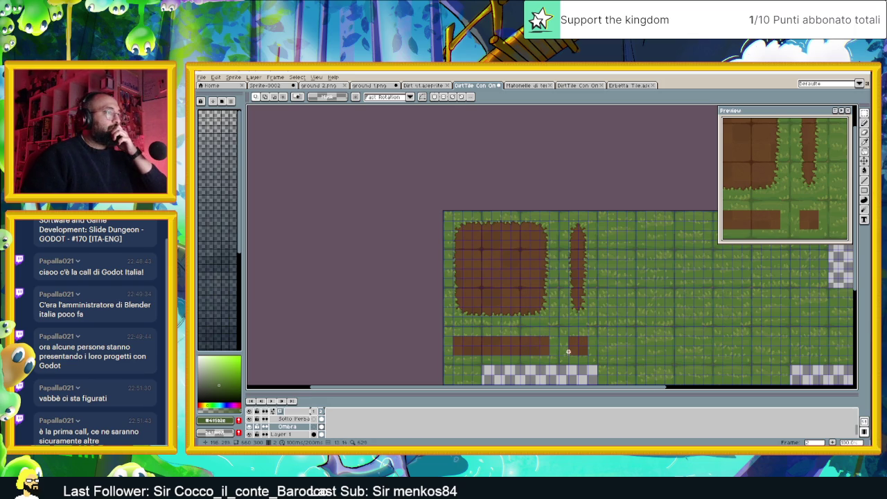
# On the Sotto Persa layer, move the narrow strip's bottom tile onto the small lower dirt square.
pyautogui.scroll(1, 558, 322)
pyautogui.scroll(2, 561, 319)
pyautogui.scroll(1, 575, 316)
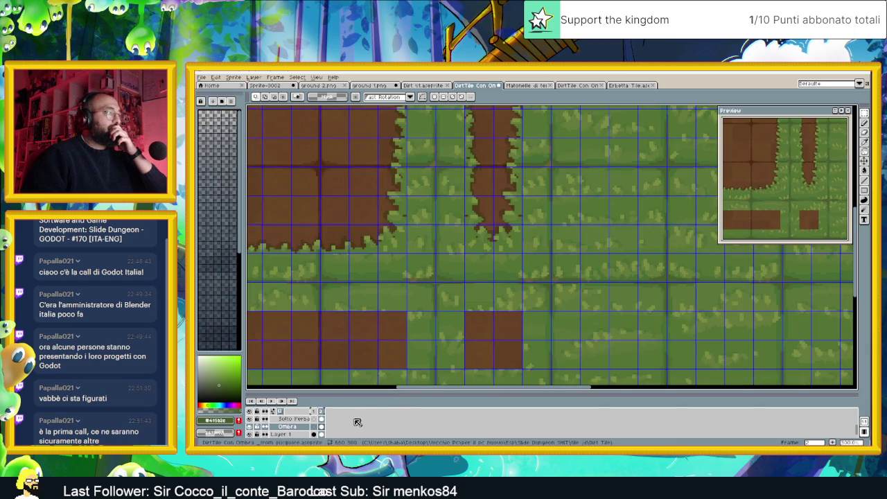
pyautogui.click(322, 420)
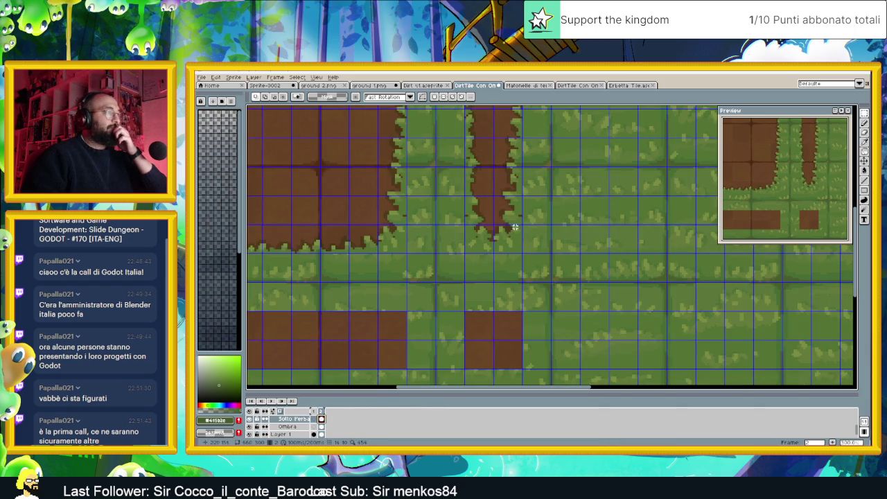
pyautogui.moveTo(465, 226); pyautogui.dragTo(521, 253)
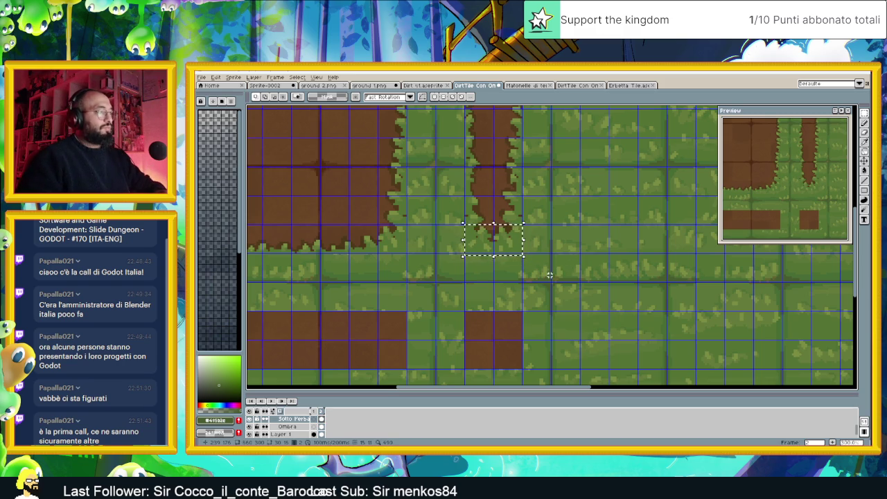
pyautogui.click(500, 242)
pyautogui.moveTo(505, 239); pyautogui.dragTo(508, 356)
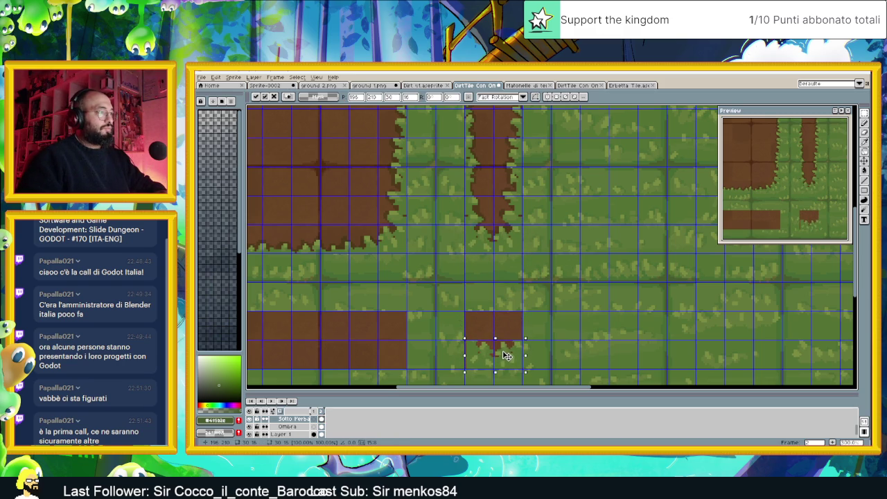
pyautogui.press('Return')
# Cut away the grass covering the narrow strip's top end.
pyautogui.scroll(-1, 555, 289)
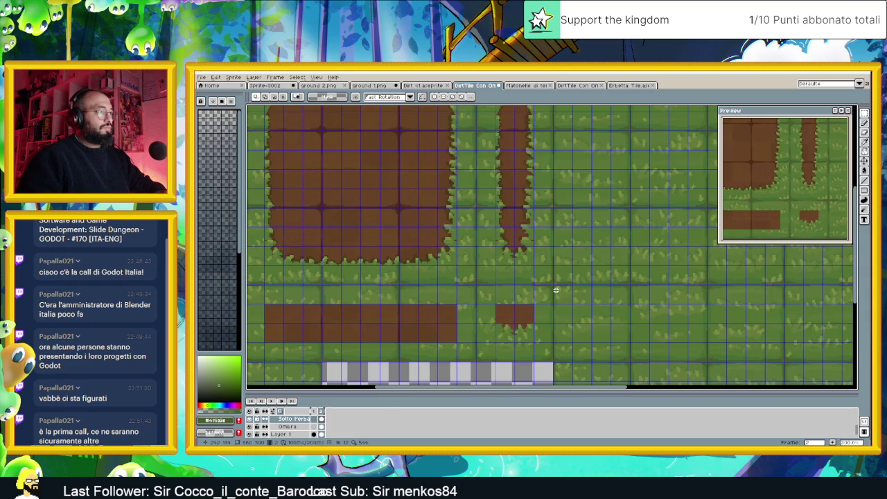
pyautogui.scroll(1, 545, 230)
pyautogui.scroll(4, 545, 238)
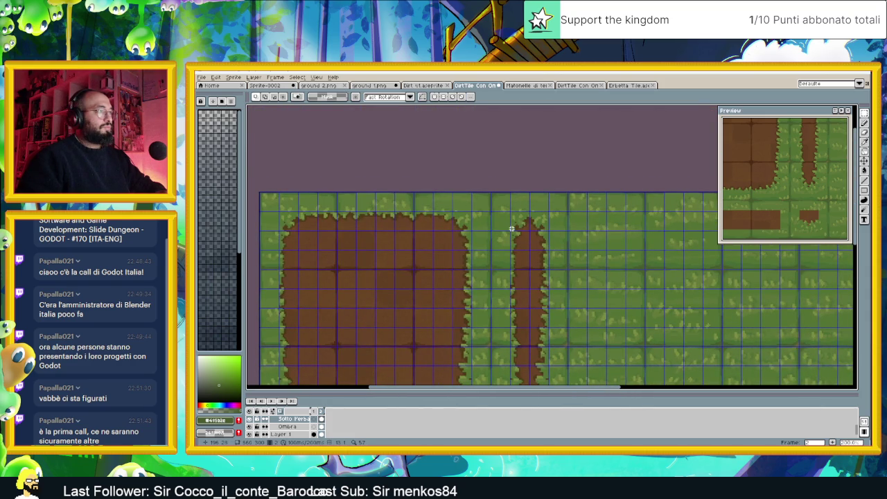
pyautogui.moveTo(510, 231); pyautogui.dragTo(551, 212)
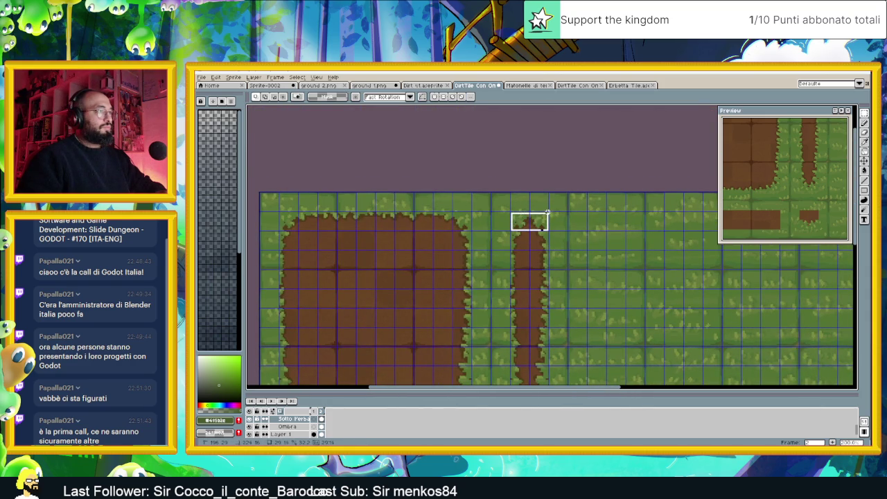
pyautogui.hotkey('ctrl', 'x')
# Place the strip's pointed dirt tip over the small lower dirt patch.
pyautogui.moveTo(508, 205)
pyautogui.mouseDown()
pyautogui.moveTo(562, 230)
pyautogui.moveTo(560, 291)
pyautogui.mouseUp()
pyautogui.hotkey('ctrl', 't')
pyautogui.scroll(-3, 594, 210)
pyautogui.scroll(-1, 572, 172)
pyautogui.moveTo(573, 173); pyautogui.dragTo(554, 339)
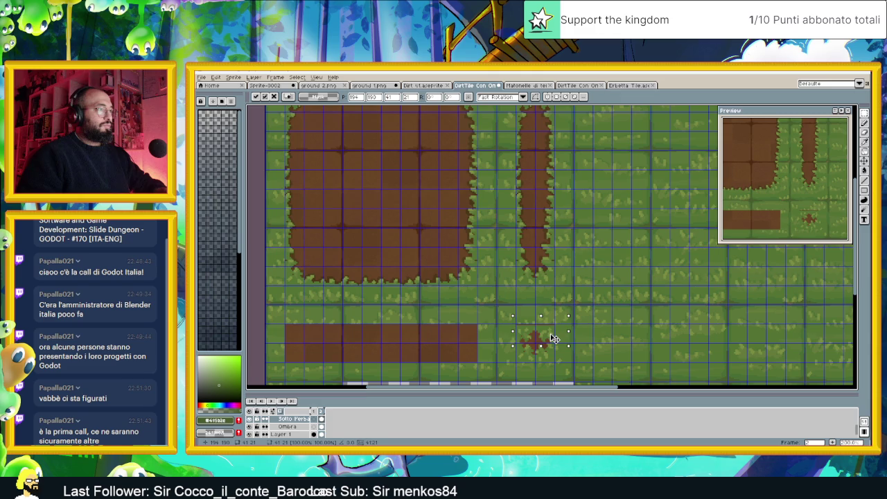
pyautogui.press('Return')
pyautogui.scroll(-1, 601, 318)
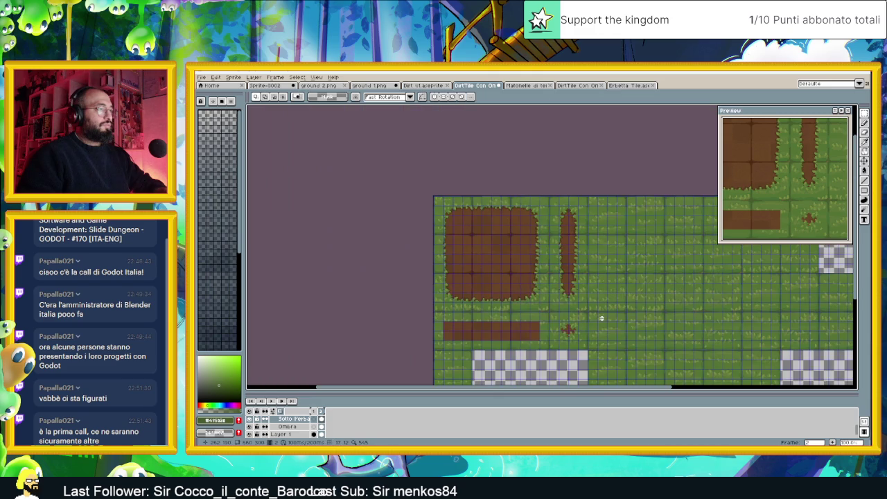
pyautogui.scroll(1, 582, 336)
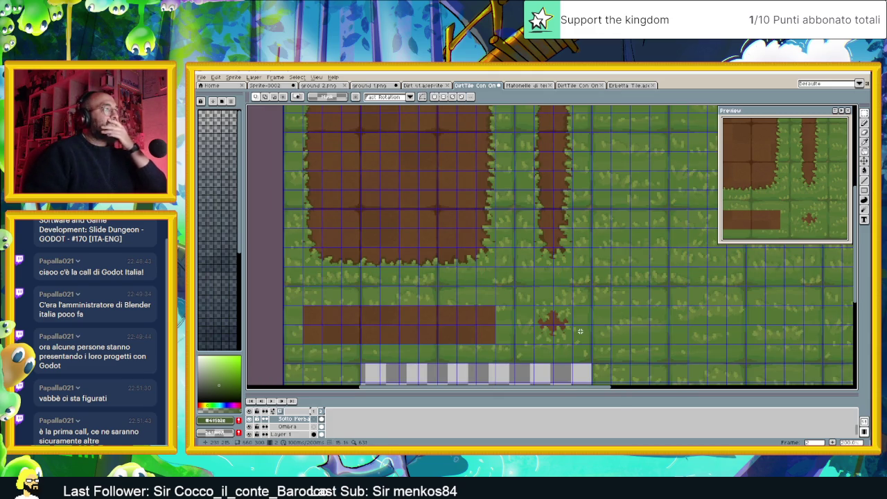
pyautogui.scroll(-2, 580, 332)
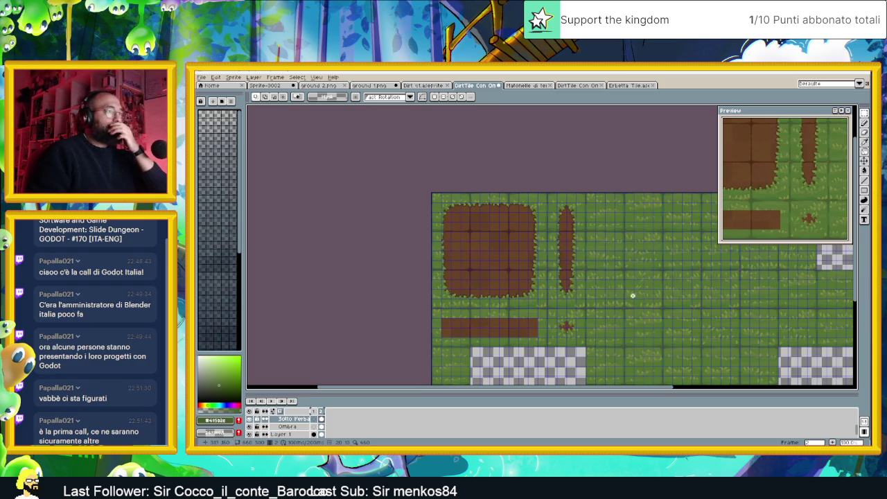
pyautogui.scroll(1, 613, 285)
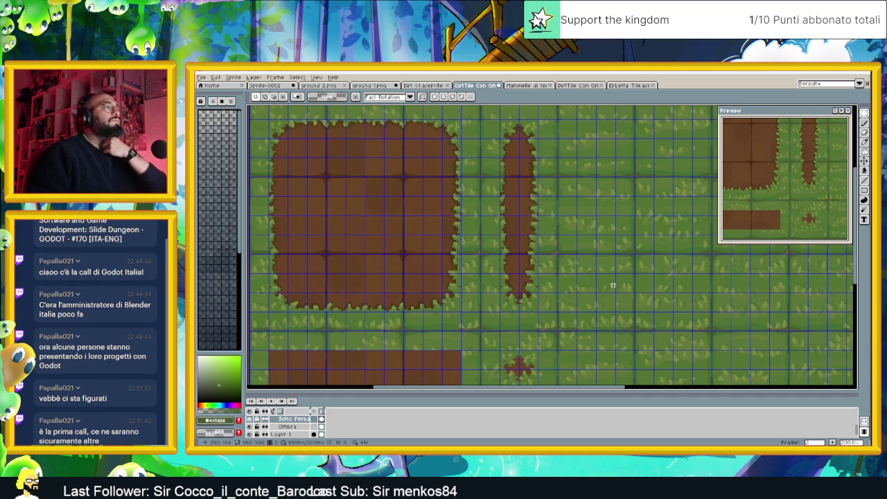
pyautogui.scroll(-1, 610, 285)
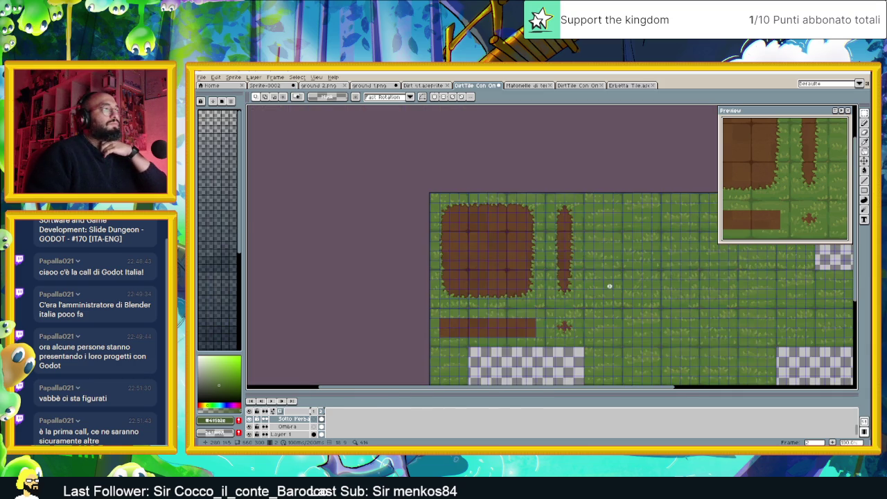
pyautogui.scroll(1, 577, 294)
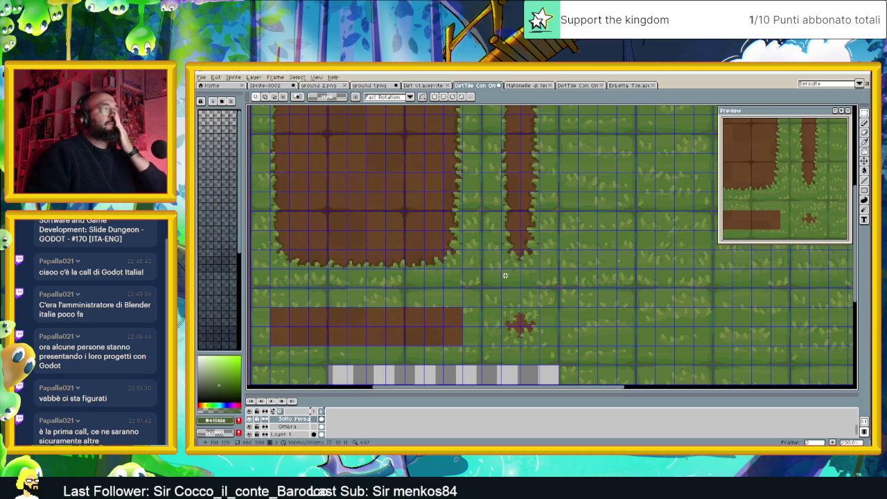
pyautogui.scroll(-1, 504, 275)
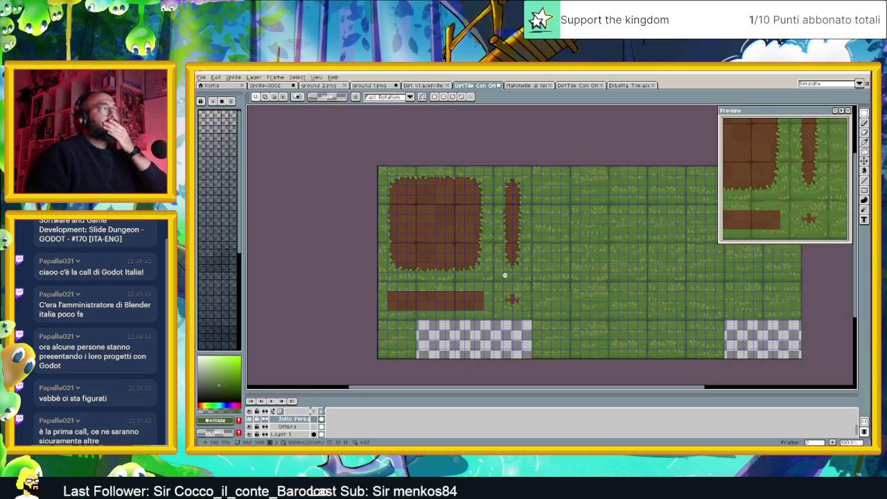
pyautogui.scroll(1, 504, 275)
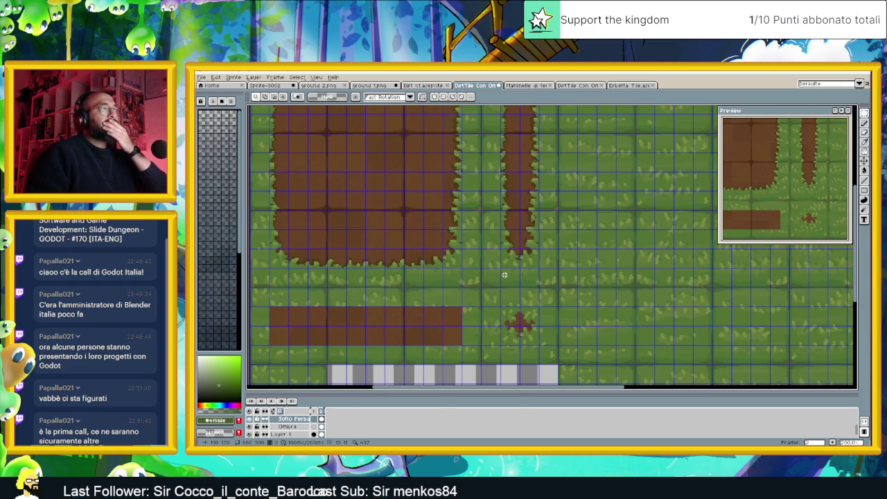
pyautogui.scroll(-1, 504, 275)
pyautogui.moveTo(489, 311); pyautogui.dragTo(535, 301)
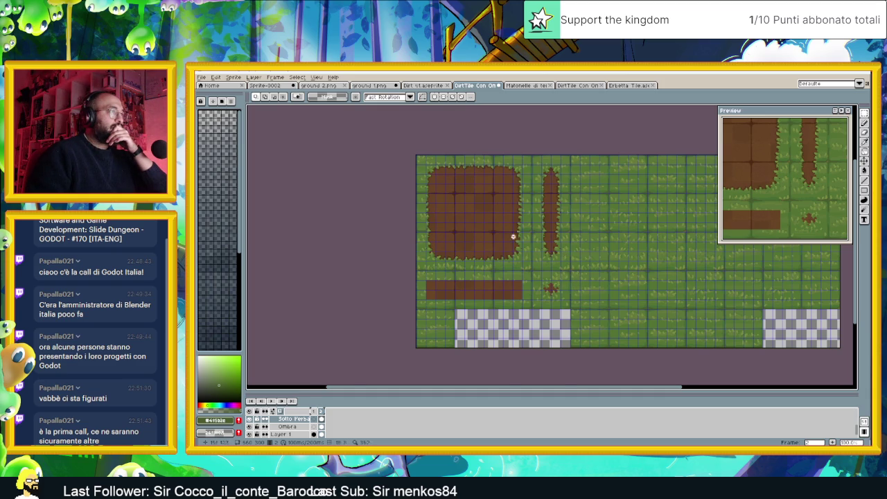
pyautogui.scroll(1, 476, 211)
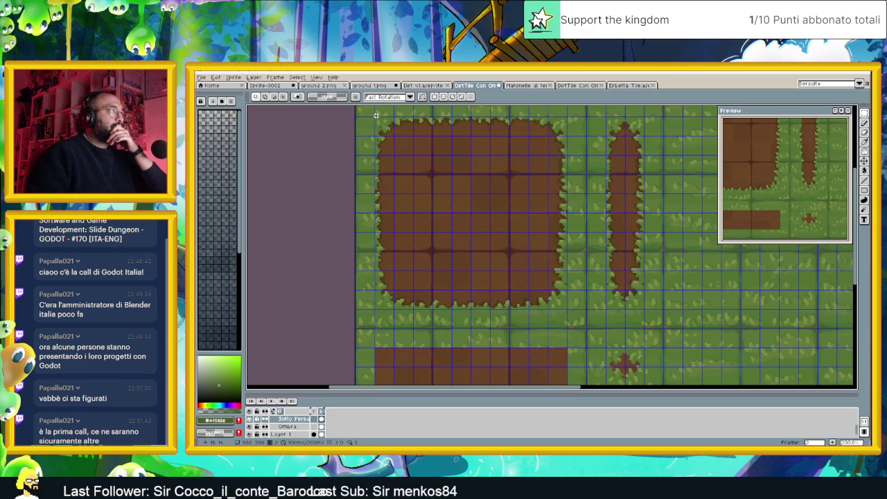
# Paste a copy of the big block's top grass edge along the long lower dirt bar.
pyautogui.moveTo(374, 117); pyautogui.dragTo(565, 135)
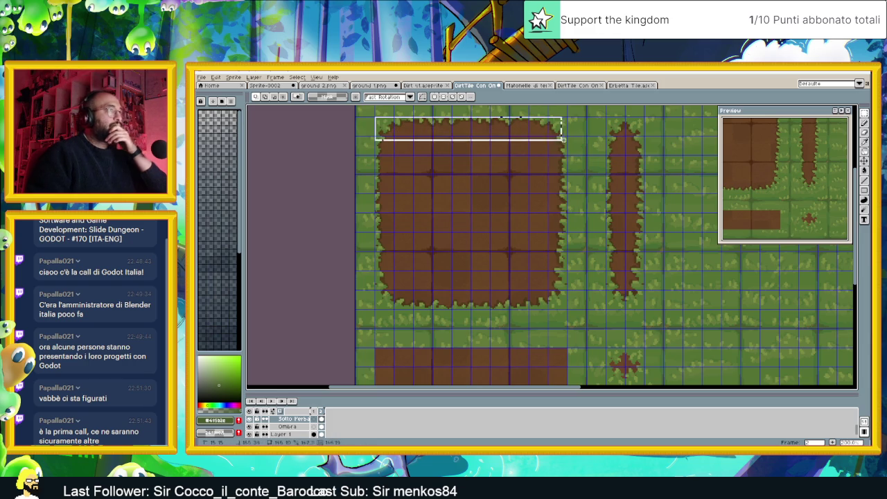
pyautogui.moveTo(566, 135); pyautogui.dragTo(568, 137)
pyautogui.scroll(-3, 526, 243)
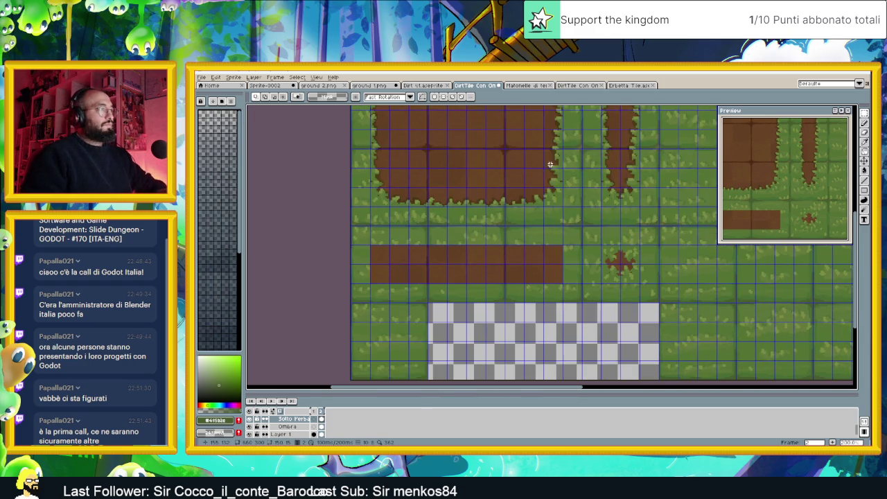
pyautogui.hotkey('ctrl', 'v')
pyautogui.moveTo(453, 248); pyautogui.dragTo(454, 253)
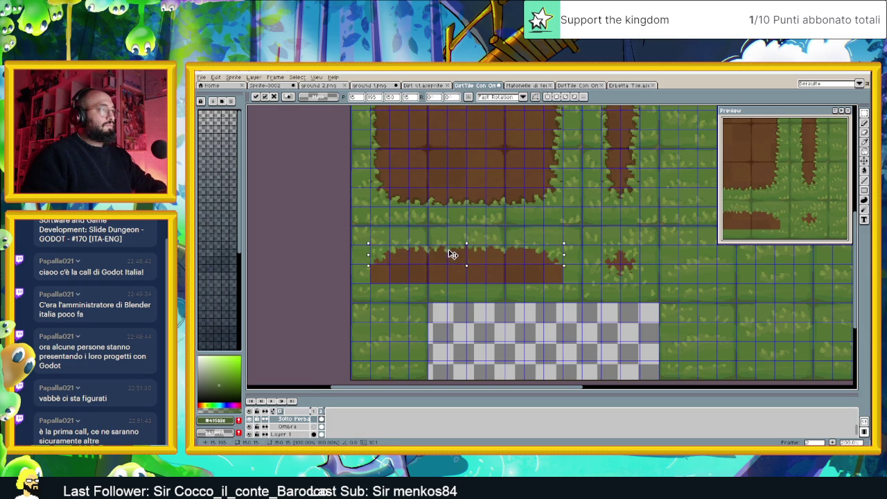
pyautogui.click(489, 176)
# Move the grass strip from the bar's edge down onto the lower dirt strip.
pyautogui.scroll(-2, 489, 176)
pyautogui.scroll(2, 501, 148)
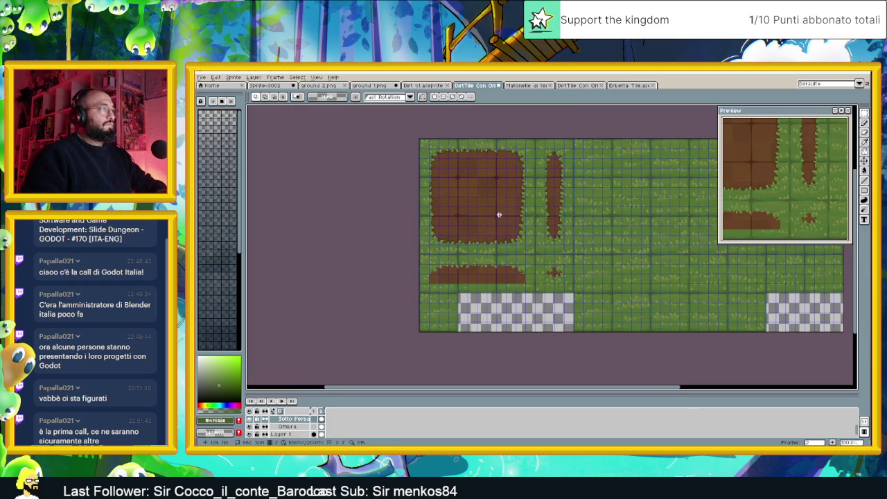
pyautogui.scroll(2, 462, 230)
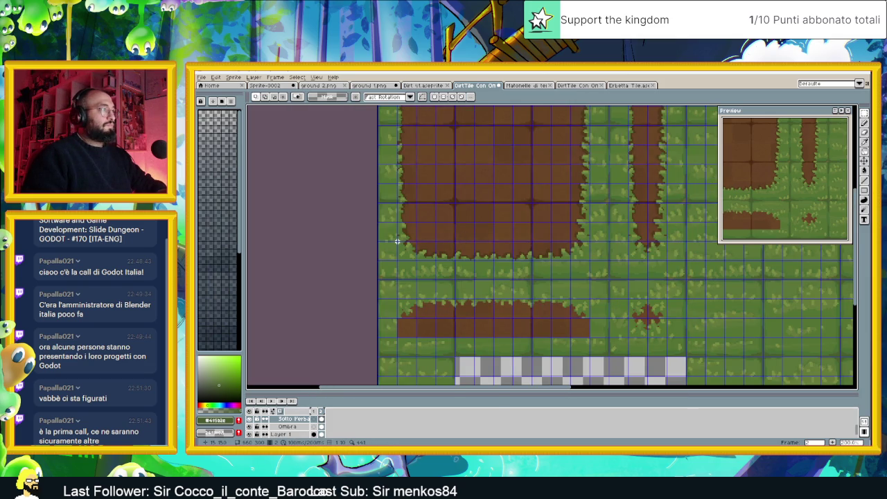
pyautogui.moveTo(397, 241); pyautogui.dragTo(589, 259)
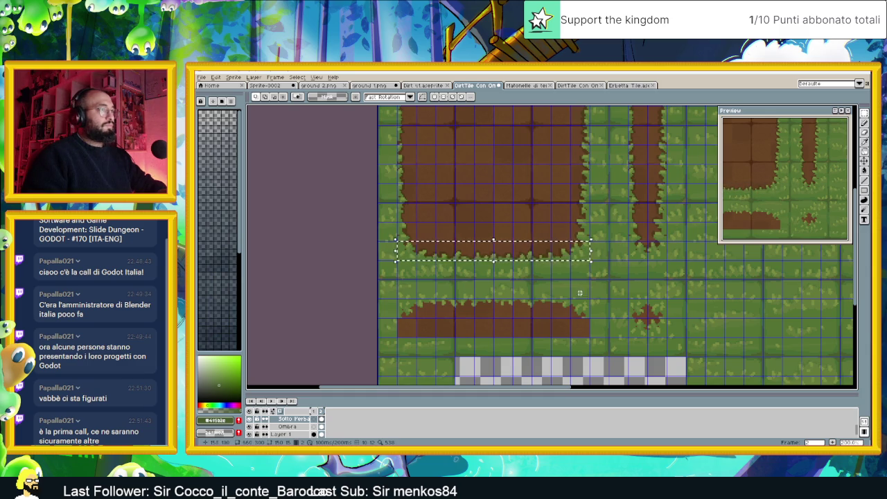
pyautogui.moveTo(525, 257); pyautogui.dragTo(526, 332)
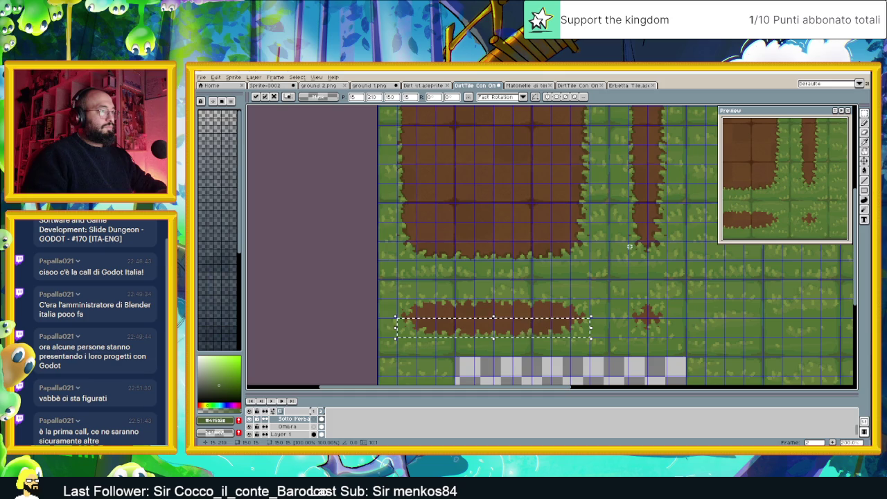
pyautogui.hotkey('ctrl', 'd')
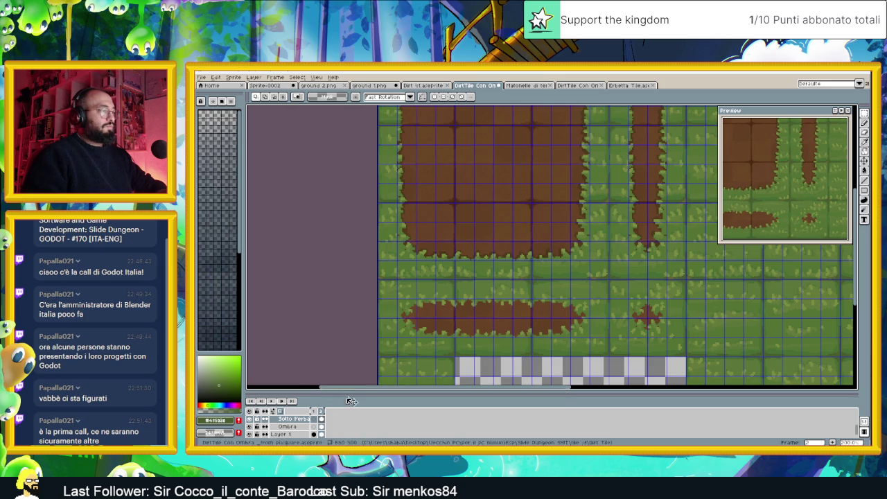
# On the Ombra layer, move the block's dirt-grass edge row onto the lower dirt strip, nudged one pixel left.
pyautogui.click(288, 426)
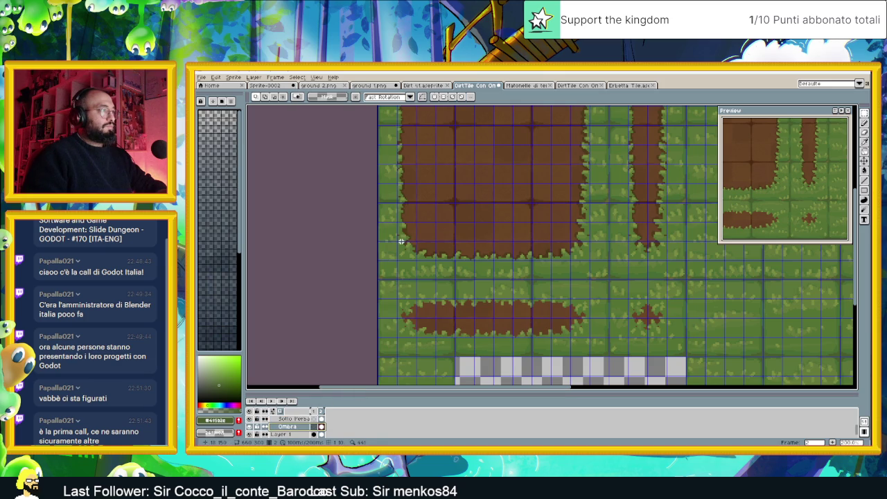
pyautogui.moveTo(398, 241); pyautogui.dragTo(588, 258)
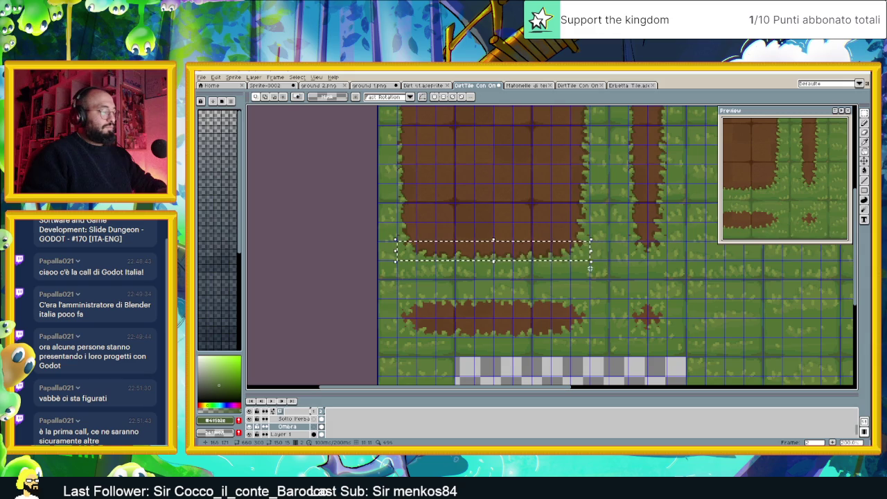
pyautogui.moveTo(545, 254); pyautogui.dragTo(549, 329)
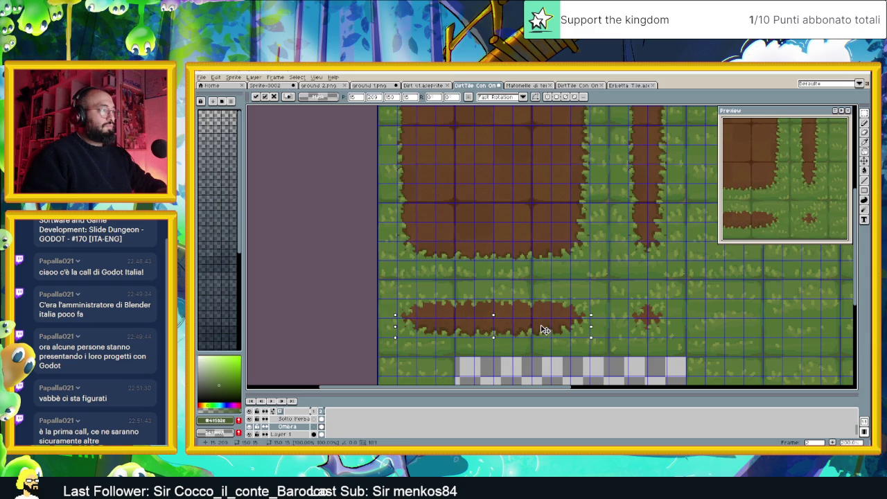
pyautogui.moveTo(546, 330); pyautogui.dragTo(546, 330)
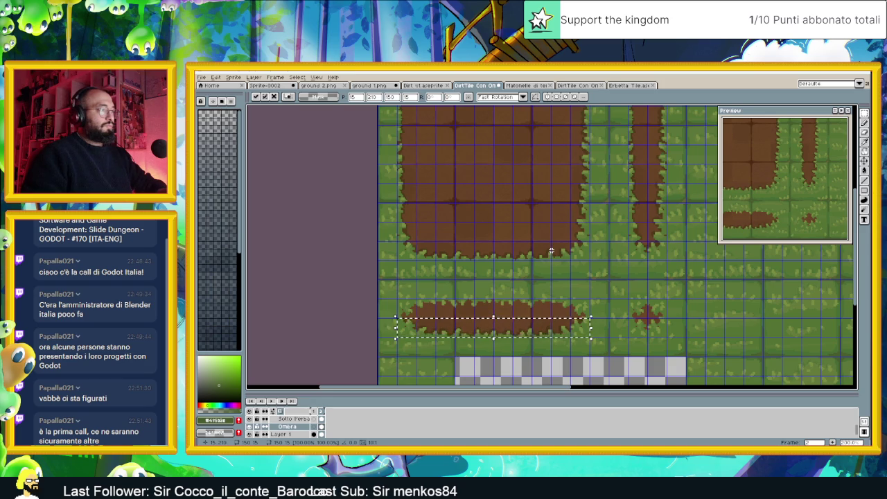
pyautogui.hotkey('ctrl', 'd')
pyautogui.scroll(-2, 558, 233)
# Move the grass-edge row beneath the big block down over the horizontal strip's top.
pyautogui.scroll(2, 512, 186)
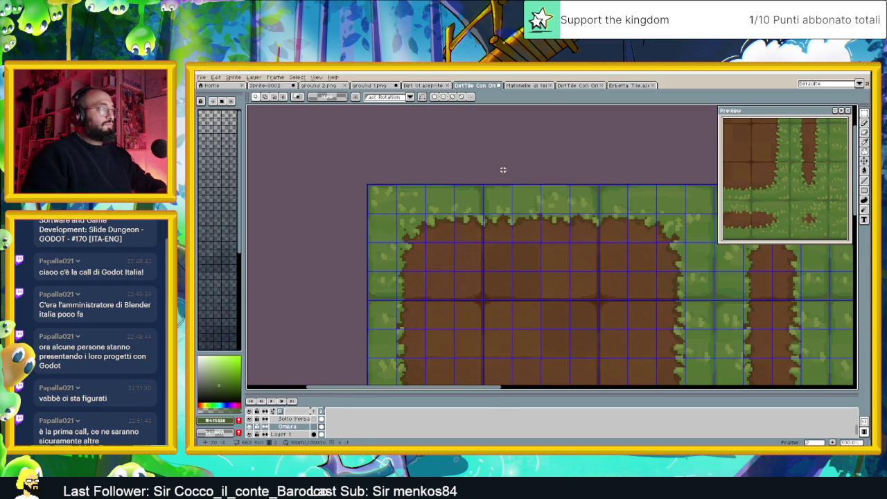
pyautogui.moveTo(396, 214); pyautogui.dragTo(684, 241)
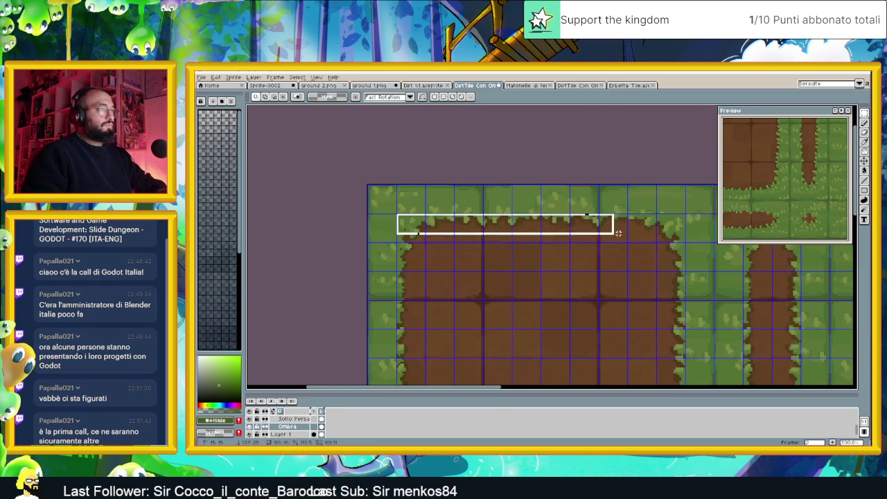
pyautogui.scroll(-2, 684, 244)
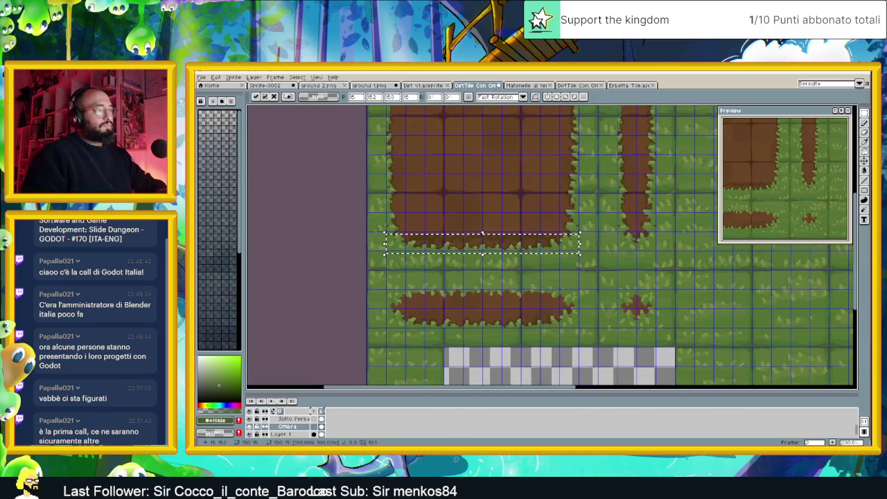
pyautogui.moveTo(533, 244); pyautogui.dragTo(531, 300)
pyautogui.scroll(2, 530, 300)
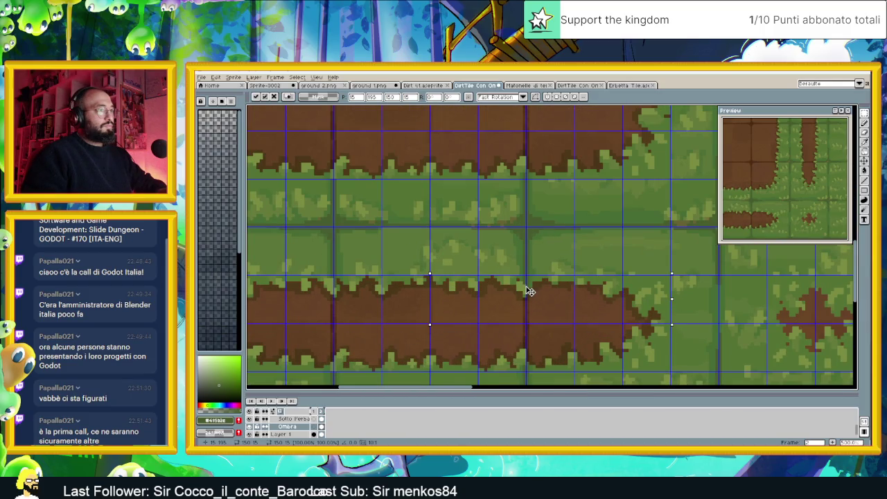
pyautogui.scroll(-1, 530, 293)
pyautogui.scroll(-1, 547, 290)
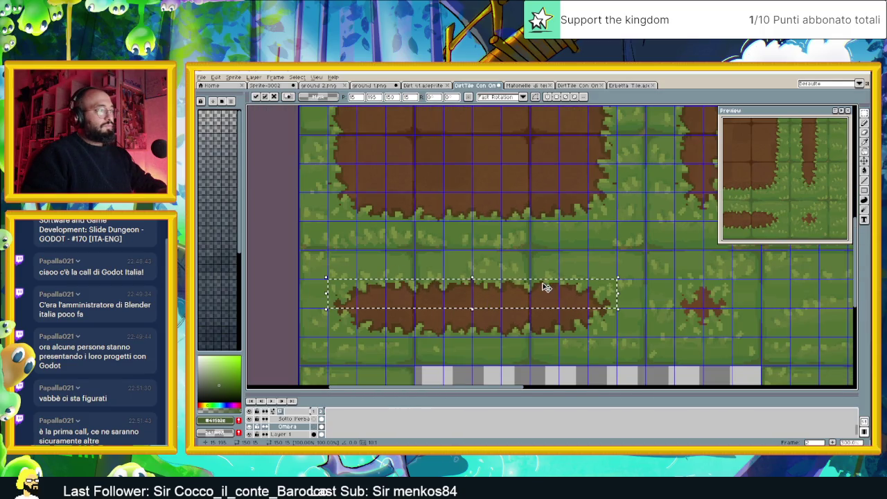
pyautogui.scroll(-1, 549, 270)
pyautogui.click(626, 248)
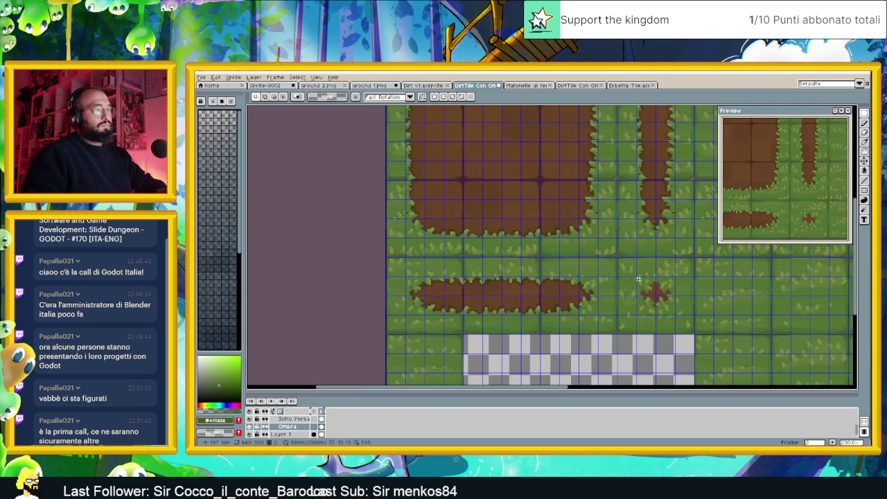
pyautogui.scroll(2, 639, 276)
# Place the horizontal strip's right grass-edged end over the small dirt hole.
pyautogui.moveTo(555, 262); pyautogui.dragTo(521, 336)
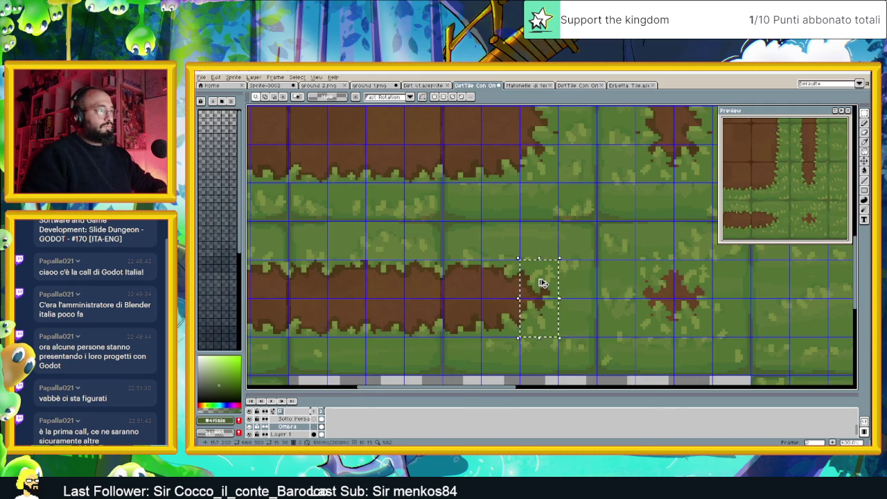
pyautogui.moveTo(545, 287)
pyautogui.mouseDown()
pyautogui.moveTo(701, 285)
pyautogui.moveTo(695, 279)
pyautogui.mouseUp()
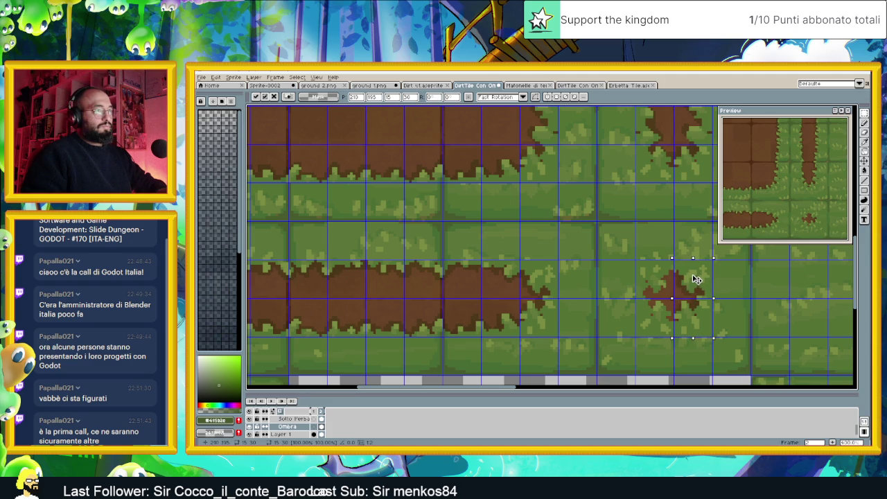
pyautogui.click(603, 296)
pyautogui.scroll(-1, 603, 296)
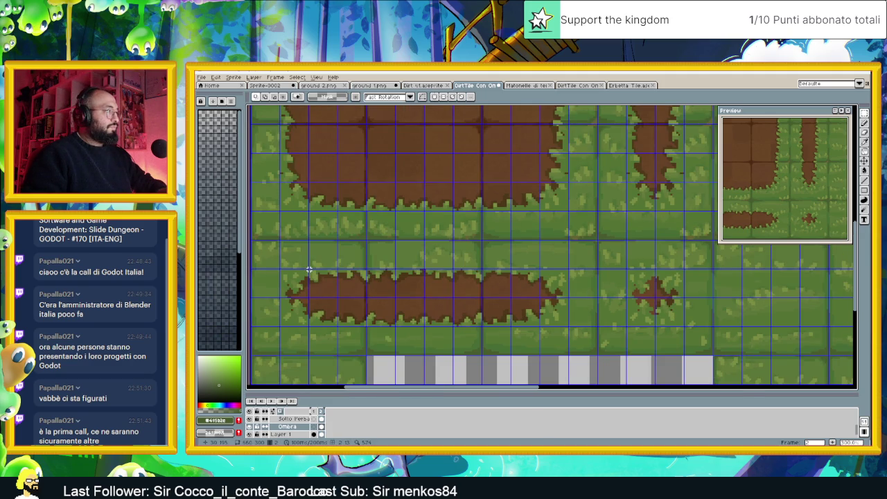
# Place the strip's left grass-edged end over the small dirt hole too.
pyautogui.moveTo(307, 269)
pyautogui.mouseDown()
pyautogui.moveTo(278, 323)
pyautogui.moveTo(641, 288)
pyautogui.mouseUp()
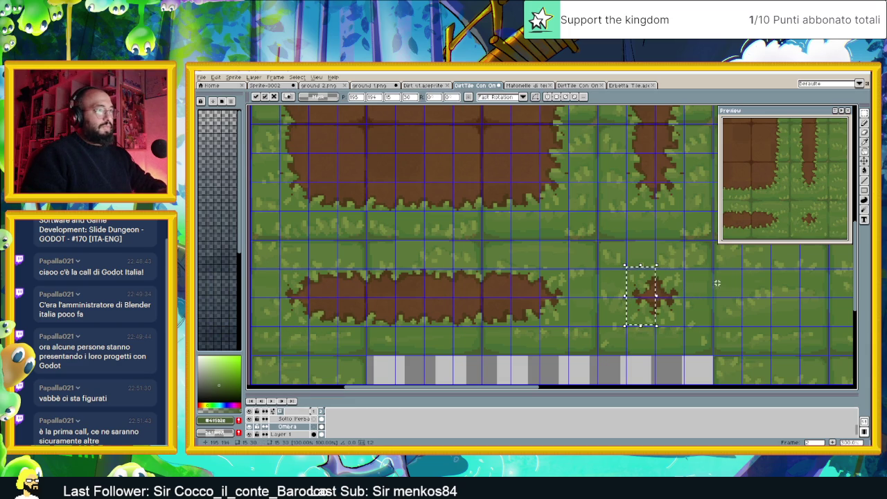
pyautogui.press('Return')
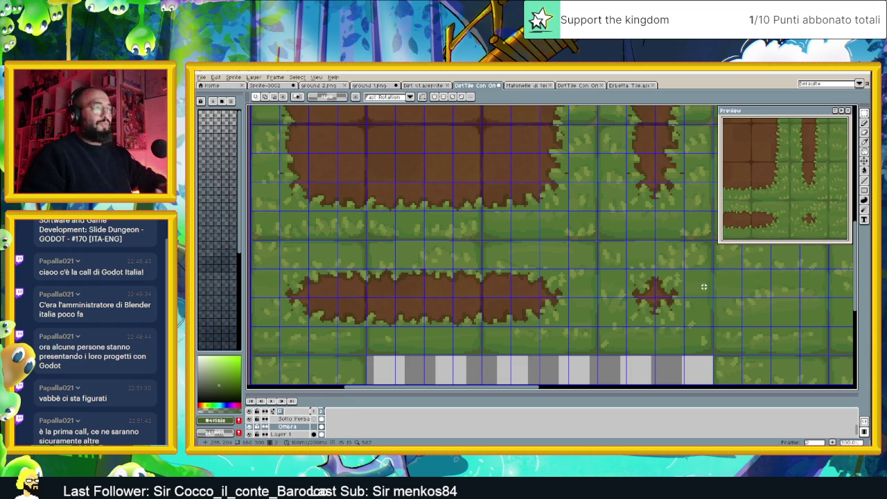
pyautogui.scroll(-1, 703, 289)
pyautogui.scroll(-2, 703, 290)
pyautogui.moveTo(714, 291); pyautogui.dragTo(574, 296)
# Save the tileset file with Ctrl+S.
pyautogui.scroll(1, 627, 298)
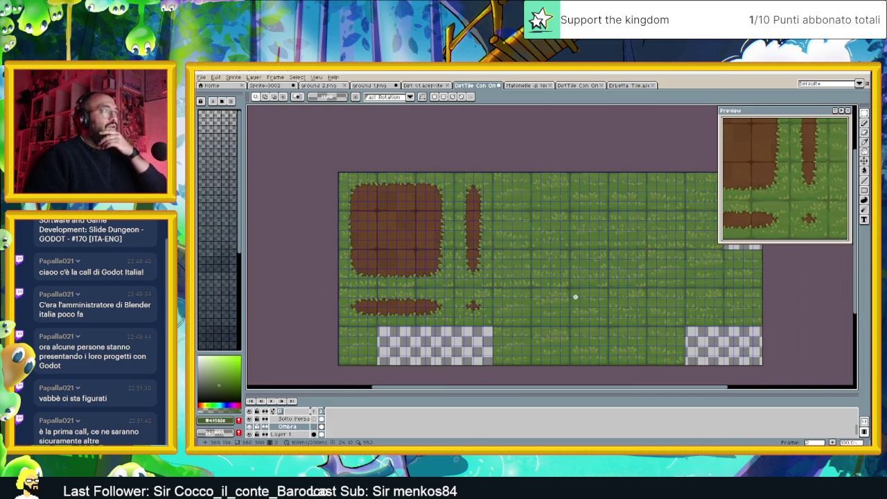
pyautogui.hotkey('ctrl', 's')
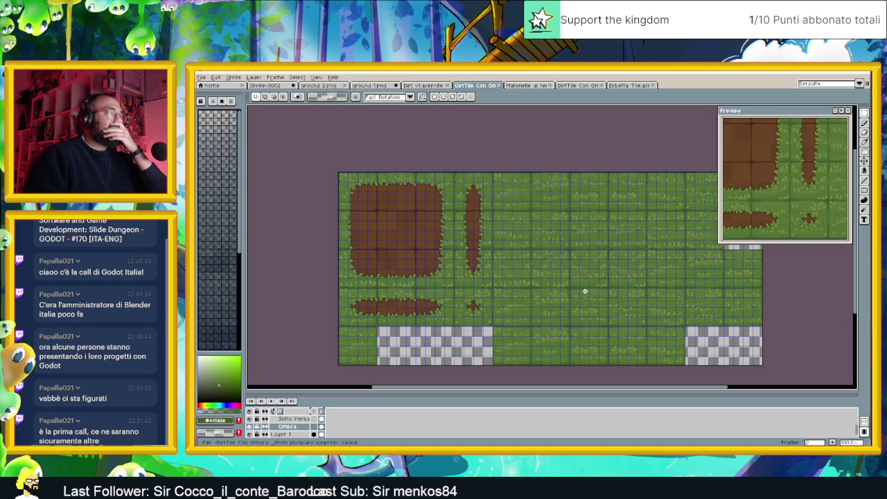
pyautogui.scroll(3, 307, 425)
pyautogui.scroll(2, 307, 425)
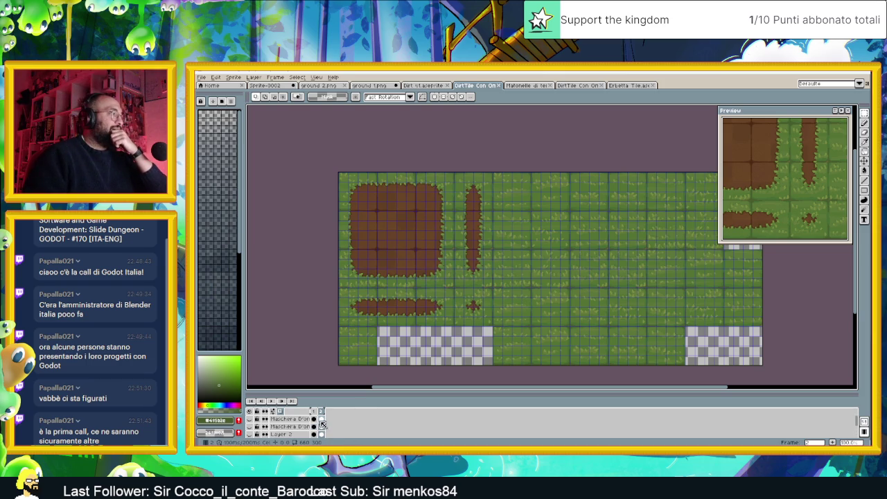
# Make the Maschera D'ombra shadow layer visible and open its Layer Properties.
pyautogui.click(249, 426)
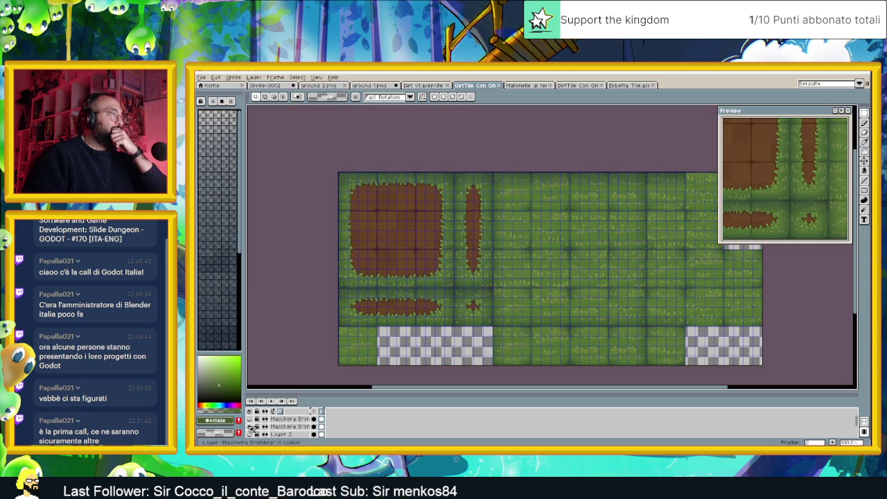
pyautogui.scroll(1, 539, 201)
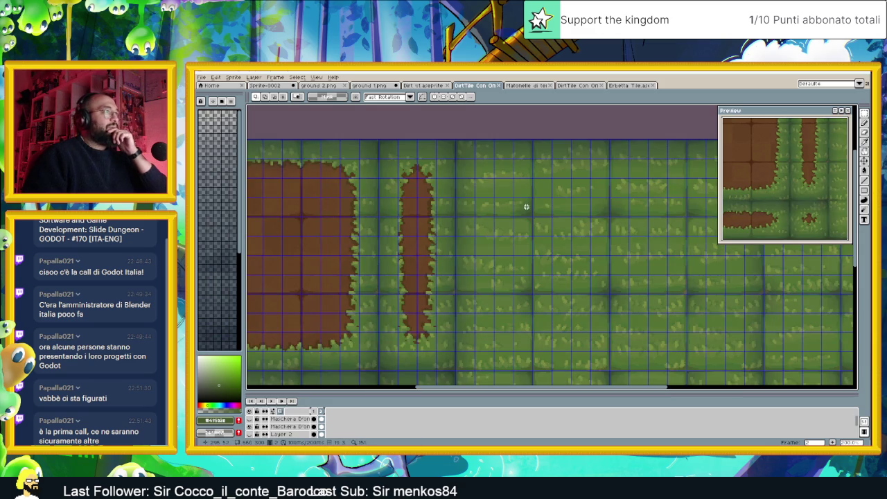
pyautogui.scroll(-1, 522, 214)
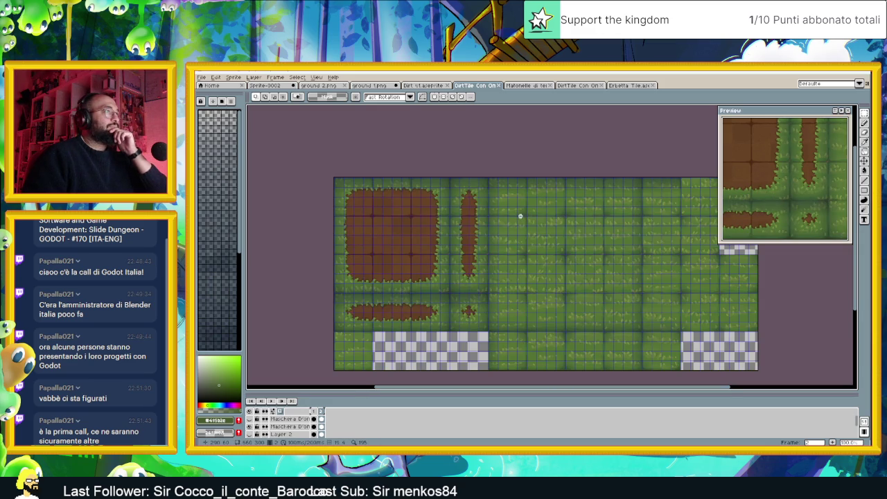
pyautogui.scroll(1, 531, 211)
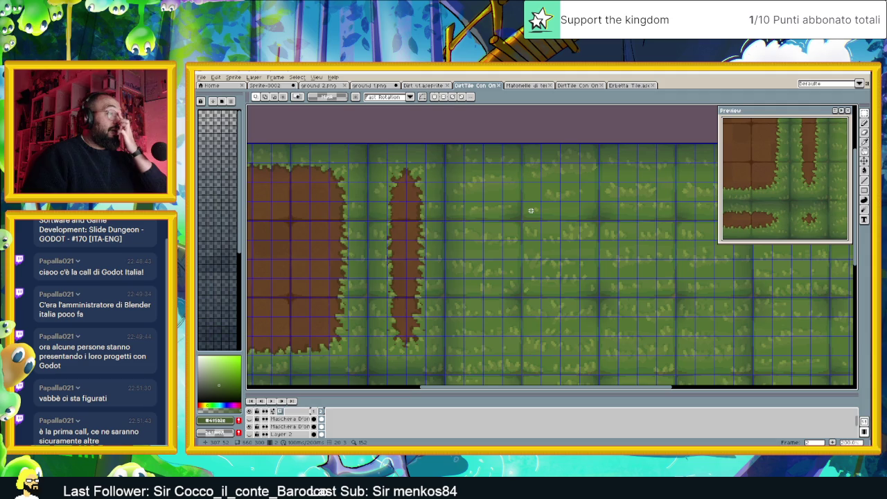
pyautogui.scroll(-1, 561, 226)
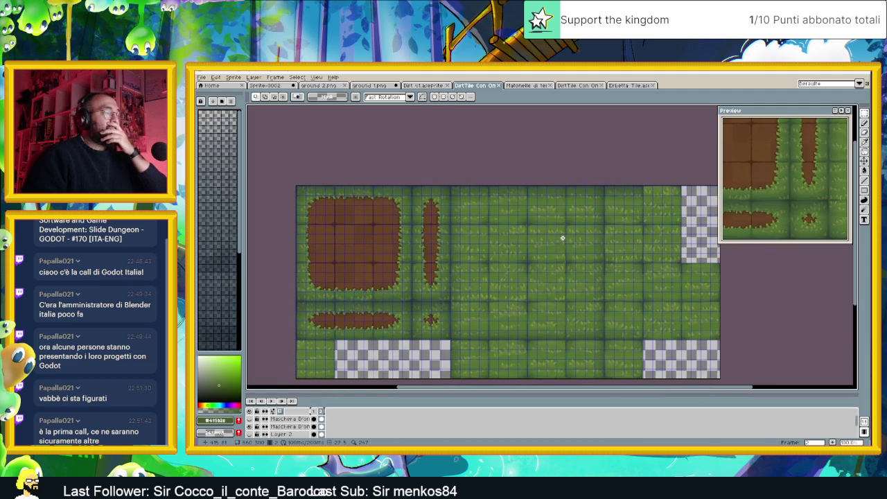
pyautogui.doubleClick(302, 426)
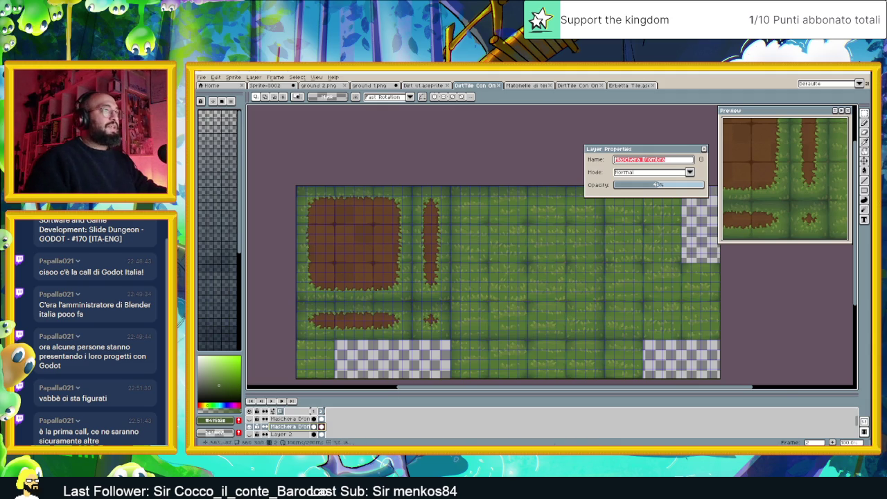
# Raise the Maschera D'ombra layer opacity to 100% and close Layer Properties.
pyautogui.moveTo(660, 185); pyautogui.dragTo(696, 187)
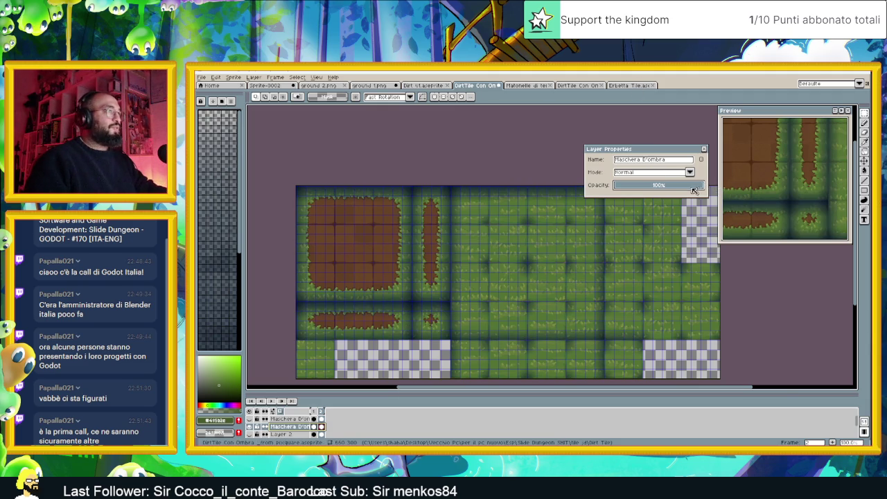
pyautogui.click(704, 149)
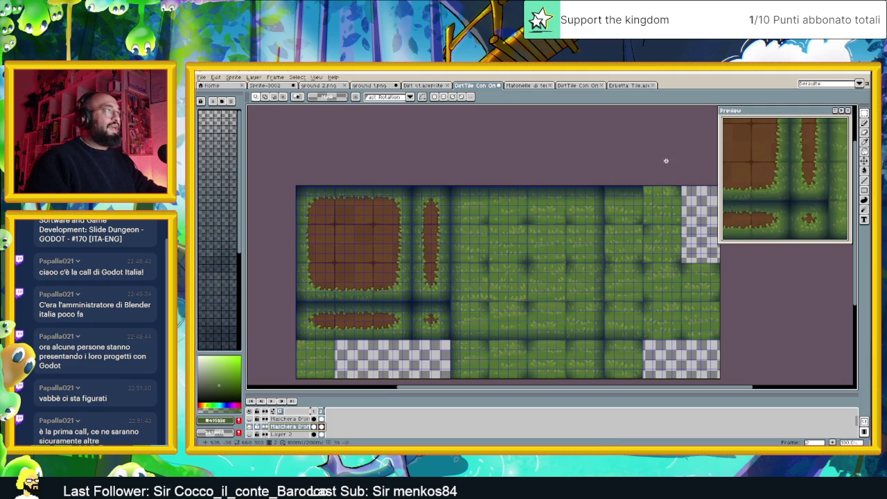
# Draw a one-tile square marquee selection on the grass near the canvas top.
pyautogui.scroll(1, 497, 220)
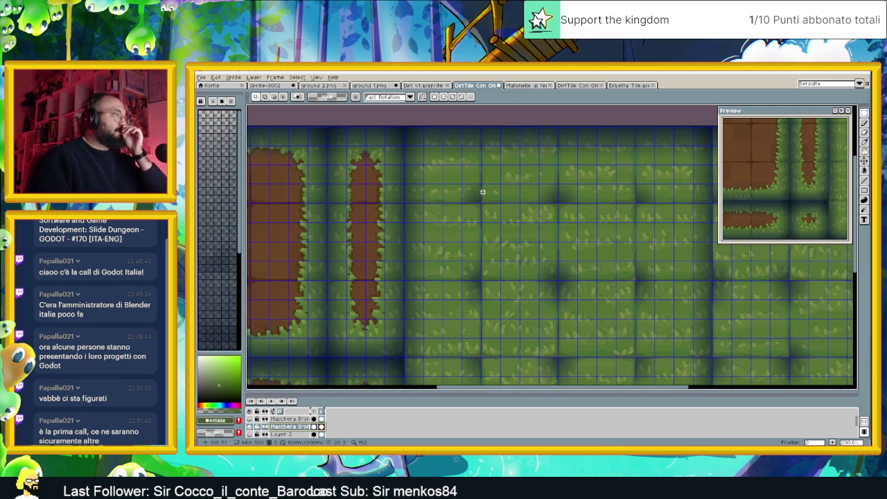
pyautogui.scroll(-1, 470, 181)
pyautogui.scroll(1, 460, 176)
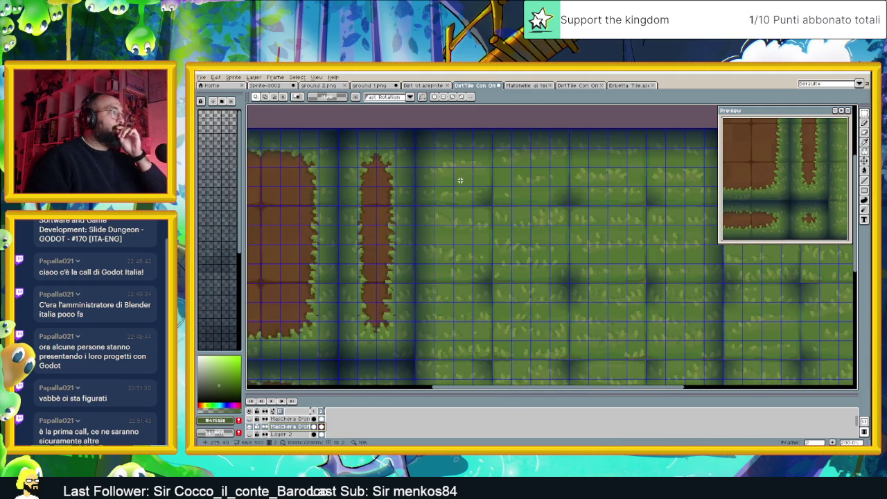
pyautogui.scroll(-1, 460, 180)
pyautogui.scroll(1, 498, 196)
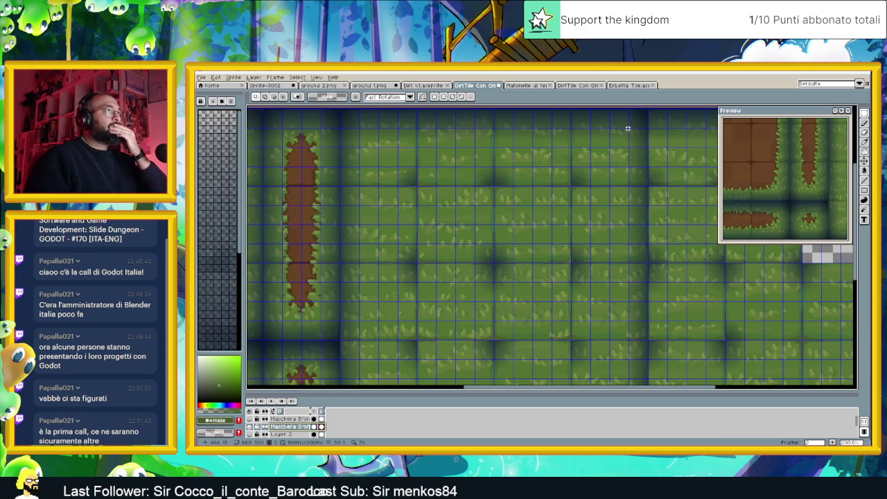
pyautogui.moveTo(631, 128); pyautogui.dragTo(596, 164)
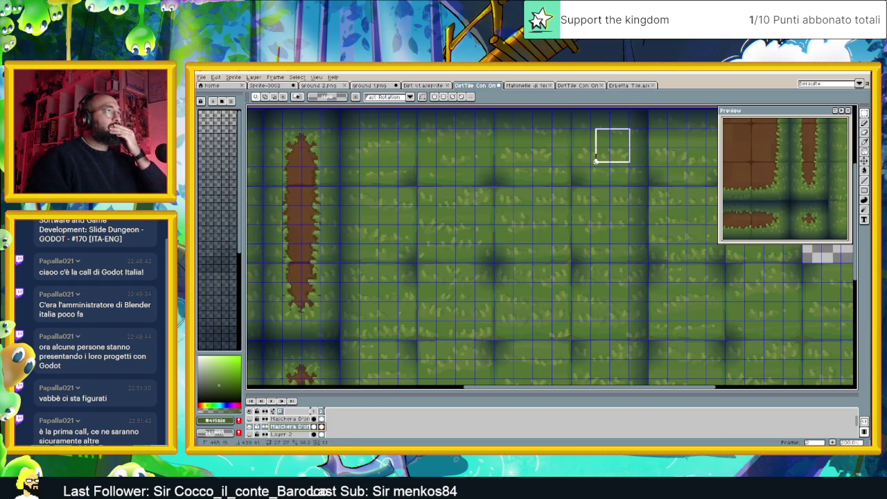
pyautogui.scroll(-2, 296, 429)
# Replace the small selection with a long strip across the top grass row and delete it.
pyautogui.hotkey('ctrl', 'd')
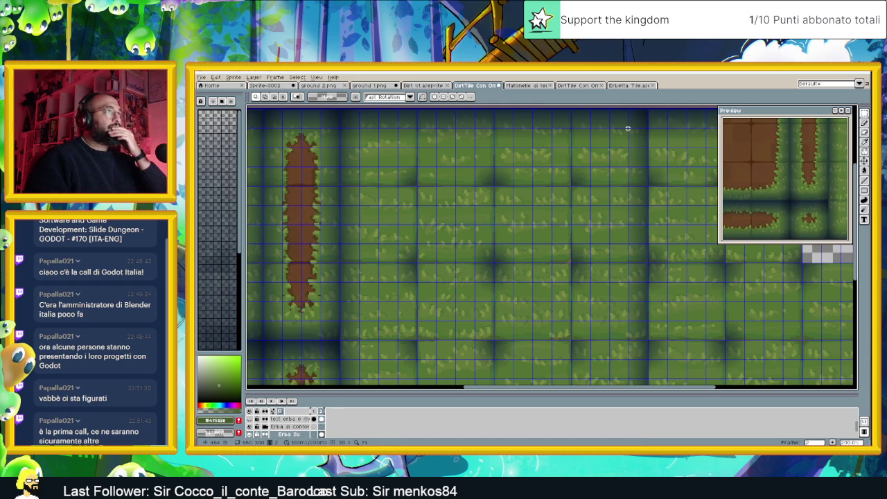
pyautogui.moveTo(629, 129); pyautogui.dragTo(359, 166)
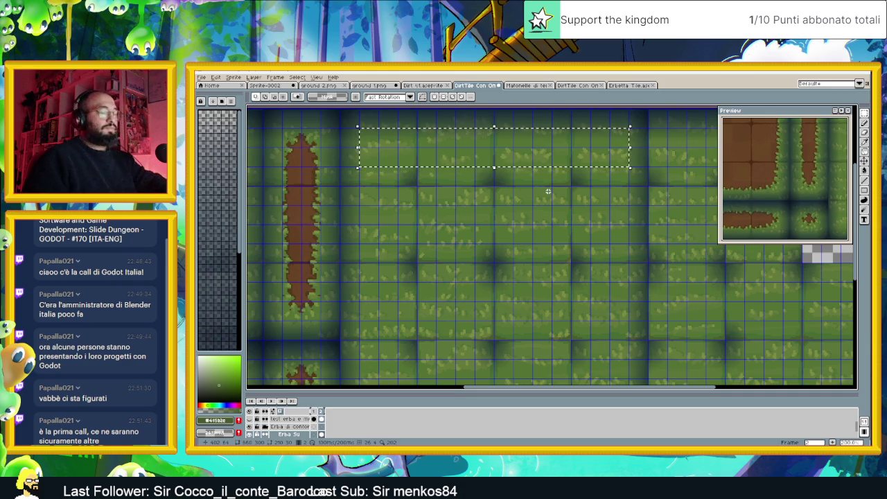
pyautogui.press('Delete')
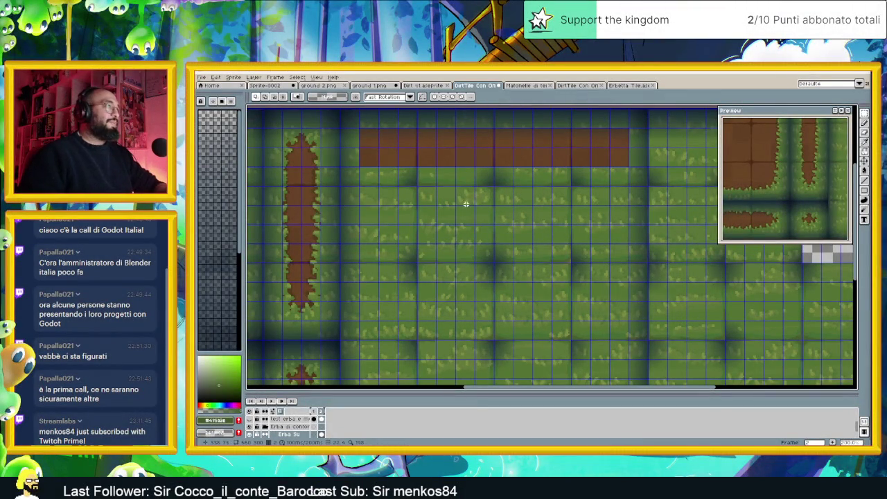
# Clear a vertical column of grass to dirt for the block's left side.
pyautogui.hscroll(-2, 443, 188)
pyautogui.hscroll(-1, 464, 182)
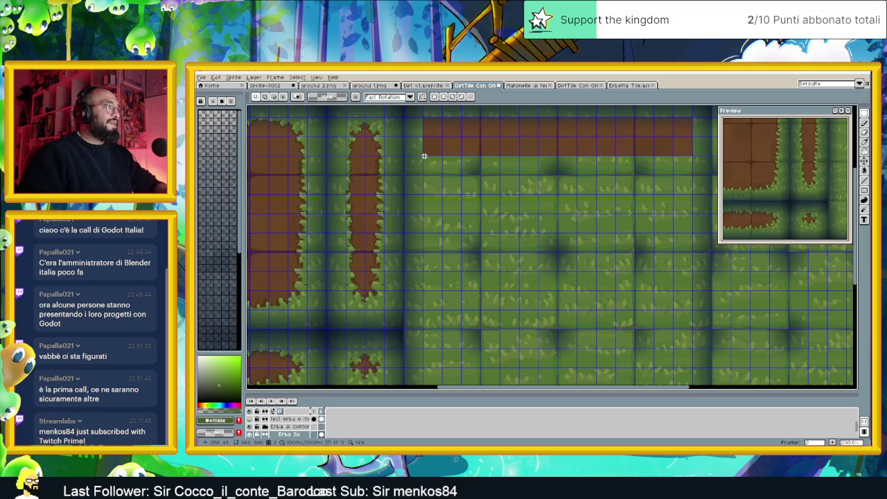
pyautogui.scroll(-1, 456, 187)
pyautogui.scroll(1, 460, 192)
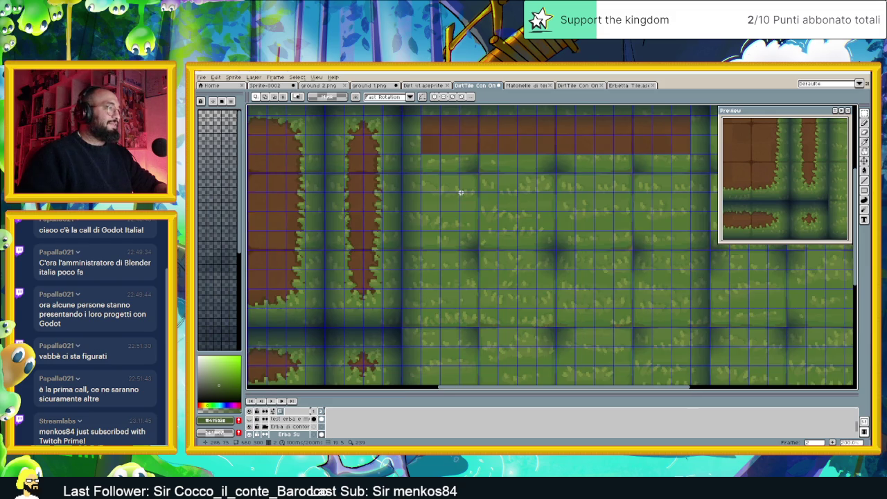
pyautogui.moveTo(520, 238); pyautogui.dragTo(507, 205)
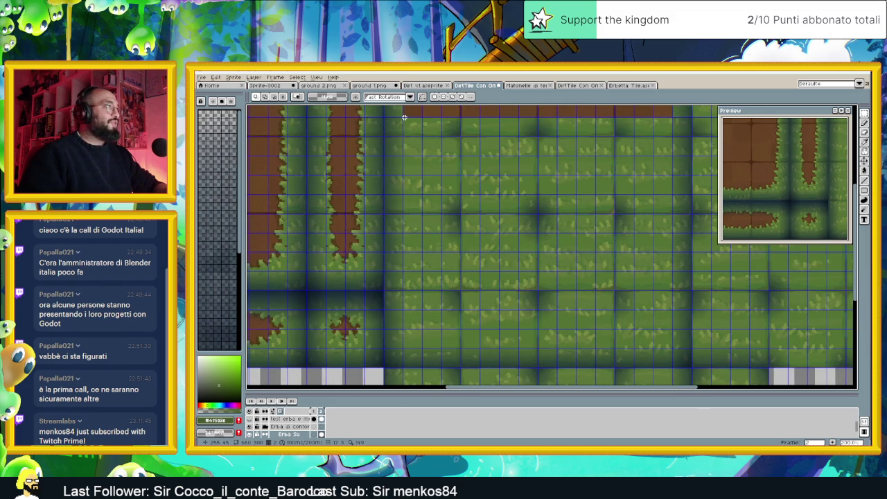
pyautogui.moveTo(403, 112); pyautogui.dragTo(441, 347)
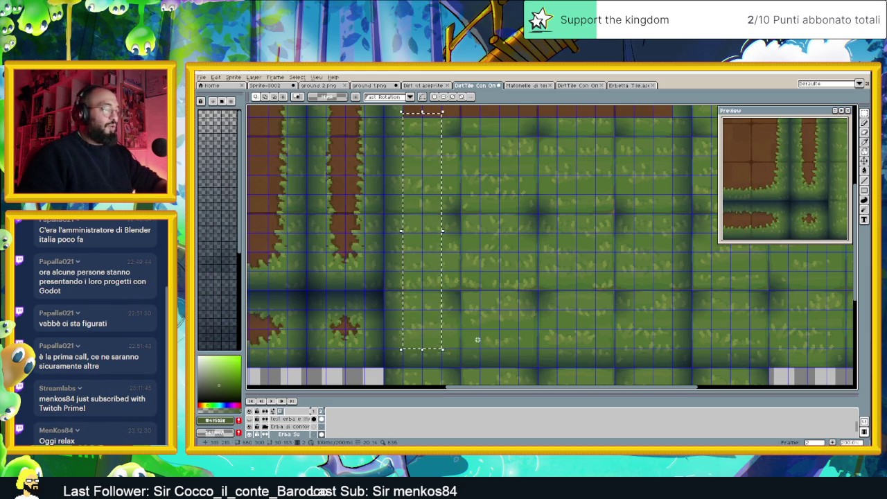
pyautogui.press('Delete')
# Mark the right column, clear the grass strip under the top dirt row, then select a middle band.
pyautogui.scroll(-2, 490, 167)
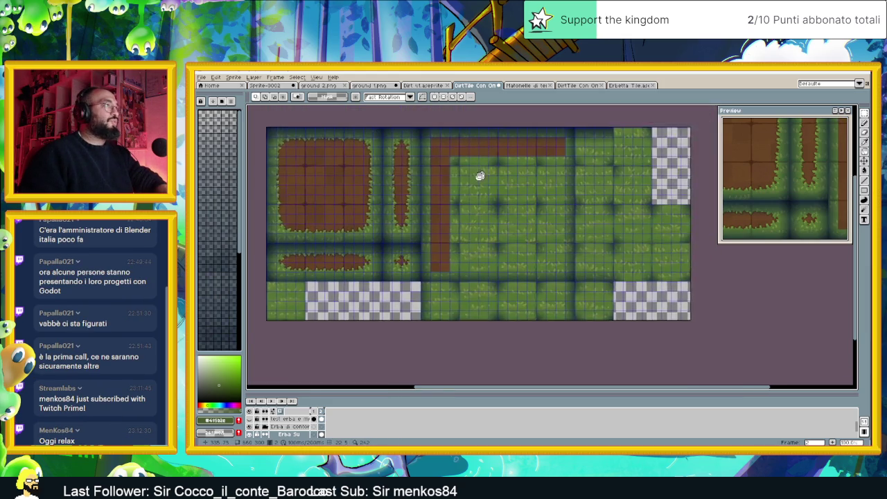
pyautogui.scroll(1, 462, 194)
pyautogui.scroll(1, 527, 221)
pyautogui.scroll(-1, 537, 209)
pyautogui.scroll(1, 552, 194)
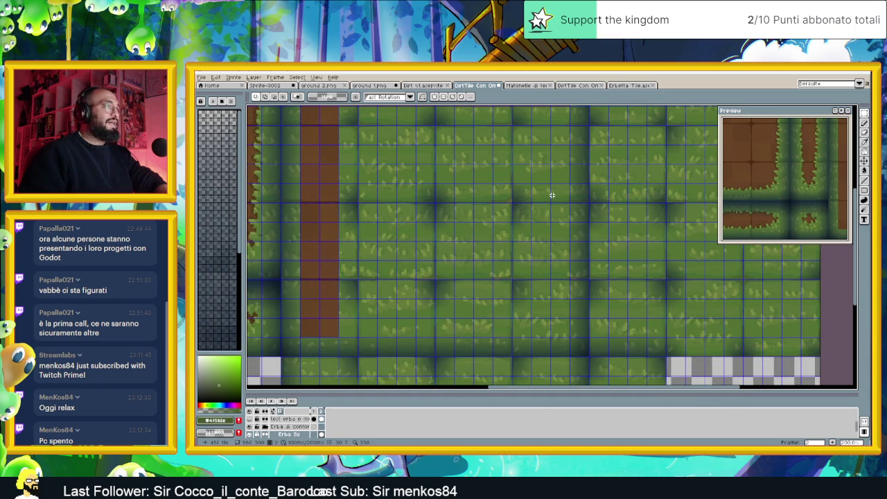
pyautogui.scroll(1, 572, 124)
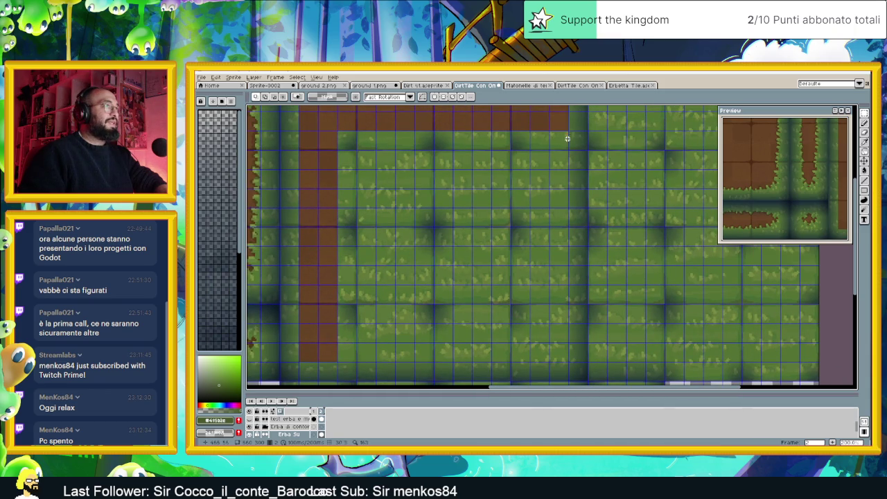
pyautogui.moveTo(567, 129); pyautogui.dragTo(531, 365)
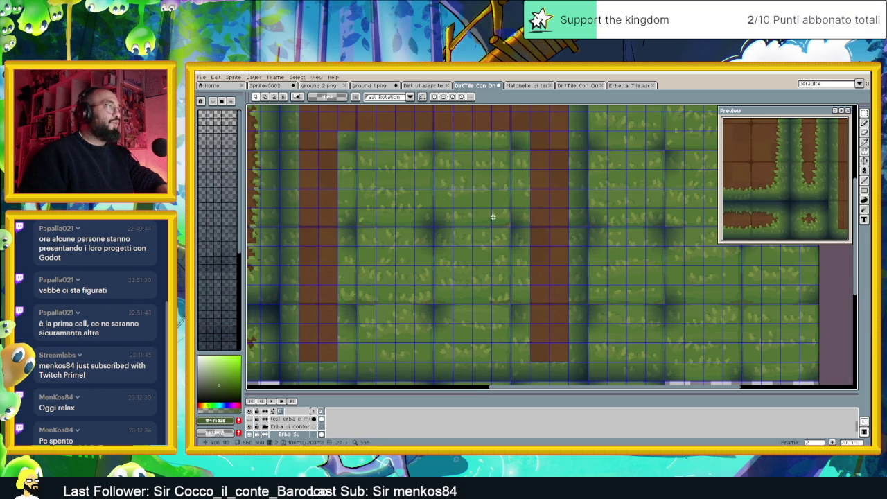
pyautogui.moveTo(493, 217); pyautogui.dragTo(543, 216)
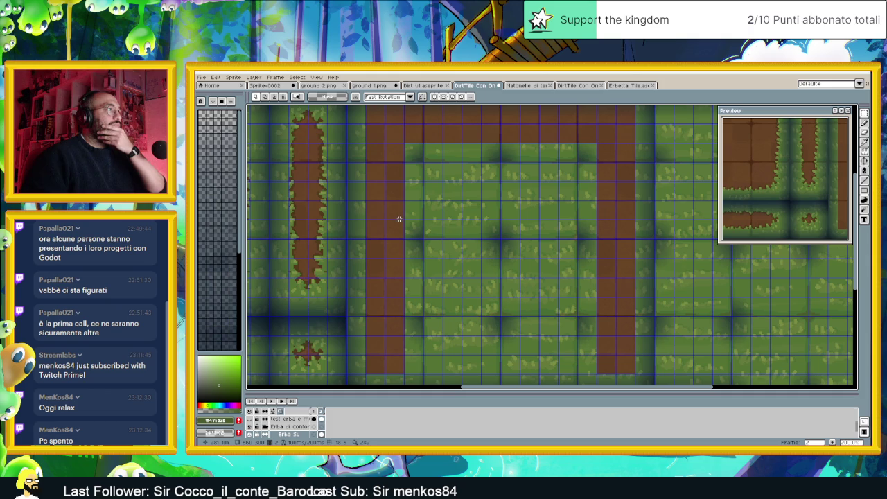
pyautogui.moveTo(399, 219)
pyautogui.mouseDown()
pyautogui.moveTo(601, 218)
pyautogui.moveTo(617, 165)
pyautogui.mouseUp()
pyautogui.press('Delete')
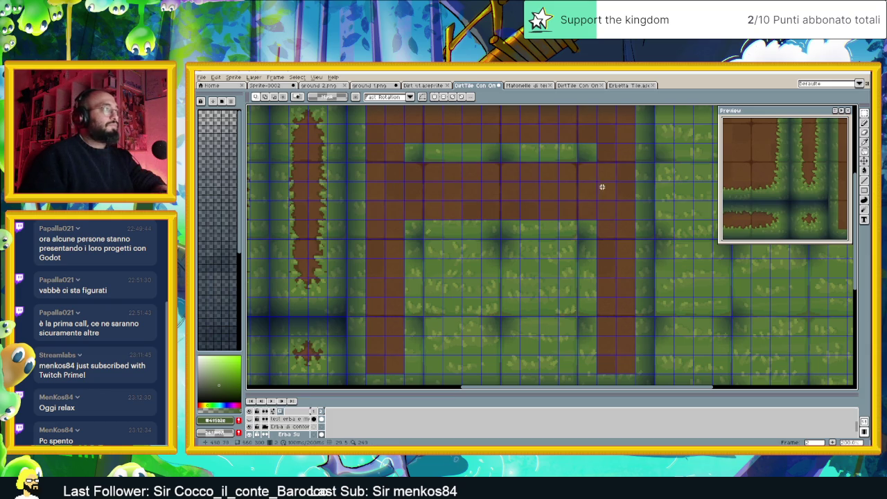
pyautogui.scroll(-2, 475, 253)
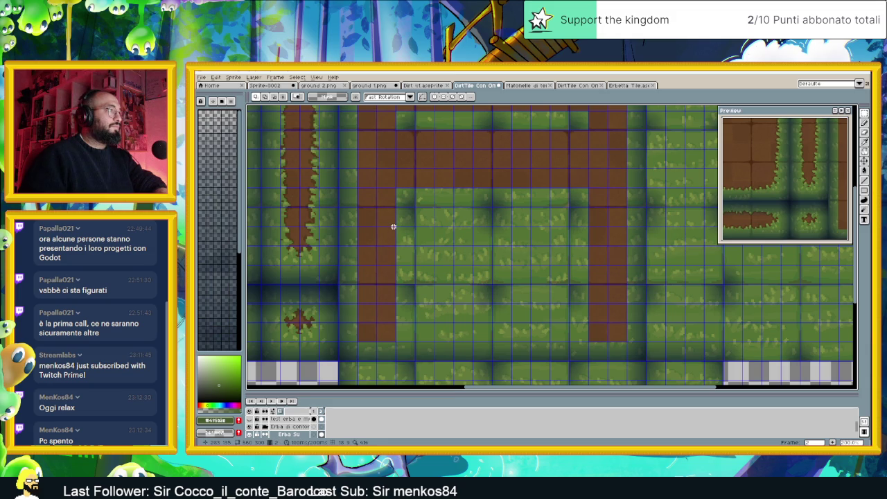
pyautogui.moveTo(394, 227); pyautogui.dragTo(610, 284)
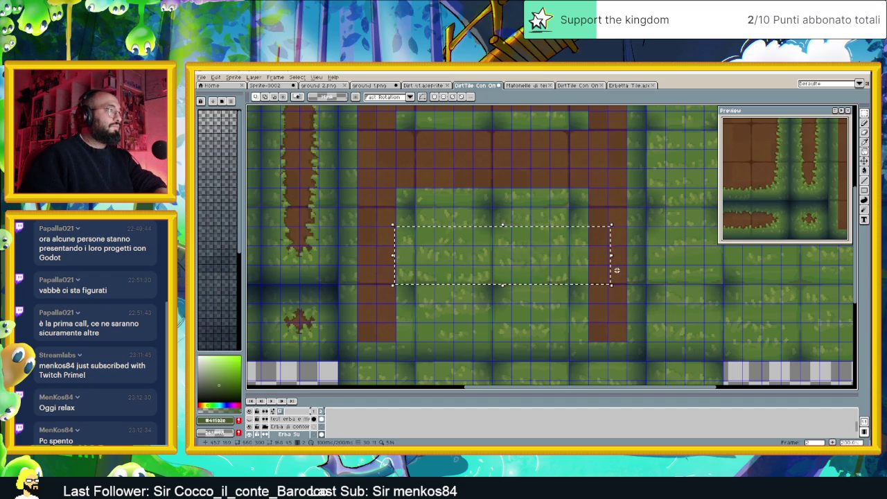
# Clear the middle grass band and two inner grass columns to dirt.
pyautogui.press('Delete')
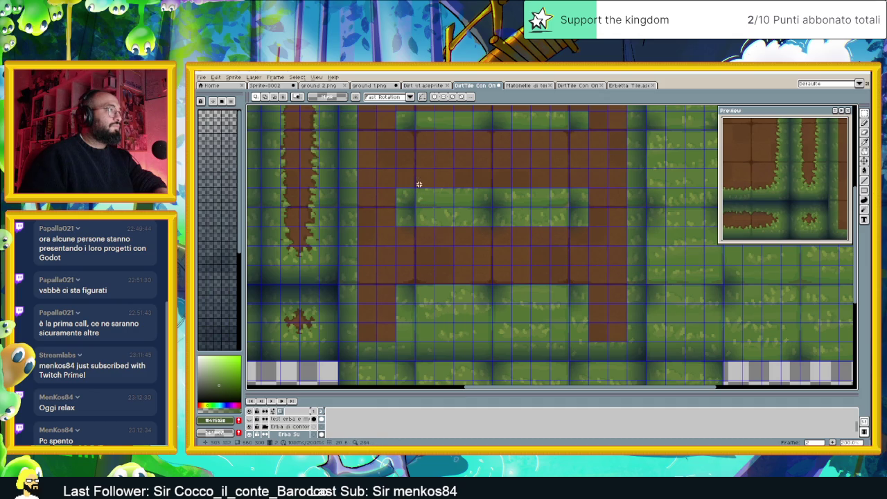
pyautogui.scroll(3, 426, 182)
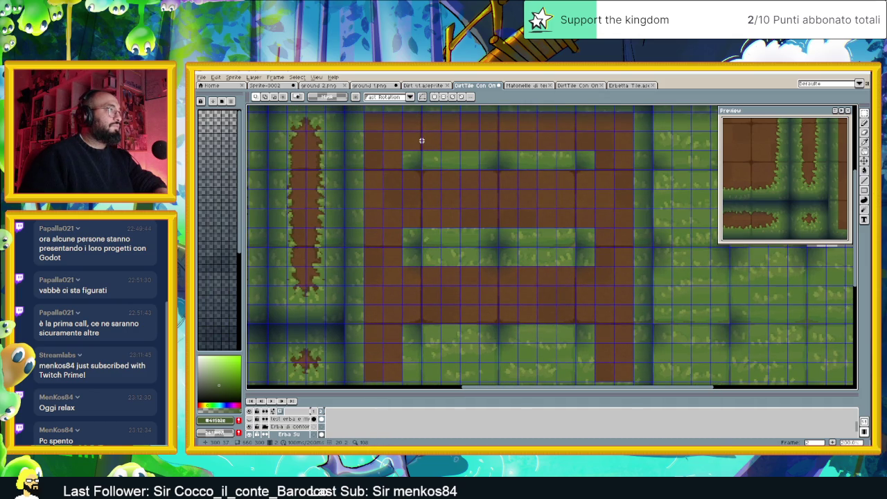
pyautogui.moveTo(422, 131); pyautogui.dragTo(480, 290)
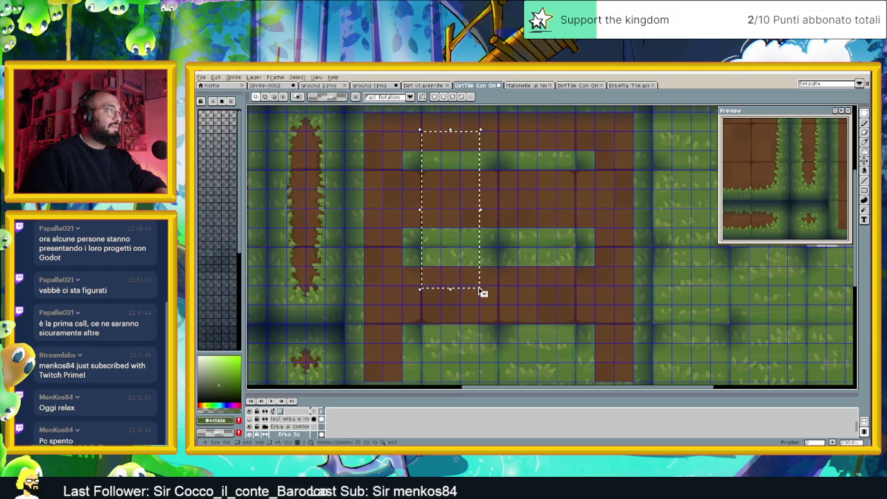
pyautogui.press('Delete')
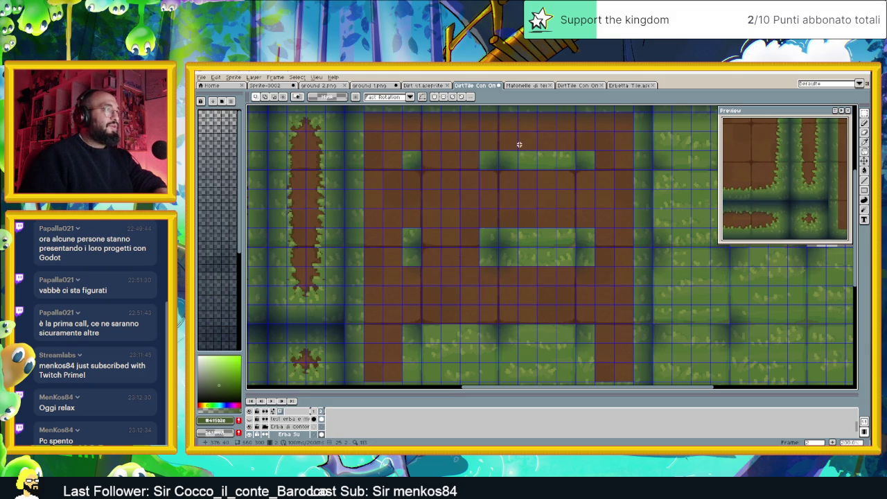
pyautogui.moveTo(517, 130); pyautogui.dragTo(573, 284)
pyautogui.press('Delete')
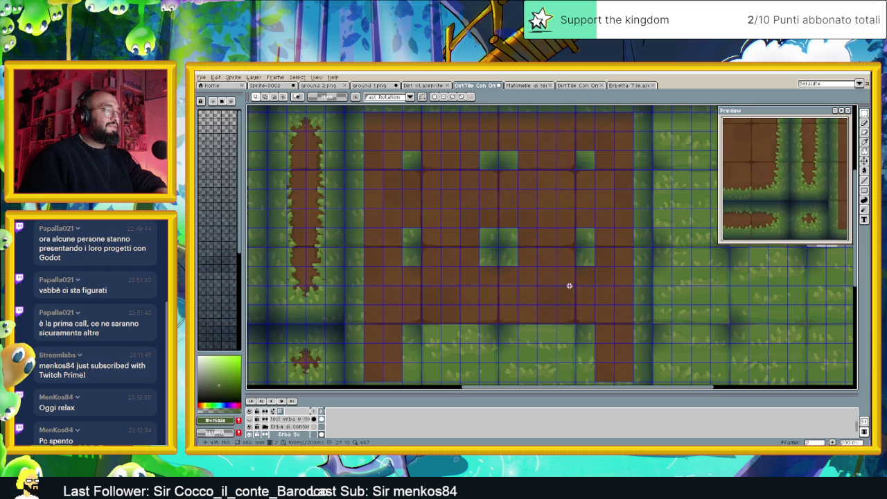
# Select the grass strip along the block's bottom and two stretches of the lower grass row.
pyautogui.scroll(-2, 542, 319)
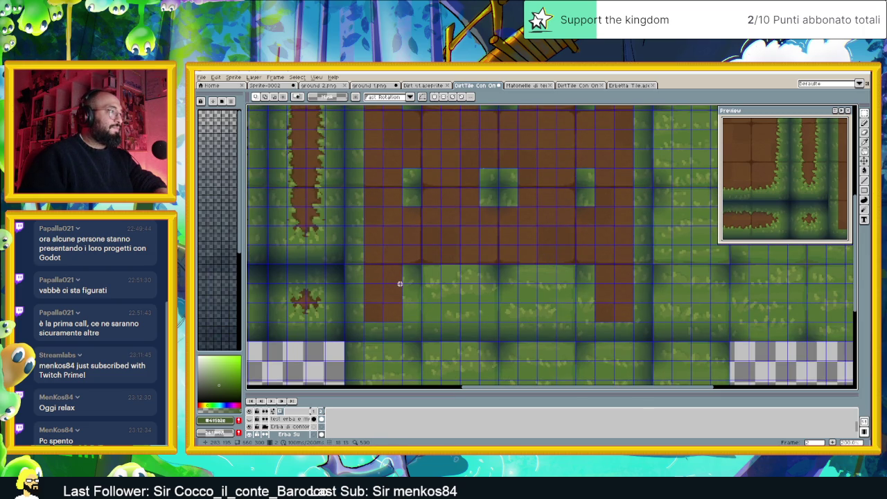
pyautogui.moveTo(399, 283); pyautogui.dragTo(582, 321)
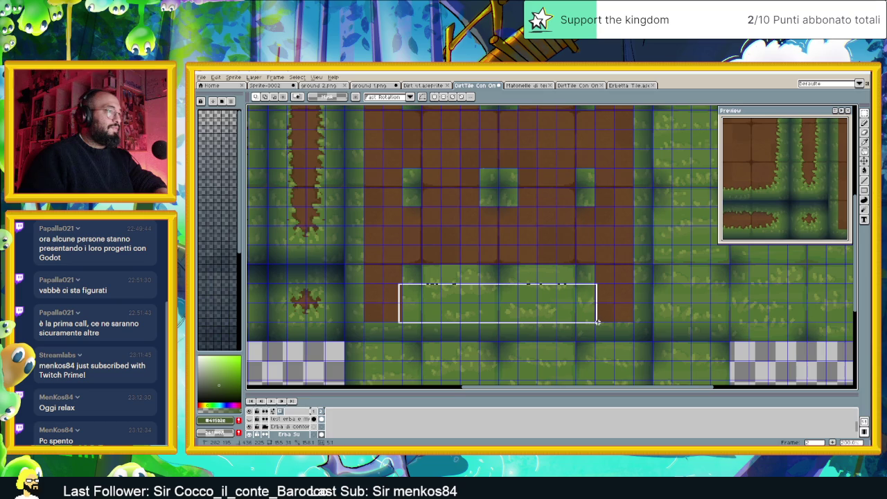
pyautogui.moveTo(582, 322); pyautogui.dragTo(602, 320)
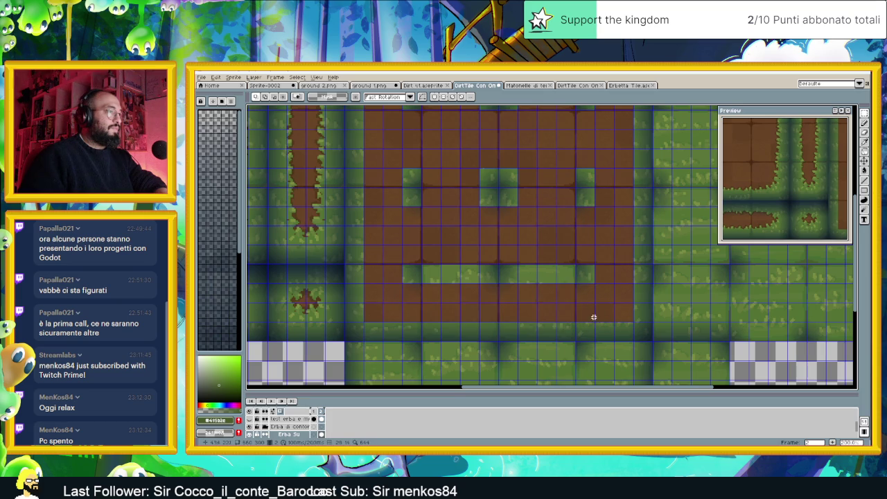
pyautogui.moveTo(575, 259); pyautogui.dragTo(519, 302)
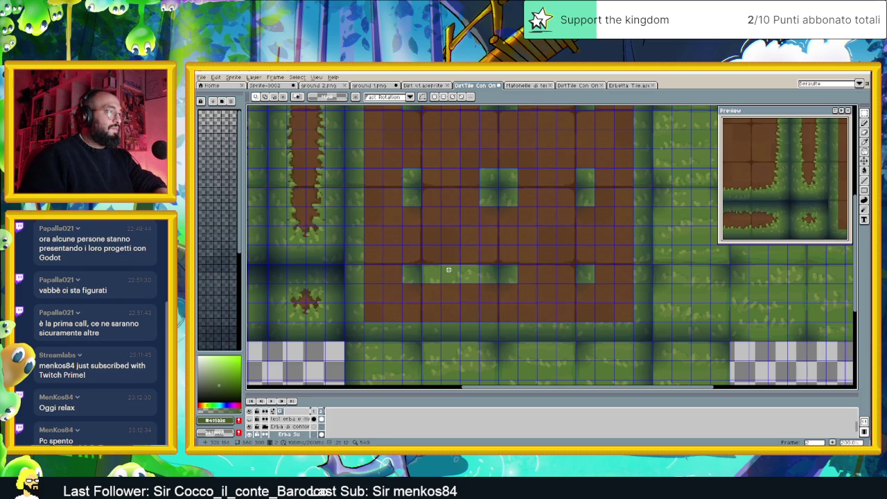
pyautogui.moveTo(421, 258); pyautogui.dragTo(481, 302)
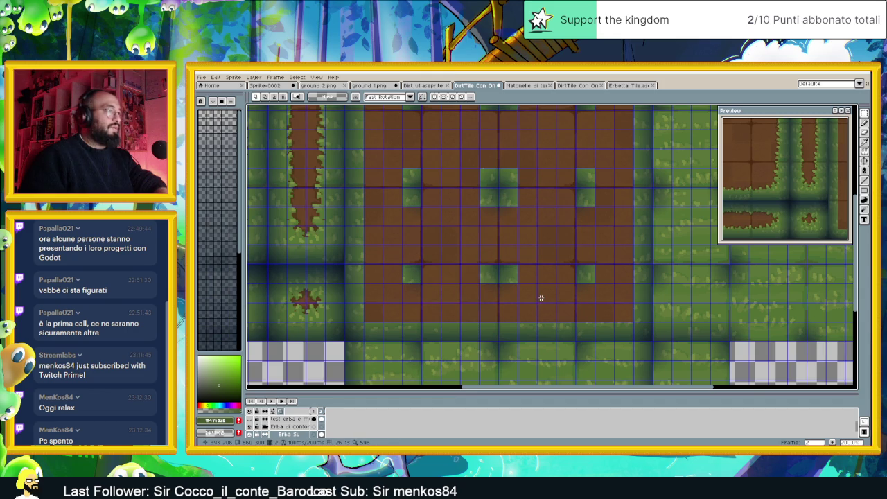
pyautogui.scroll(-1, 541, 298)
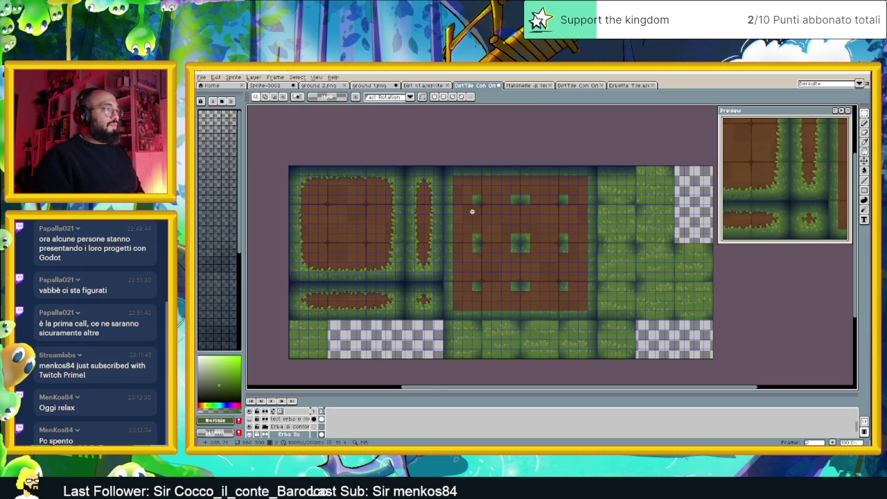
pyautogui.moveTo(477, 286)
pyautogui.mouseDown()
pyautogui.moveTo(455, 267)
pyautogui.moveTo(443, 273)
pyautogui.mouseUp()
pyautogui.scroll(1, 453, 265)
pyautogui.scroll(-1, 453, 265)
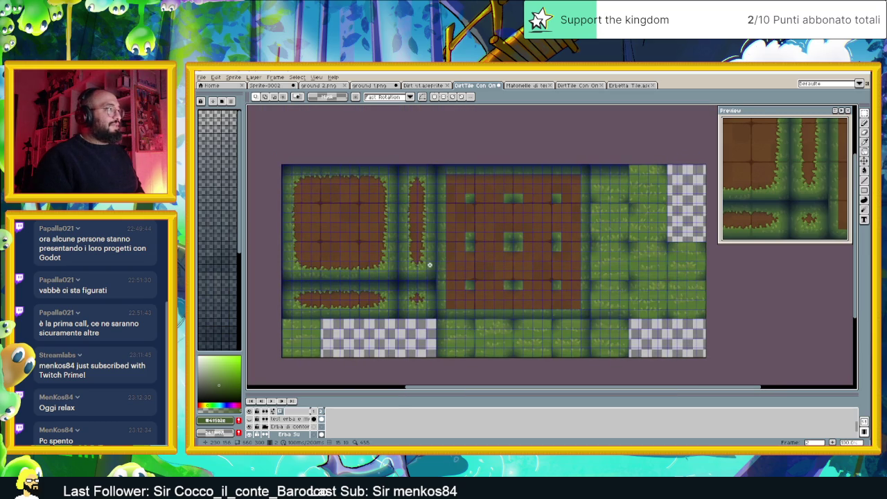
pyautogui.scroll(1, 428, 264)
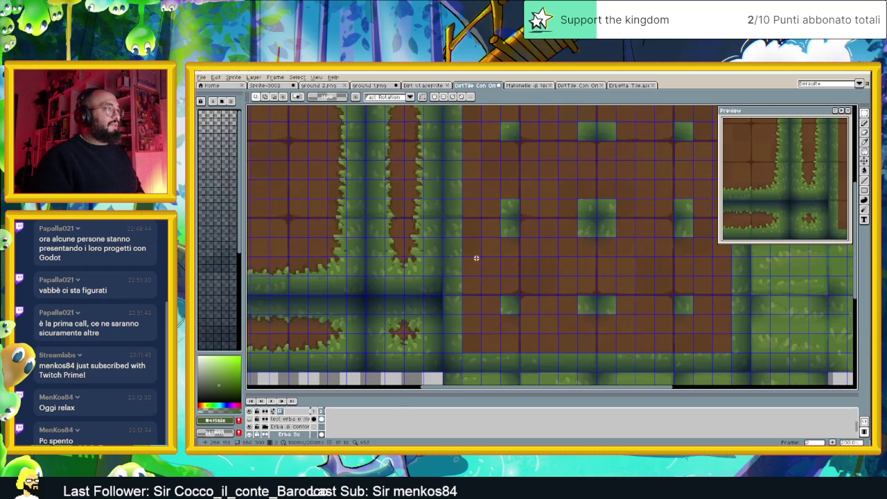
pyautogui.scroll(-1, 562, 257)
pyautogui.moveTo(558, 253); pyautogui.dragTo(550, 258)
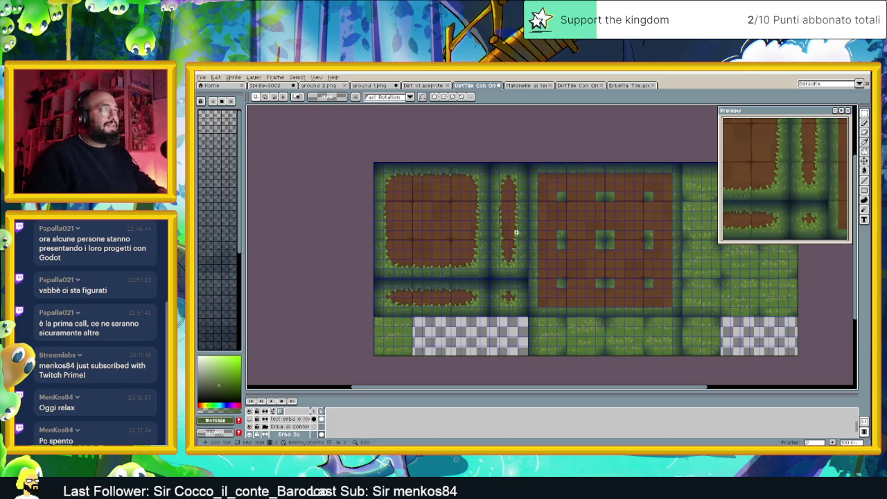
pyautogui.scroll(1, 412, 195)
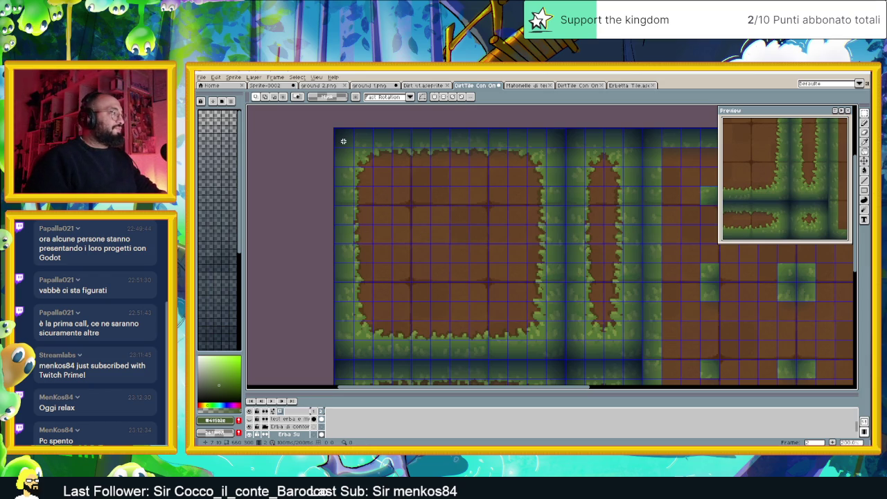
# On the Sotto Erba layer, move a grass-edge piece onto the new block and erase leftover grass.
pyautogui.scroll(-1, 291, 426)
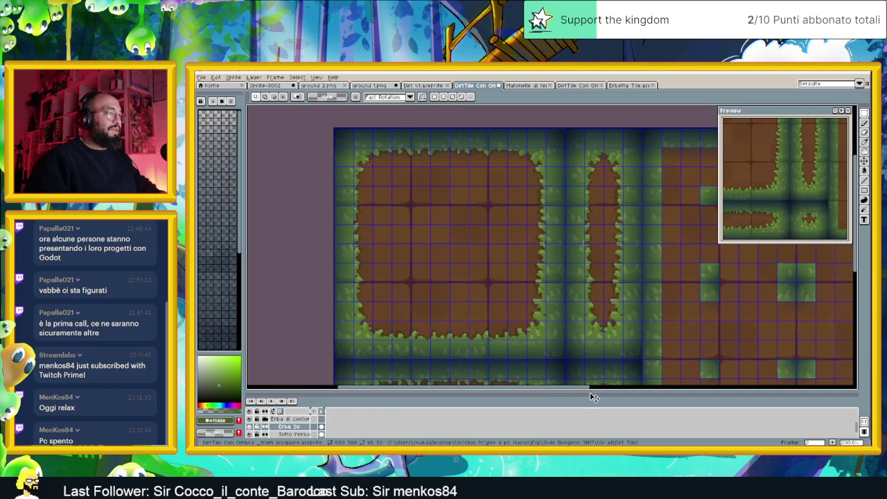
pyautogui.moveTo(594, 392); pyautogui.dragTo(593, 381)
pyautogui.click(291, 423)
pyautogui.moveTo(349, 142); pyautogui.dragTo(413, 205)
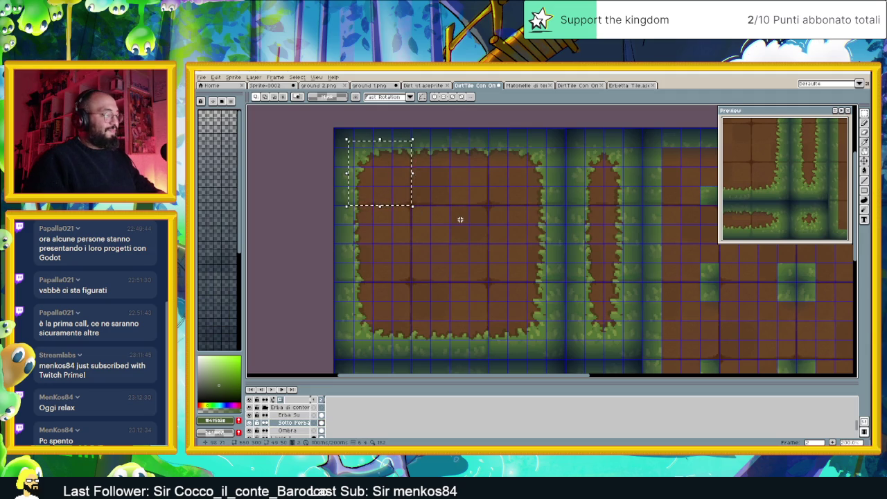
pyautogui.hscroll(3, 471, 222)
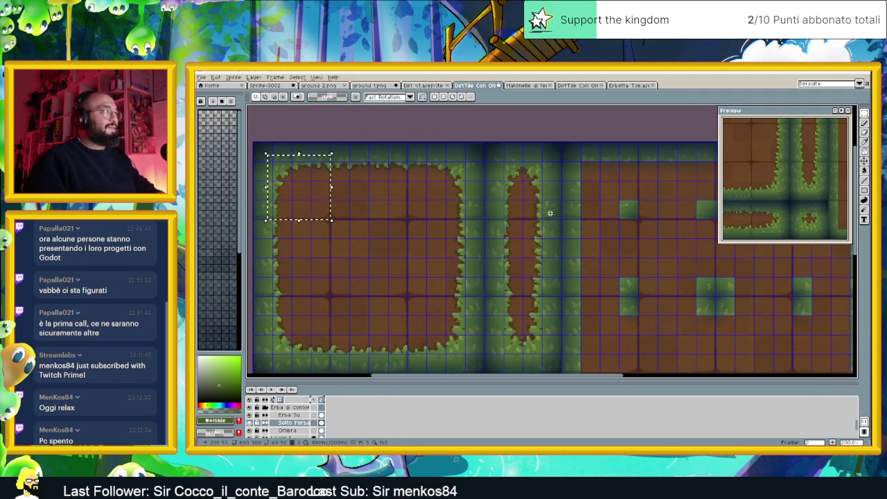
pyautogui.hotkey('ctrl', 'd')
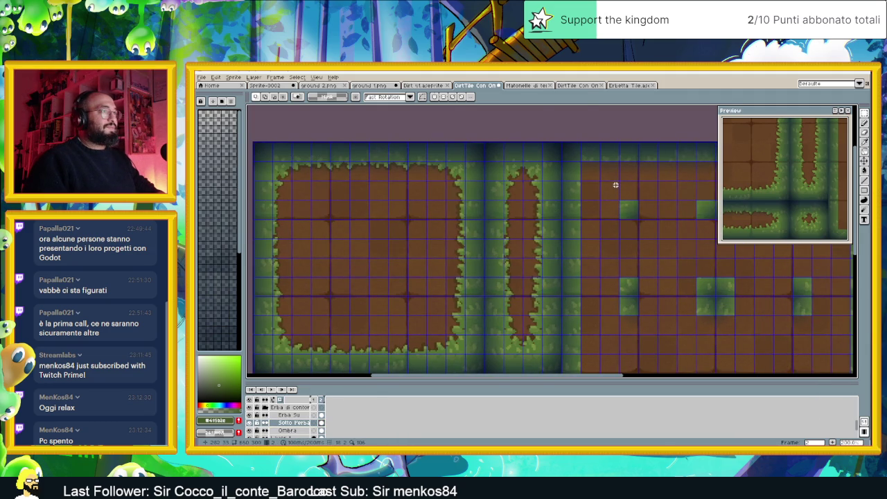
pyautogui.hotkey('ctrl', 'shift', 'd')
pyautogui.moveTo(281, 175); pyautogui.dragTo(588, 177)
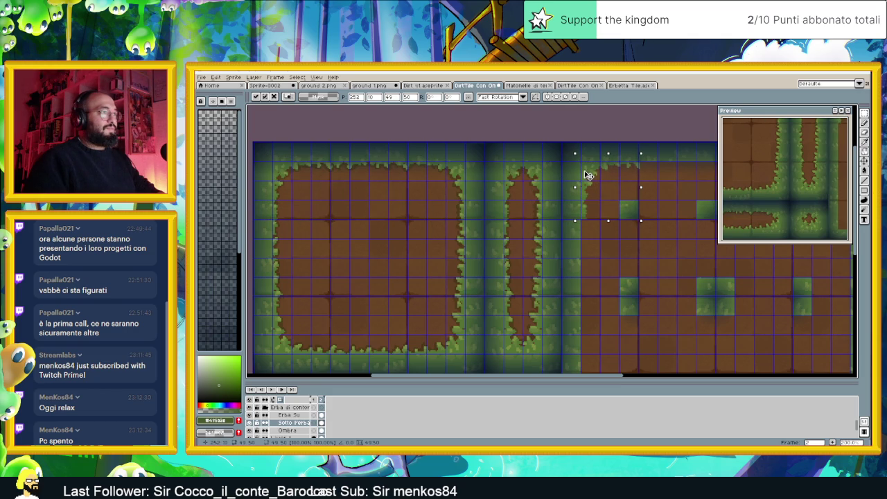
pyautogui.click(672, 179)
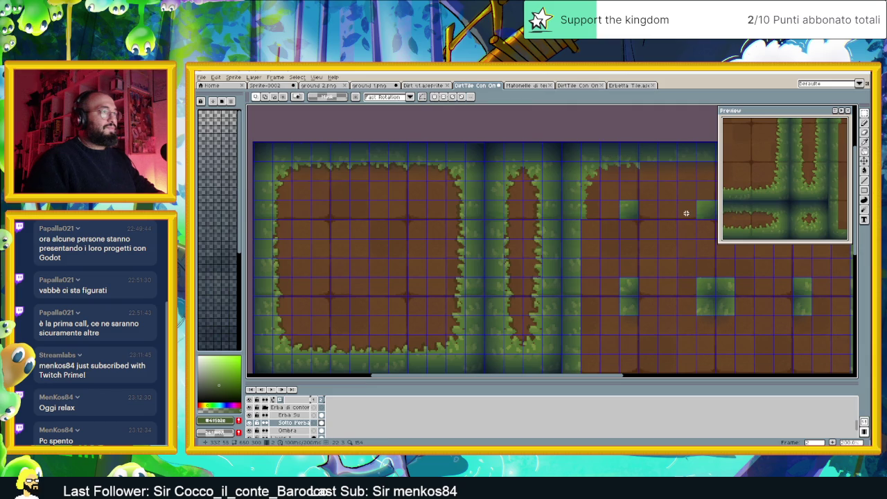
pyautogui.moveTo(577, 154); pyautogui.dragTo(647, 208)
pyautogui.press('Delete')
# Copy the 4x4 top-left corner tiles onto the new block's top edge, nudged one pixel left.
pyautogui.moveTo(297, 192); pyautogui.dragTo(343, 201)
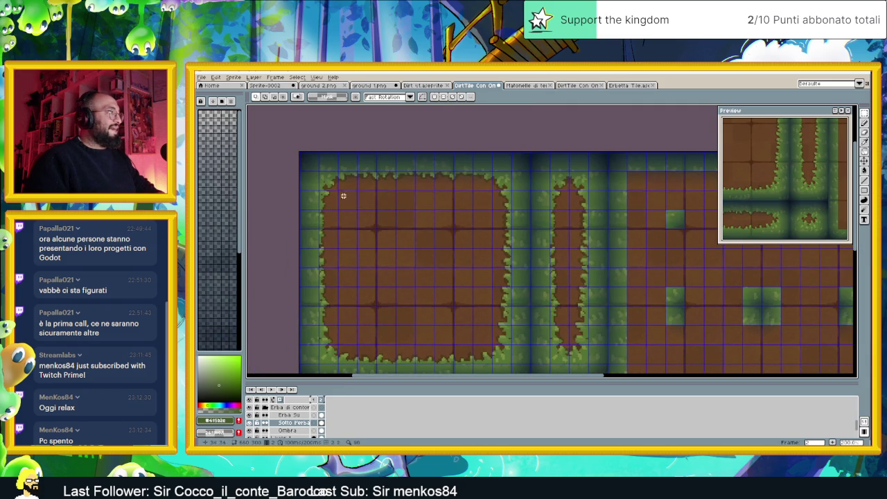
pyautogui.scroll(2, 369, 153)
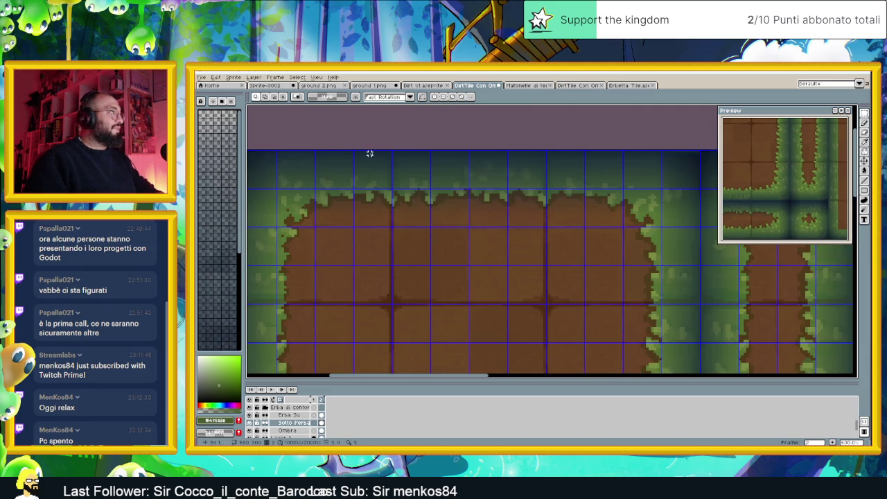
pyautogui.moveTo(402, 169); pyautogui.dragTo(454, 170)
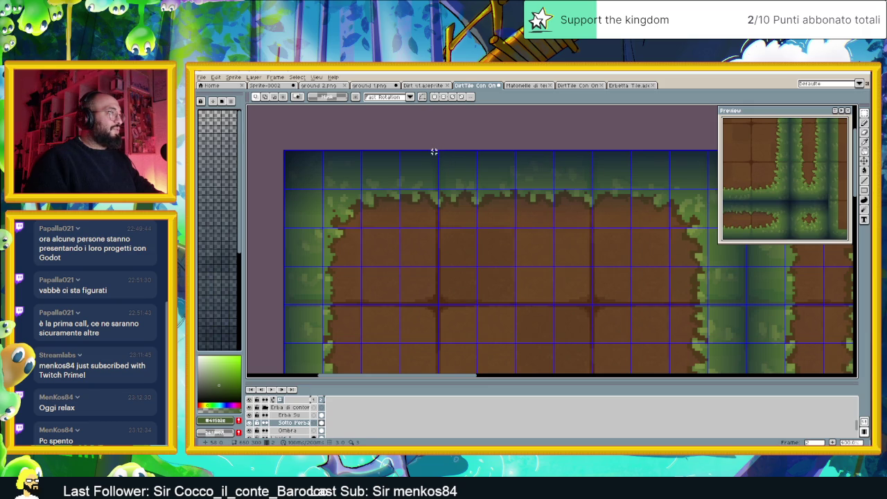
pyautogui.moveTo(436, 151); pyautogui.dragTo(277, 303)
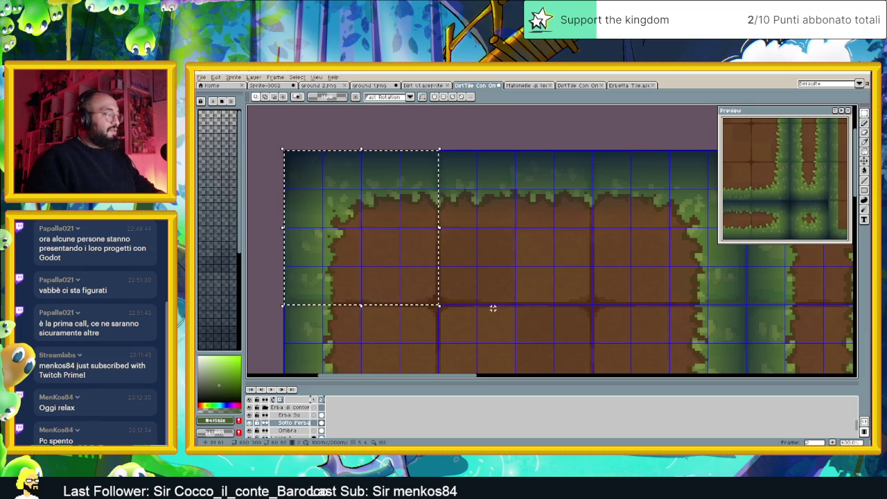
pyautogui.scroll(-3, 493, 307)
pyautogui.moveTo(626, 290); pyautogui.dragTo(603, 283)
pyautogui.scroll(1, 576, 237)
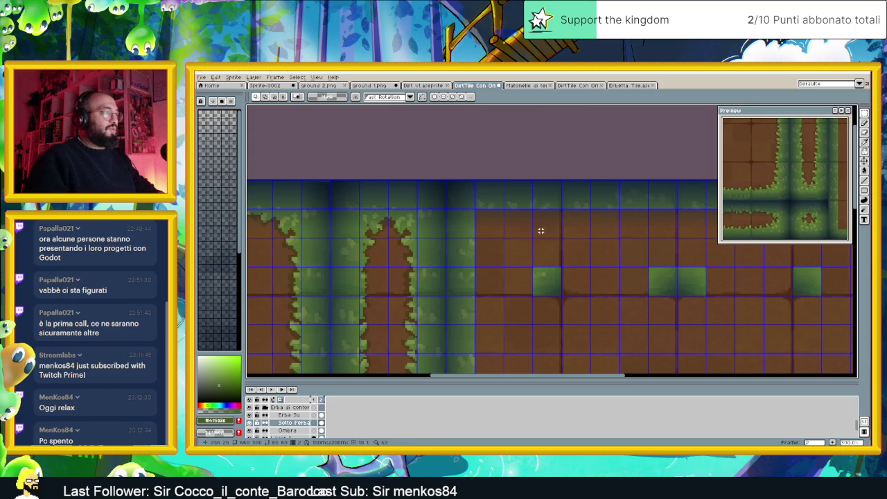
pyautogui.hotkey('ctrl', 'v')
pyautogui.moveTo(504, 227)
pyautogui.mouseDown()
pyautogui.moveTo(515, 224)
pyautogui.moveTo(492, 221)
pyautogui.mouseUp()
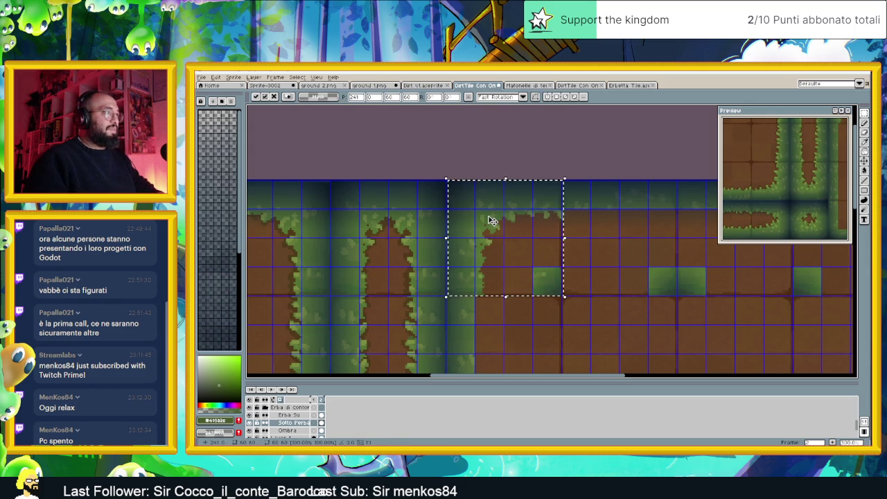
pyautogui.moveTo(492, 220); pyautogui.dragTo(490, 220)
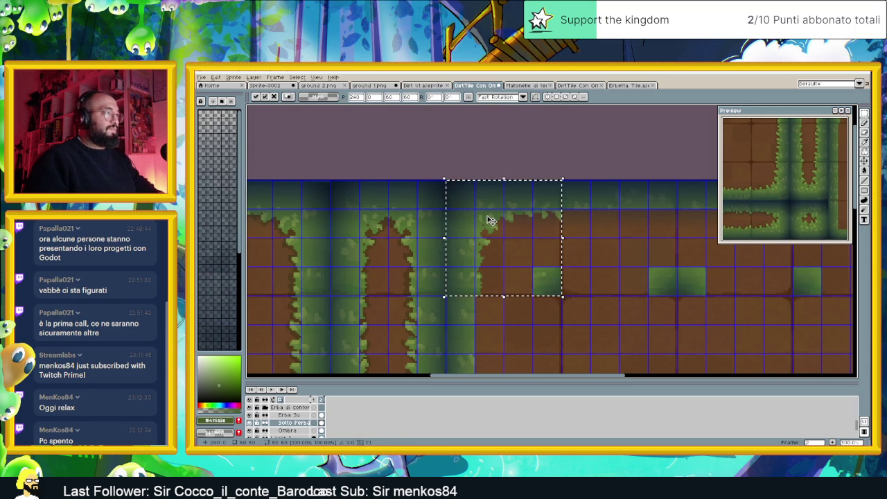
pyautogui.click(579, 223)
# Place a stretch of the grass top border along the new block's top edge.
pyautogui.scroll(-2, 580, 225)
pyautogui.scroll(-2, 579, 243)
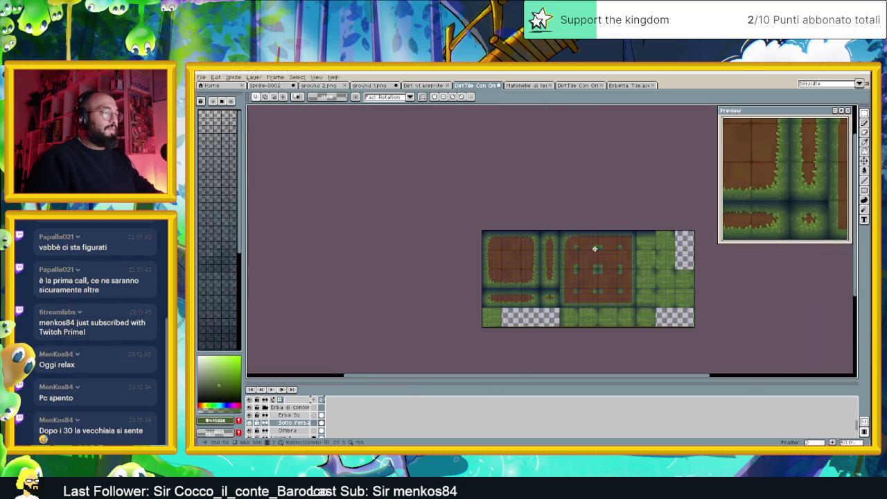
pyautogui.scroll(2, 595, 248)
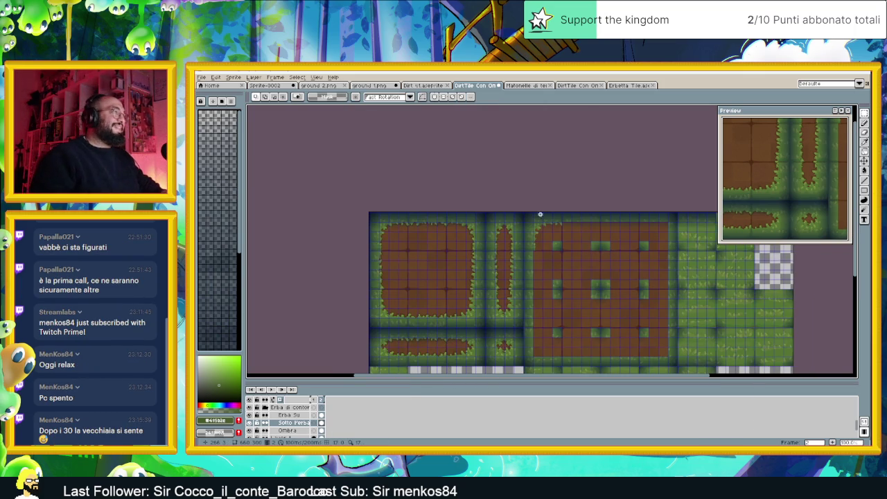
pyautogui.scroll(2, 405, 249)
pyautogui.scroll(1, 416, 222)
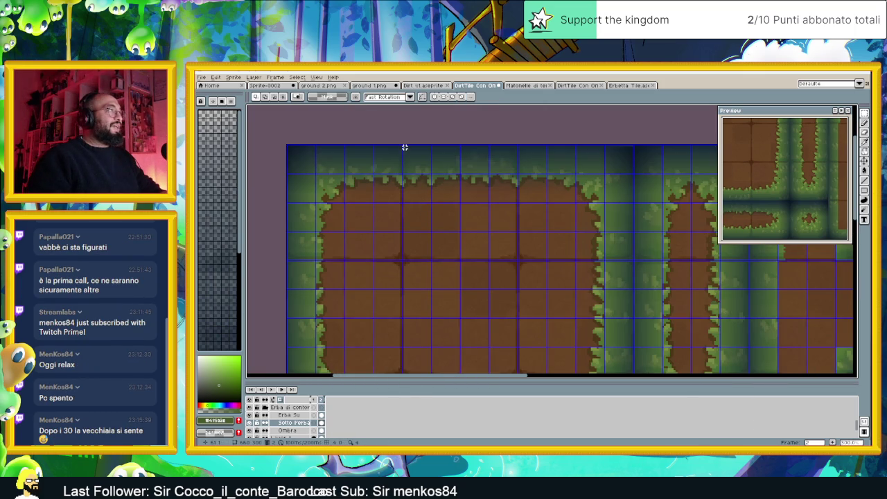
pyautogui.scroll(1, 404, 147)
pyautogui.moveTo(402, 145); pyautogui.dragTo(556, 299)
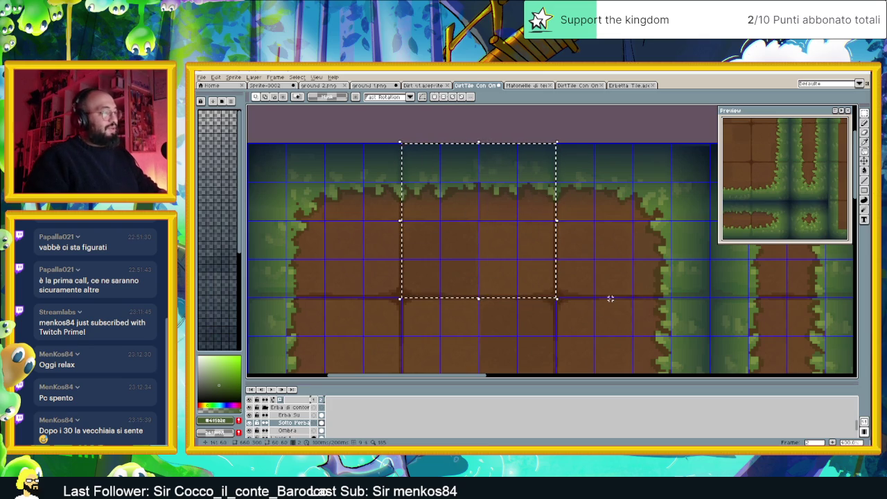
pyautogui.scroll(-2, 611, 297)
pyautogui.moveTo(702, 289); pyautogui.dragTo(444, 268)
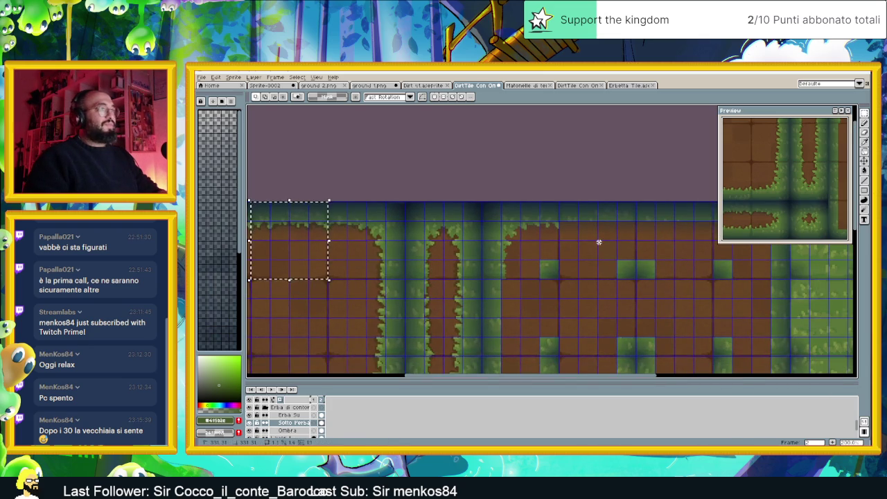
pyautogui.moveTo(314, 217); pyautogui.dragTo(622, 216)
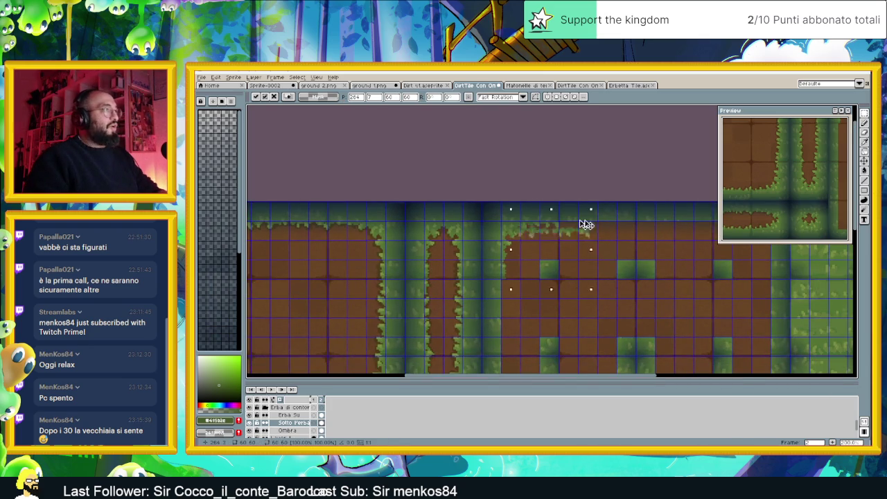
pyautogui.scroll(1, 621, 215)
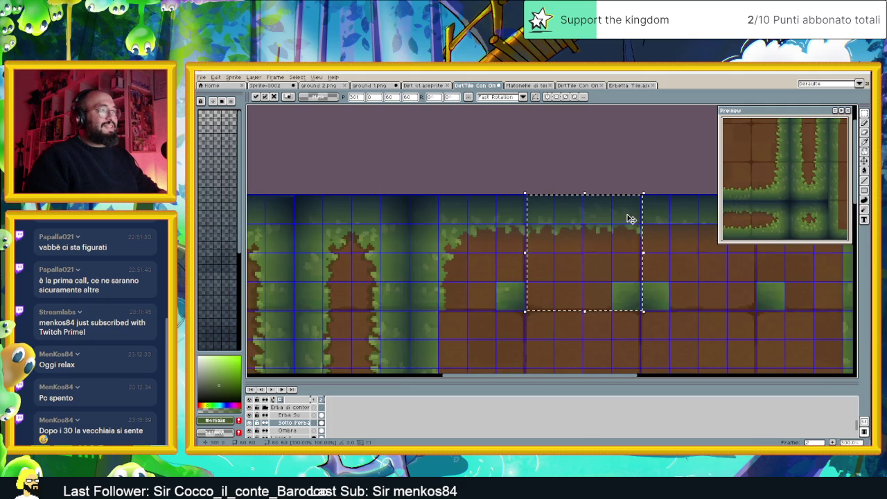
pyautogui.scroll(1, 623, 215)
pyautogui.moveTo(624, 214); pyautogui.dragTo(622, 213)
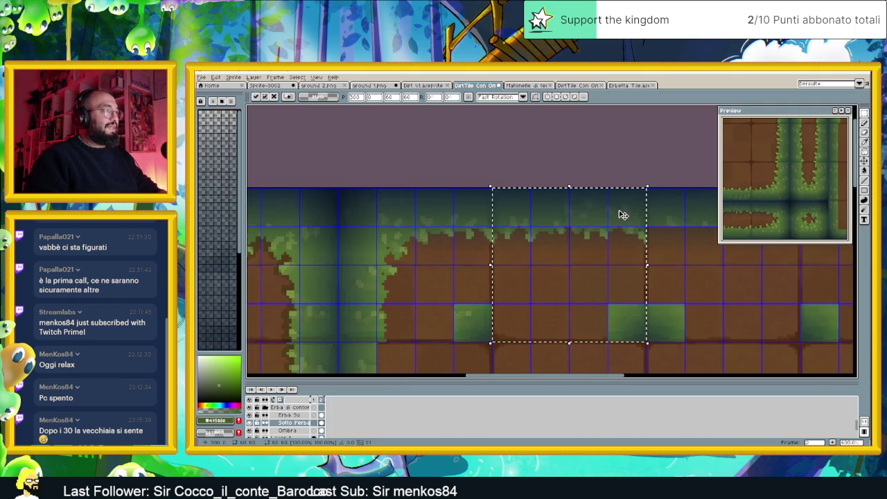
pyautogui.hotkey('ctrl', 'd')
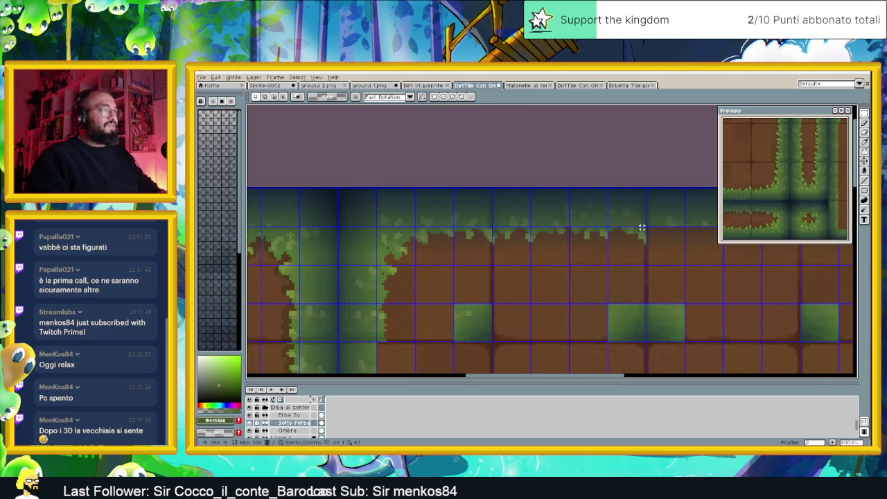
# Add another 4x4 border stretch further right, nudged up one pixel.
pyautogui.scroll(-1, 594, 242)
pyautogui.scroll(1, 557, 228)
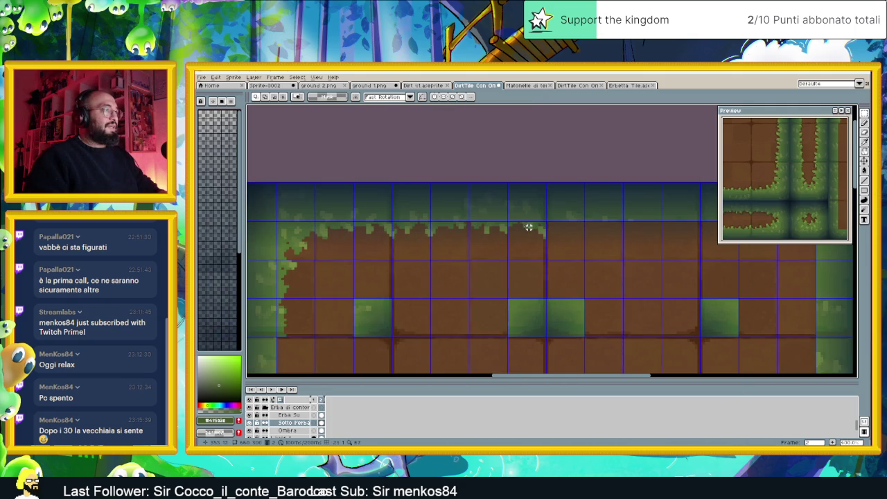
pyautogui.moveTo(392, 184); pyautogui.dragTo(547, 338)
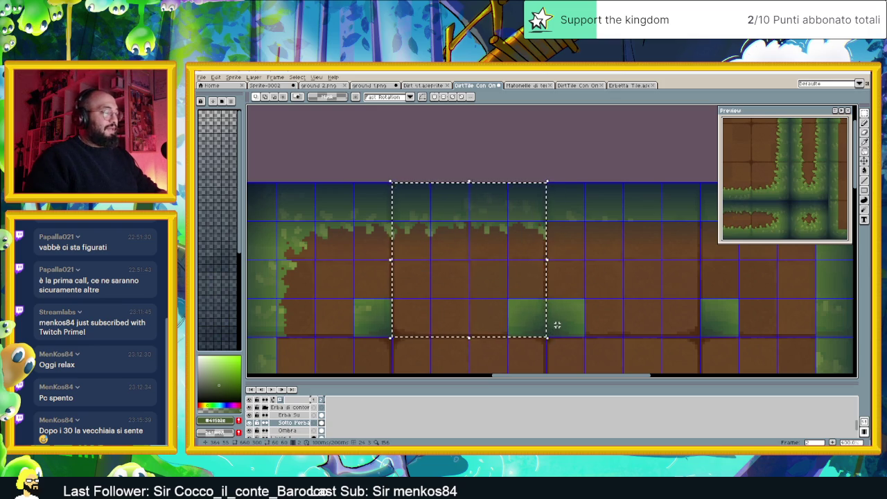
pyautogui.hscroll(2, 547, 251)
pyautogui.hscroll(1, 560, 250)
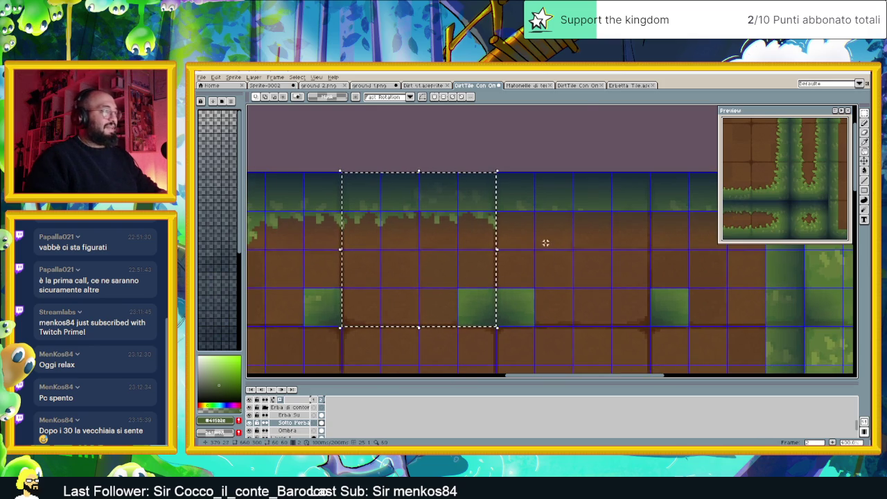
pyautogui.moveTo(443, 199)
pyautogui.mouseDown()
pyautogui.moveTo(608, 198)
pyautogui.moveTo(595, 199)
pyautogui.mouseUp()
pyautogui.press('Up')
pyautogui.press('Return')
pyautogui.hotkey('ctrl', 'd')
# Paste a grass-edged corner piece at the block's top-right end.
pyautogui.scroll(-1, 424, 247)
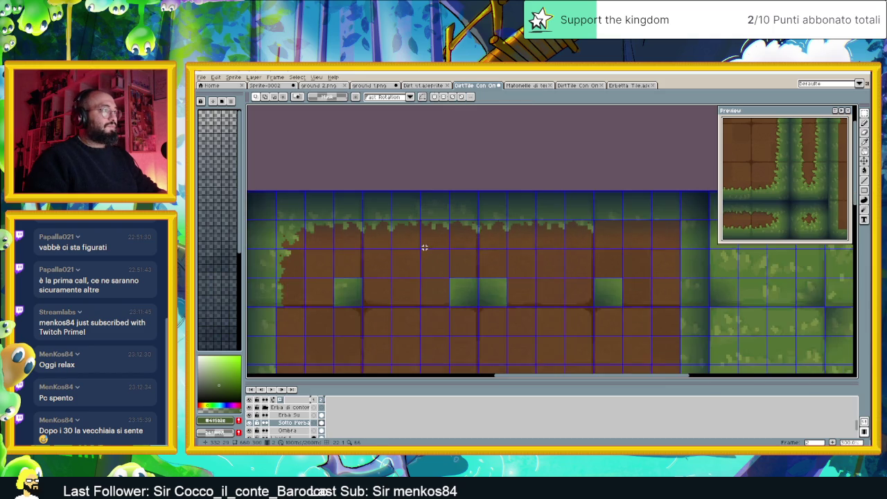
pyautogui.scroll(-2, 424, 247)
pyautogui.scroll(1, 489, 257)
pyautogui.moveTo(475, 256); pyautogui.dragTo(429, 234)
pyautogui.scroll(1, 430, 221)
pyautogui.scroll(1, 420, 197)
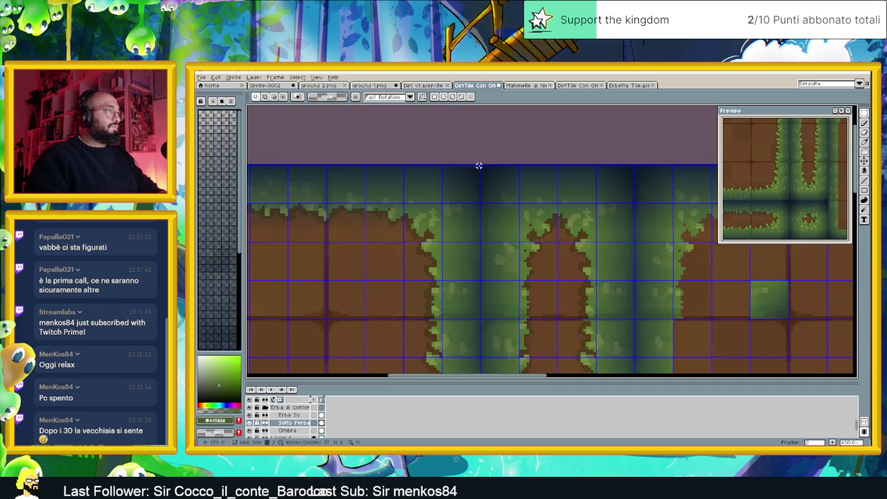
pyautogui.moveTo(478, 167); pyautogui.dragTo(327, 320)
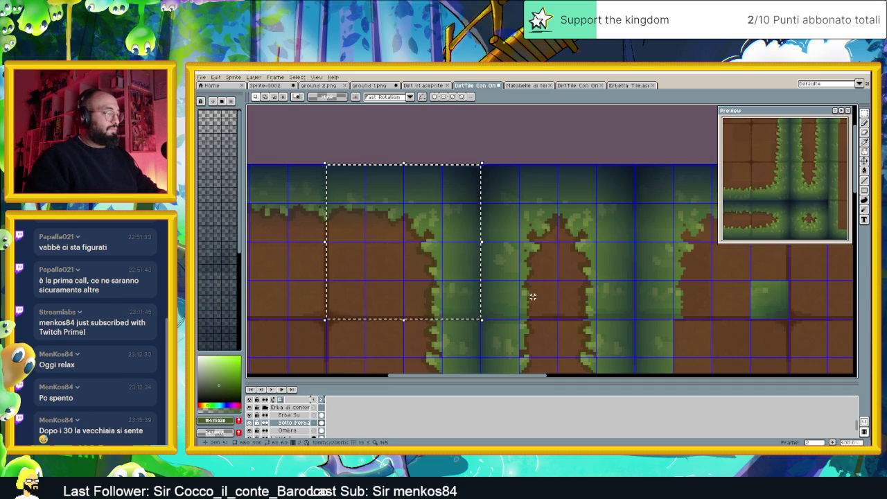
pyautogui.scroll(-1, 599, 291)
pyautogui.hscroll(3, 624, 287)
pyautogui.scroll(1, 589, 270)
pyautogui.scroll(1, 559, 248)
pyautogui.hotkey('ctrl', 'v')
pyautogui.moveTo(566, 254)
pyautogui.mouseDown()
pyautogui.moveTo(556, 261)
pyautogui.moveTo(566, 259)
pyautogui.mouseUp()
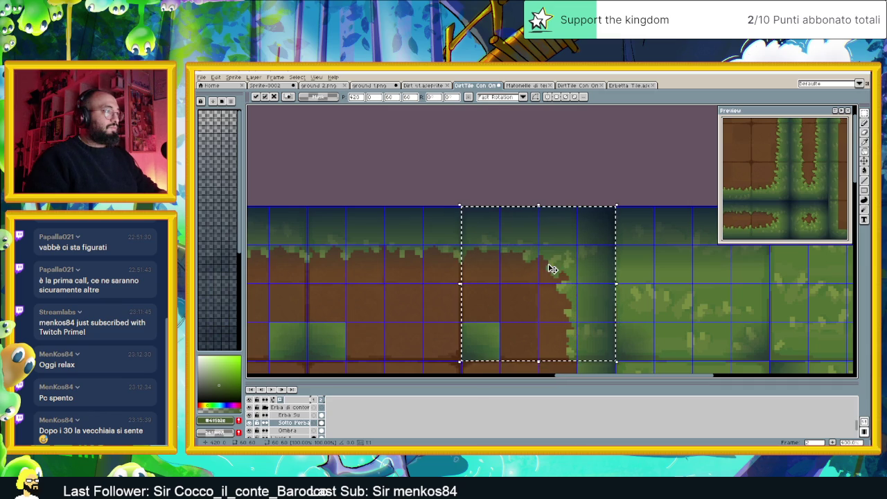
pyautogui.scroll(-5, 503, 292)
pyautogui.scroll(1, 421, 311)
pyautogui.scroll(2, 426, 313)
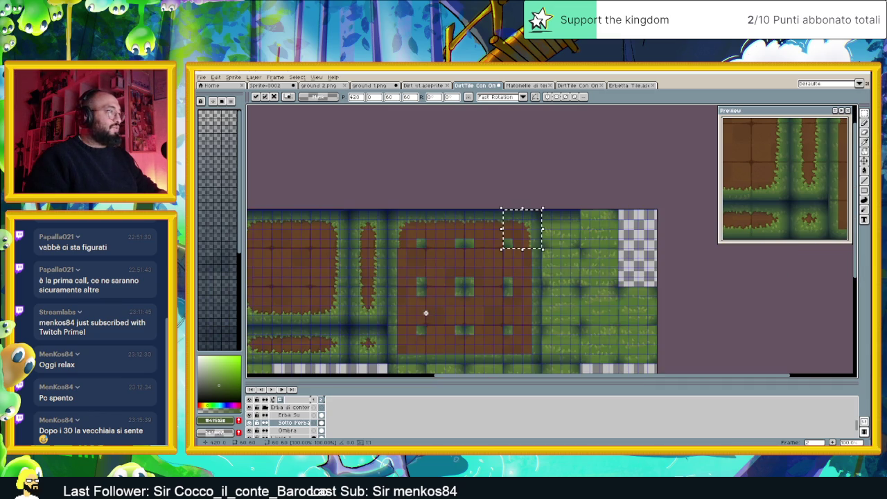
pyautogui.hotkey('ctrl', 'd')
pyautogui.moveTo(392, 290); pyautogui.dragTo(477, 274)
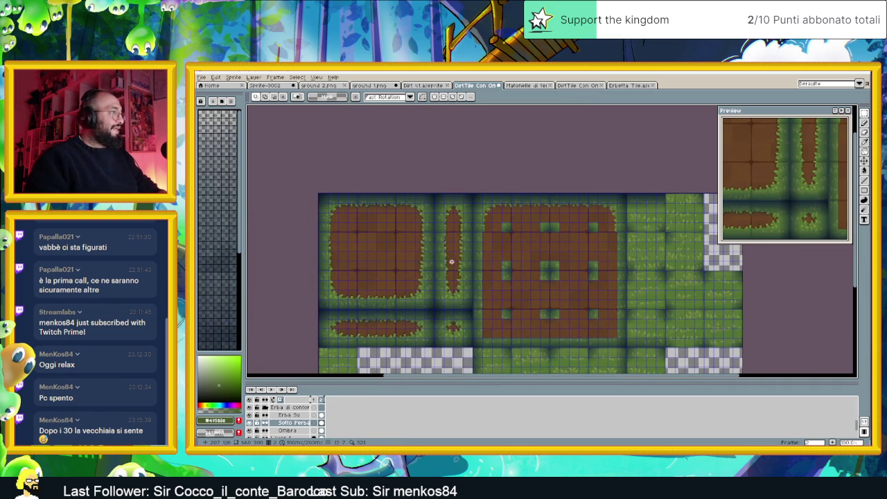
pyautogui.scroll(3, 447, 260)
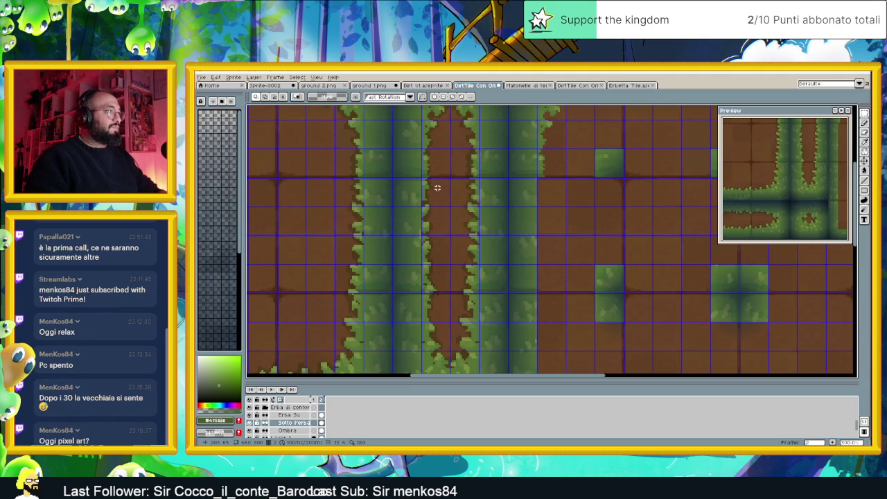
pyautogui.scroll(-1, 444, 202)
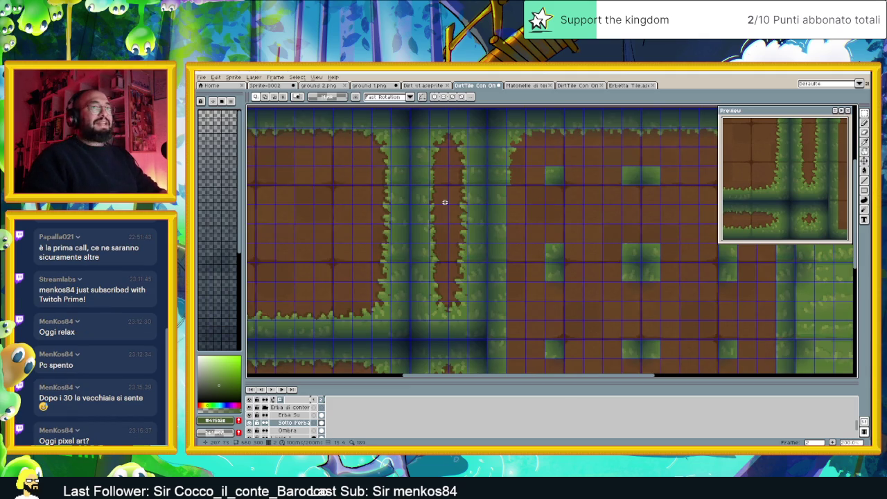
pyautogui.scroll(-2, 481, 222)
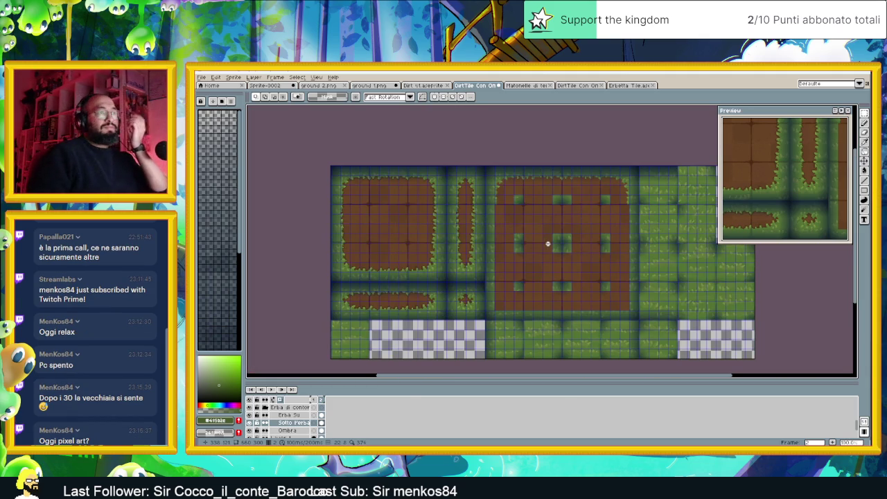
pyautogui.scroll(-1, 562, 258)
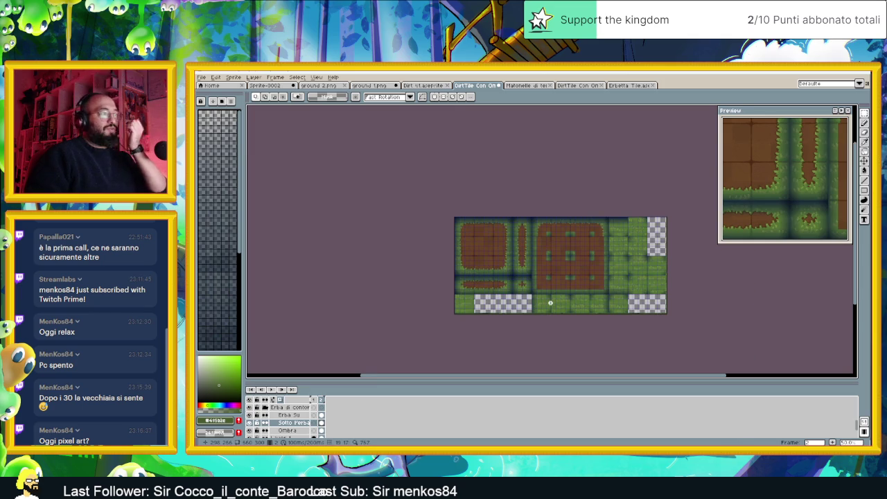
pyautogui.scroll(1, 551, 303)
pyautogui.moveTo(637, 279); pyautogui.dragTo(597, 297)
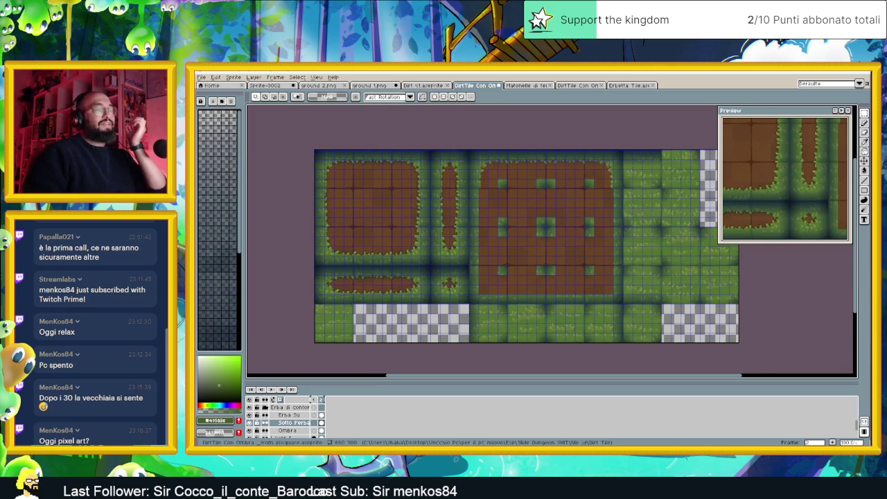
pyautogui.hotkey('alt', 'Tab')
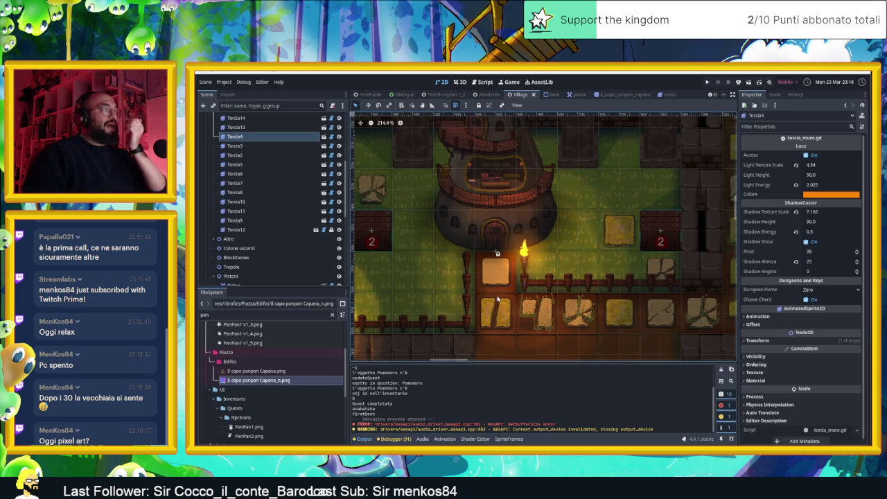
pyautogui.hotkey('alt', 'Tab')
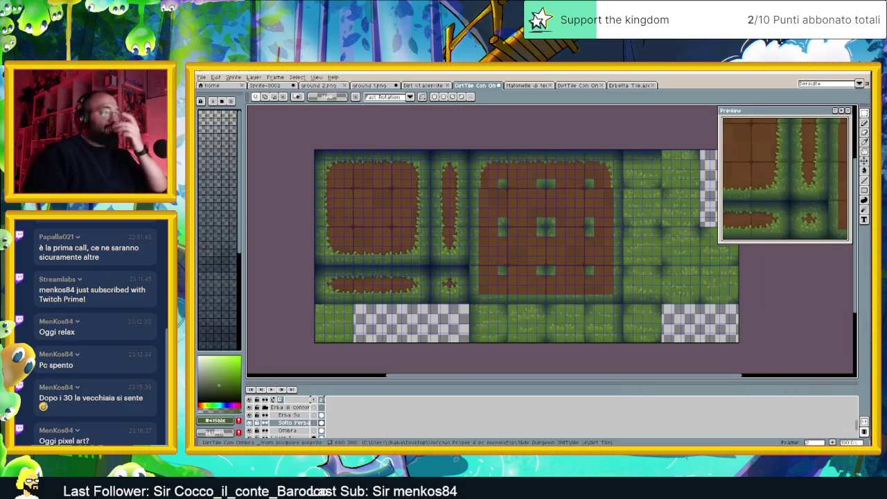
# Move a selection of grass-bordered edge tiles toward the large block's left side.
pyautogui.scroll(3, 446, 216)
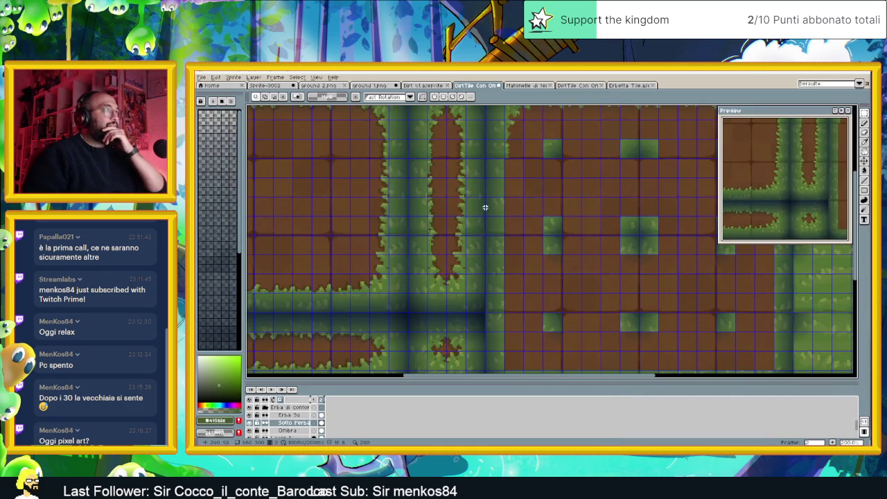
pyautogui.scroll(-3, 406, 214)
pyautogui.scroll(1, 446, 217)
pyautogui.scroll(2, 404, 210)
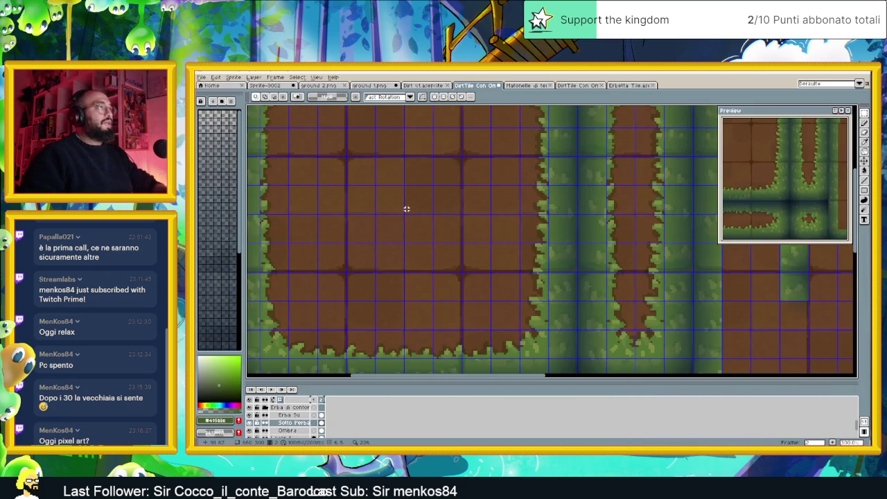
pyautogui.hscroll(-2, 399, 201)
pyautogui.hscroll(-2, 371, 180)
pyautogui.scroll(1, 341, 163)
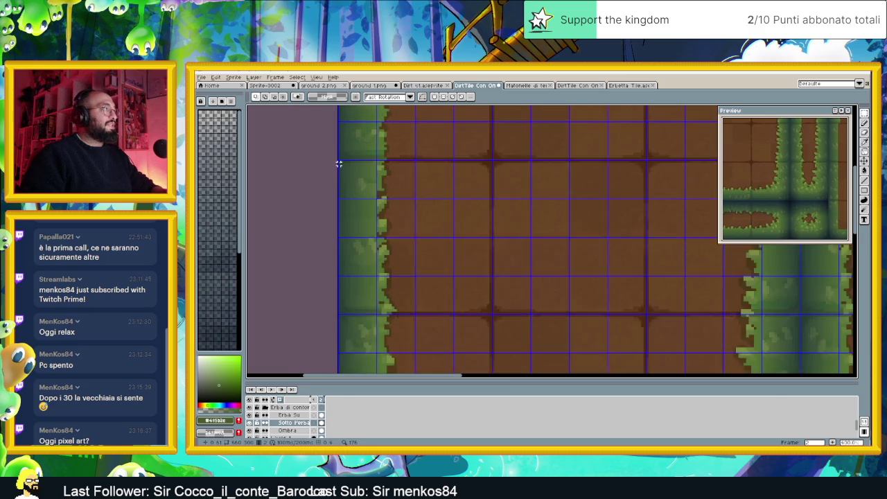
pyautogui.scroll(1, 338, 161)
pyautogui.moveTo(338, 161); pyautogui.dragTo(528, 350)
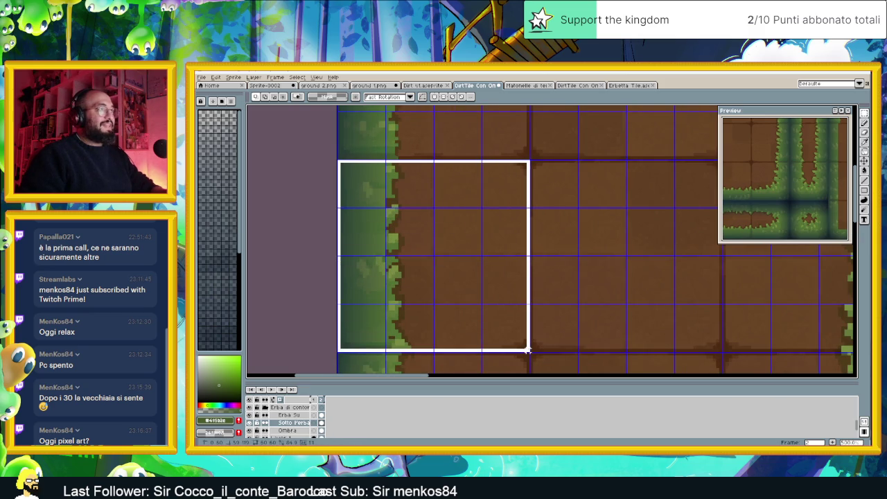
pyautogui.hscroll(-2, 547, 343)
pyautogui.scroll(-3, 561, 326)
pyautogui.moveTo(647, 311); pyautogui.dragTo(572, 270)
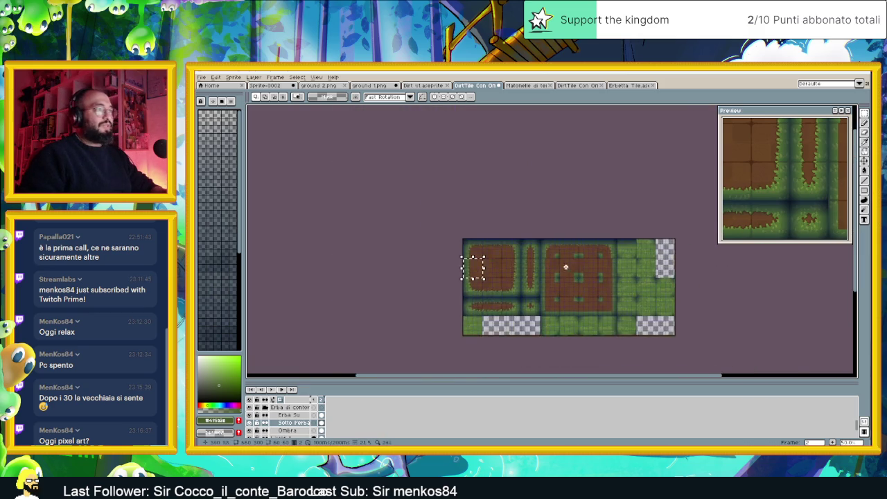
pyautogui.scroll(3, 573, 271)
pyautogui.scroll(1, 548, 275)
pyautogui.moveTo(548, 236); pyautogui.dragTo(514, 231)
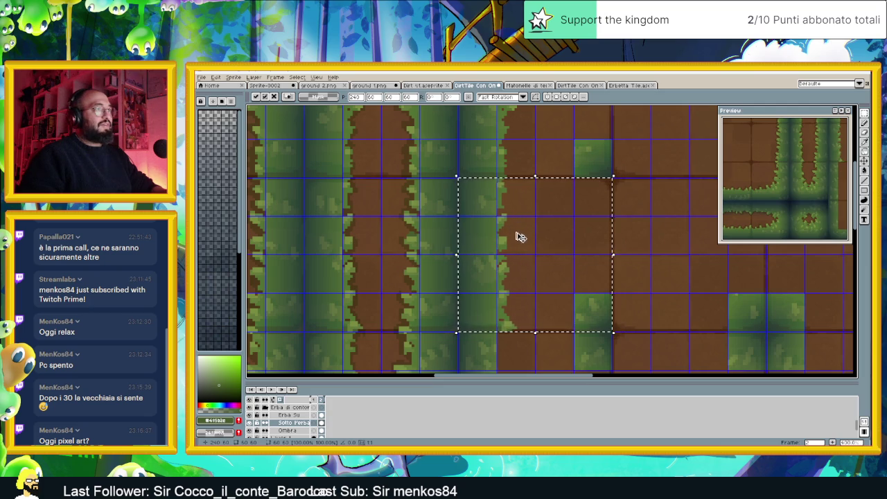
pyautogui.scroll(-1, 516, 234)
pyautogui.scroll(-1, 580, 271)
pyautogui.scroll(-2, 616, 337)
pyautogui.click(545, 254)
# Undo that move and place a 60x60 grass-edge tile on the large block's left border.
pyautogui.hotkey('ctrl', 'z')
pyautogui.moveTo(534, 174)
pyautogui.mouseDown()
pyautogui.moveTo(540, 203)
pyautogui.moveTo(530, 242)
pyautogui.mouseUp()
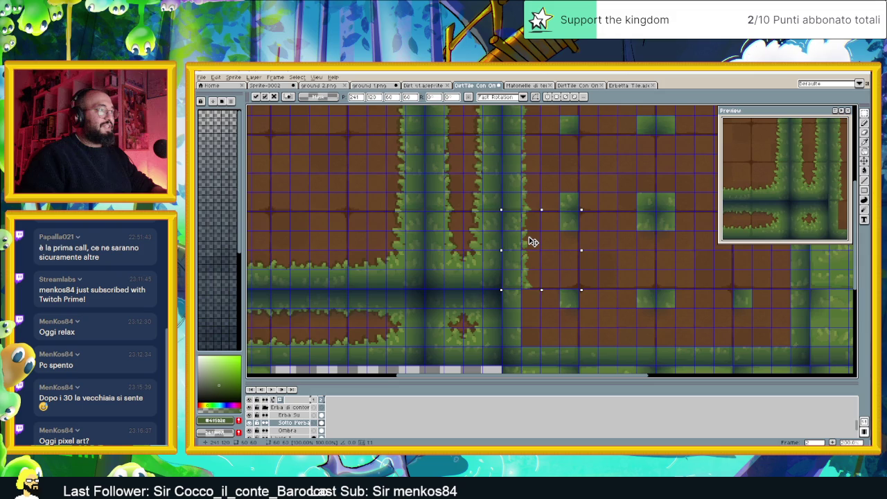
pyautogui.scroll(2, 534, 242)
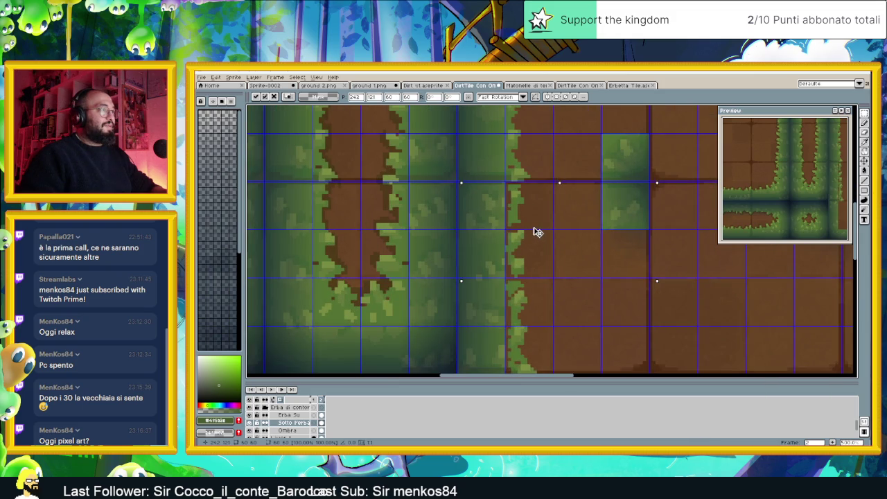
pyautogui.scroll(-2, 537, 233)
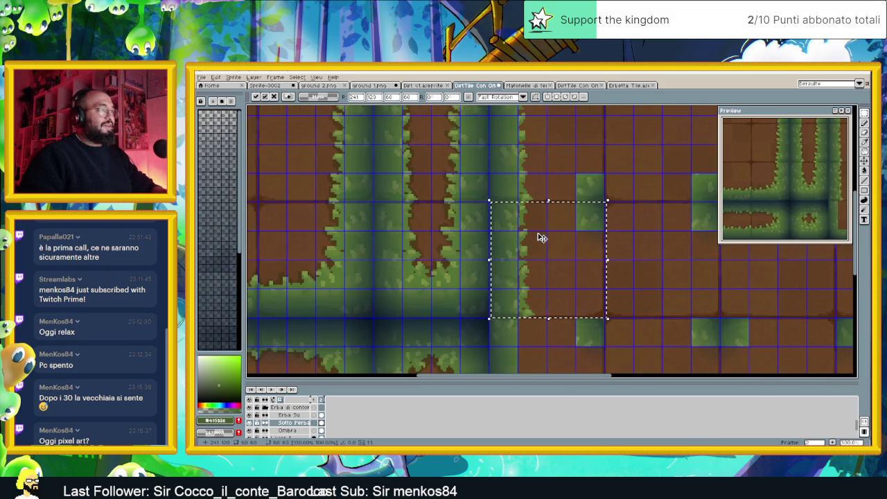
pyautogui.scroll(1, 541, 238)
pyautogui.scroll(1, 541, 238)
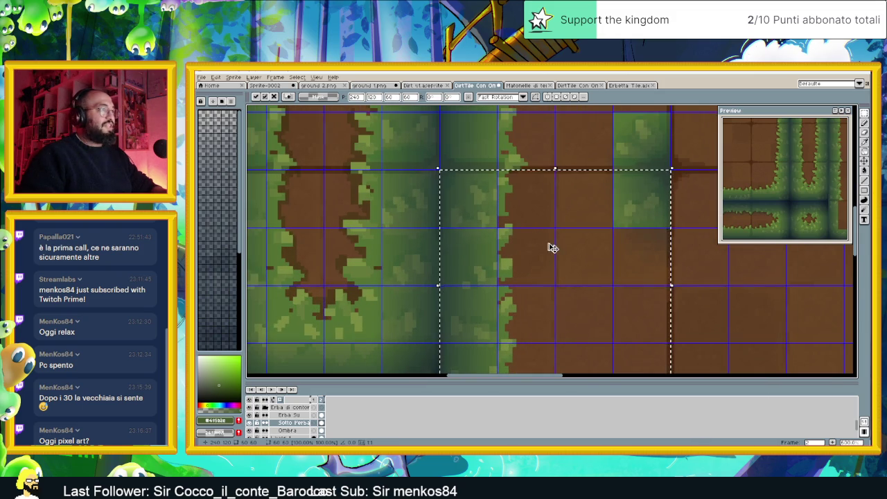
pyautogui.scroll(-1, 547, 245)
pyautogui.scroll(-1, 558, 250)
pyautogui.press('Return')
pyautogui.scroll(-2, 596, 263)
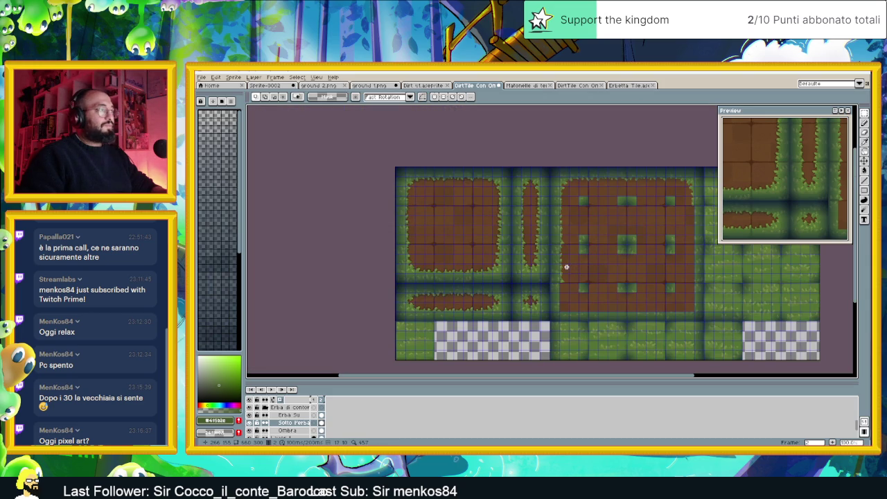
pyautogui.scroll(2, 566, 266)
pyautogui.hscroll(-4, 559, 265)
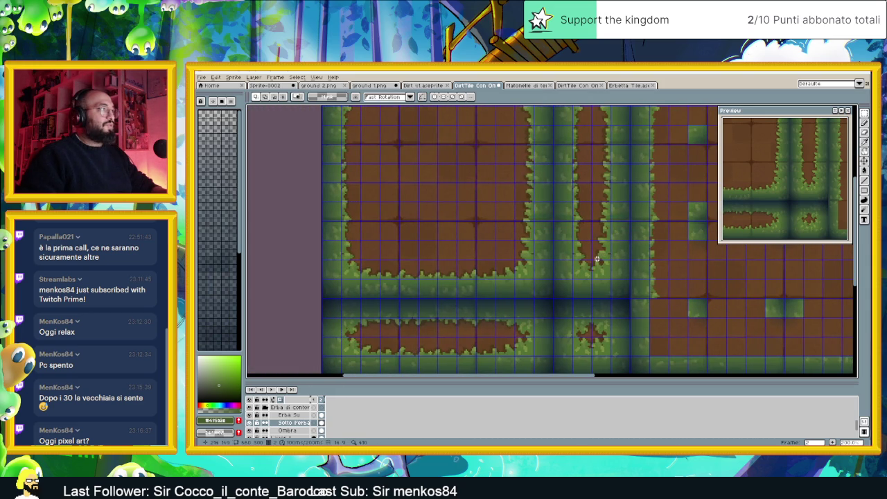
pyautogui.hscroll(3, 611, 263)
pyautogui.hscroll(-5, 559, 245)
pyautogui.scroll(1, 349, 207)
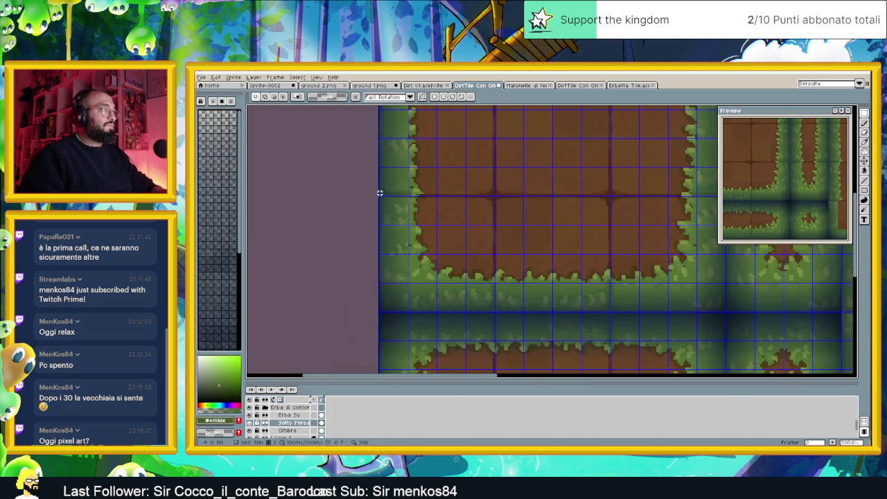
pyautogui.scroll(1, 385, 205)
pyautogui.scroll(-2, 435, 229)
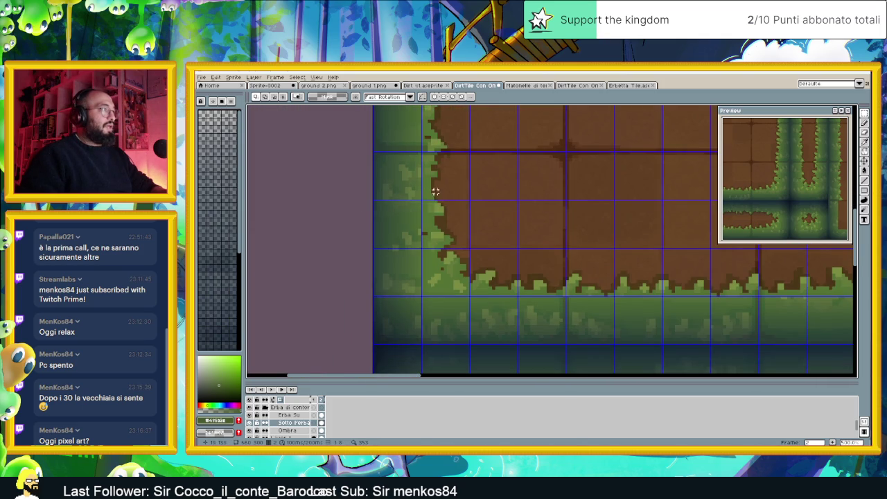
# Select the grass corner of the square dirt block.
pyautogui.moveTo(564, 342)
pyautogui.mouseDown()
pyautogui.moveTo(372, 184)
pyautogui.moveTo(374, 152)
pyautogui.mouseUp()
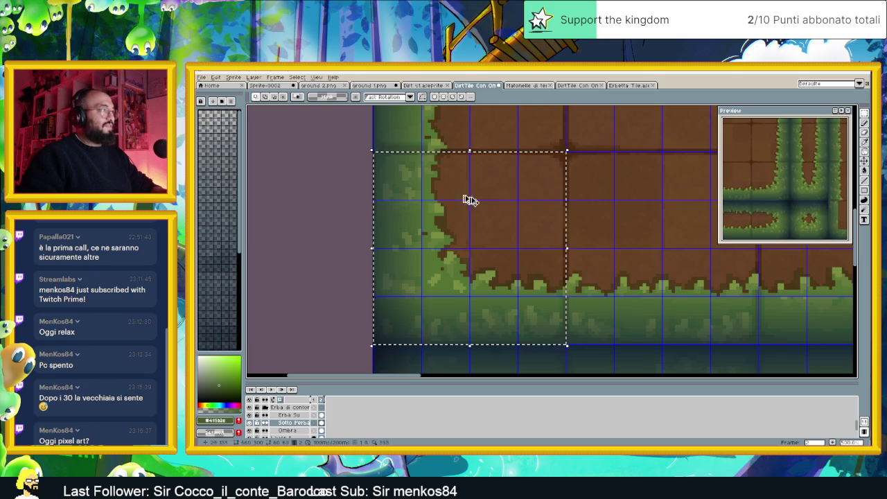
pyautogui.scroll(-2, 589, 252)
pyautogui.scroll(-2, 601, 264)
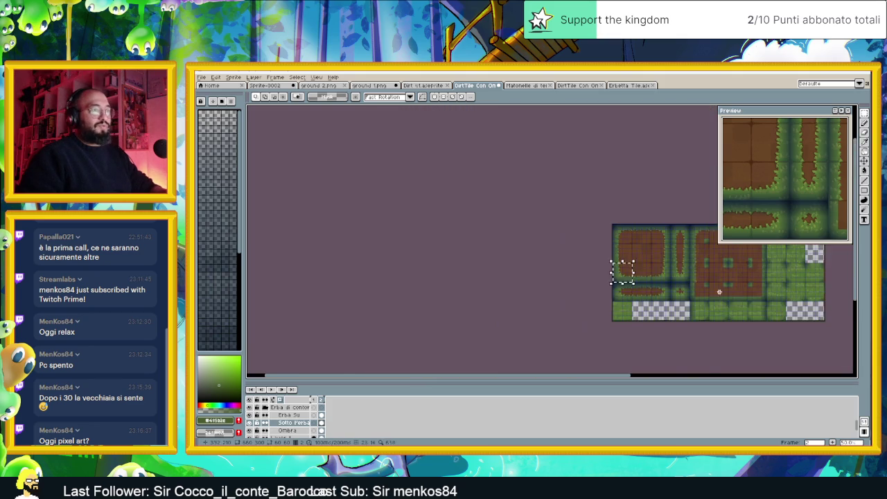
# Place the grass corner tile at the large block's bottom-left, commit it, and zoom out.
pyautogui.scroll(4, 548, 275)
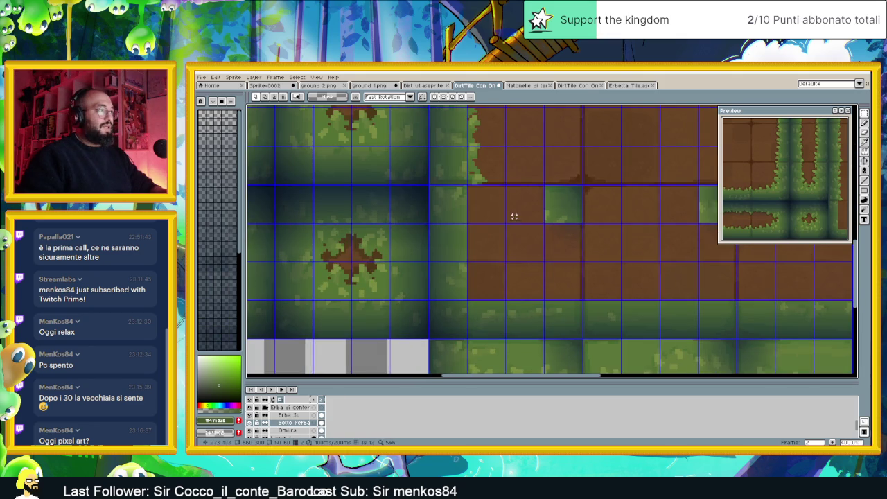
pyautogui.moveTo(514, 216)
pyautogui.mouseDown()
pyautogui.moveTo(519, 156)
pyautogui.moveTo(510, 229)
pyautogui.moveTo(493, 275)
pyautogui.moveTo(499, 297)
pyautogui.moveTo(486, 279)
pyautogui.mouseUp()
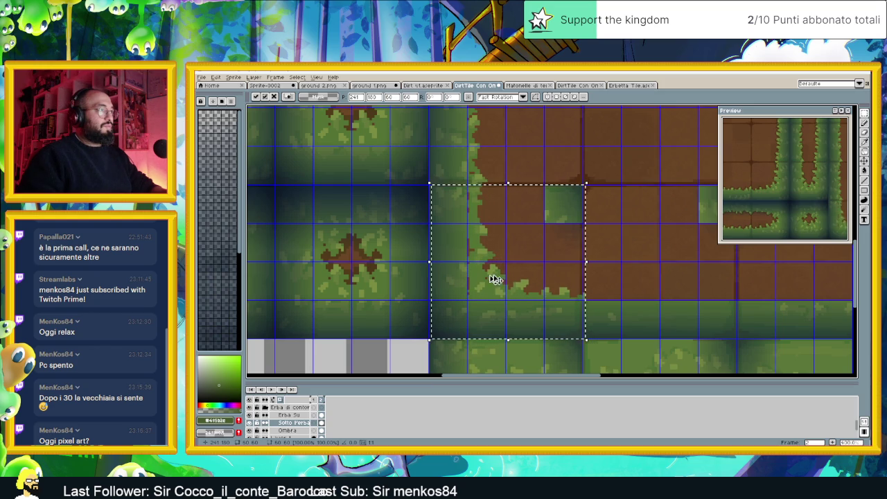
pyautogui.click(604, 265)
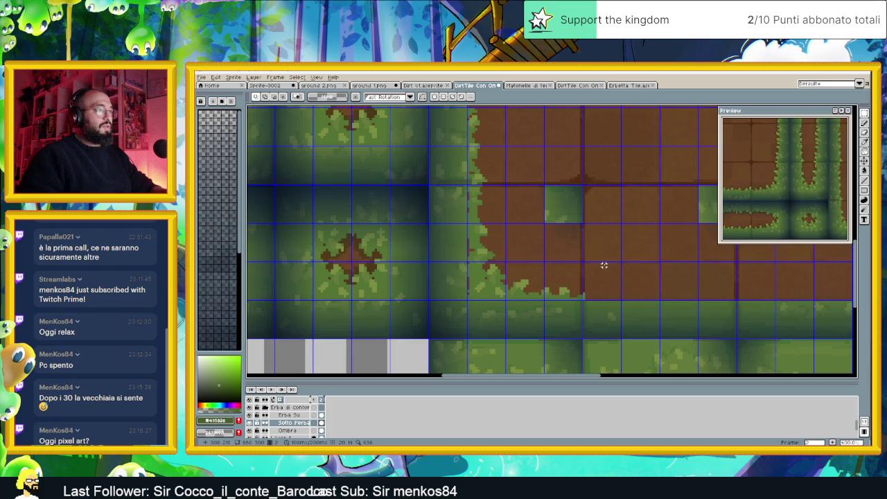
pyautogui.moveTo(602, 268)
pyautogui.mouseDown()
pyautogui.moveTo(431, 184)
pyautogui.moveTo(555, 284)
pyautogui.moveTo(658, 259)
pyautogui.mouseUp()
pyautogui.scroll(-1, 658, 260)
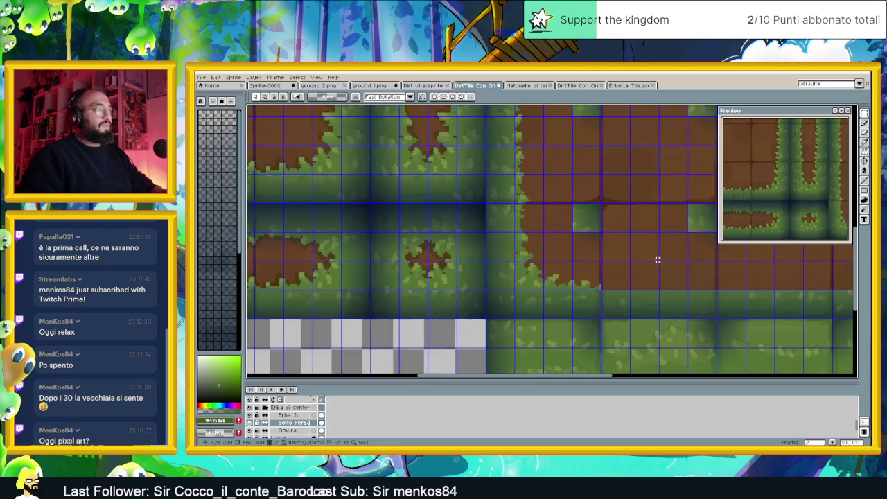
pyautogui.scroll(-1, 657, 260)
pyautogui.scroll(-1, 658, 259)
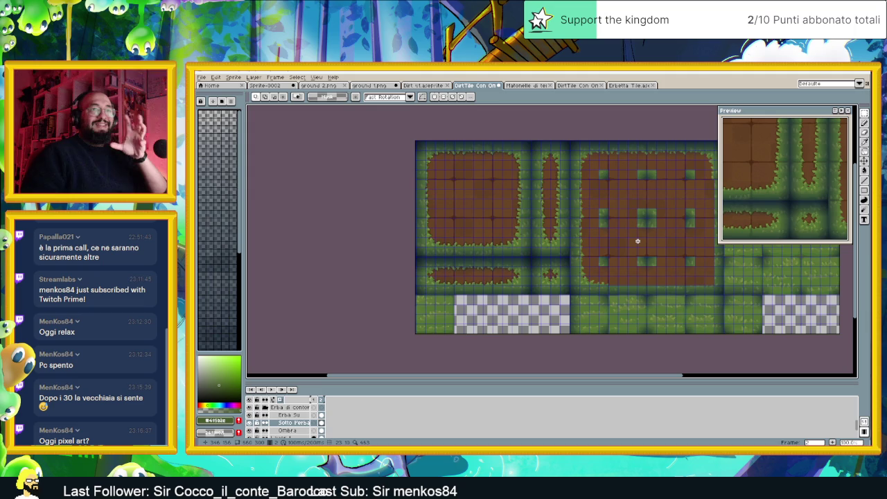
pyautogui.hscroll(1, 637, 240)
pyautogui.hscroll(1, 626, 246)
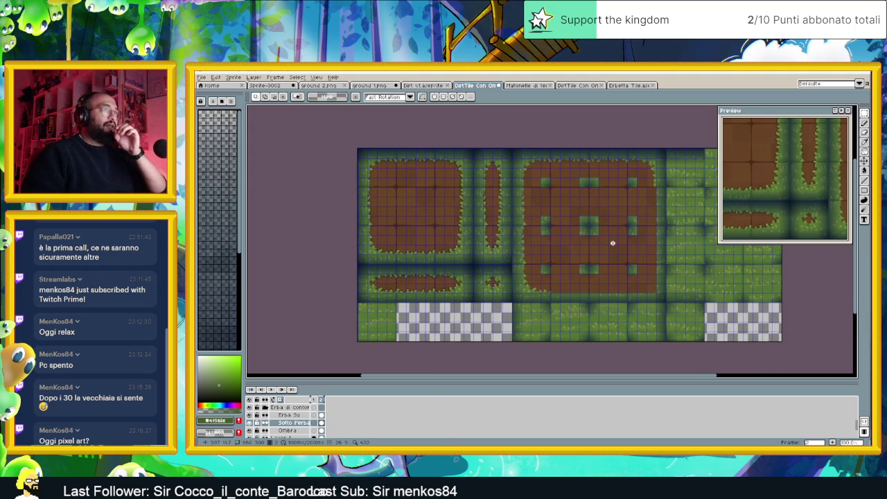
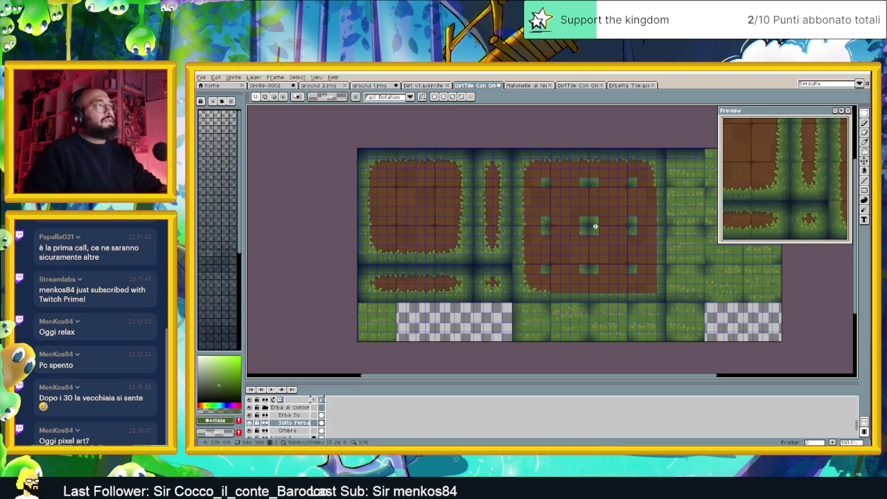
# Marquee-select the grass-fringed lower edge tiles of the left dirt patch.
pyautogui.scroll(1, 509, 235)
pyautogui.scroll(1, 404, 259)
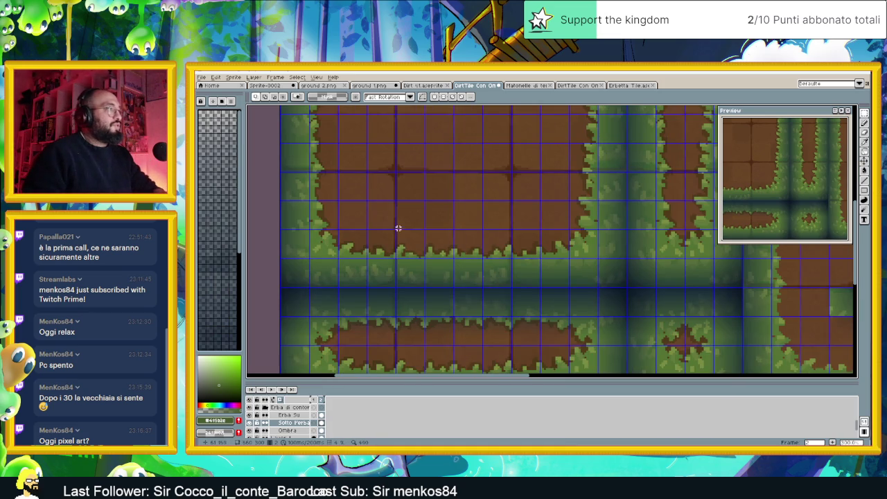
pyautogui.scroll(1, 400, 177)
pyautogui.moveTo(394, 172); pyautogui.dragTo(546, 323)
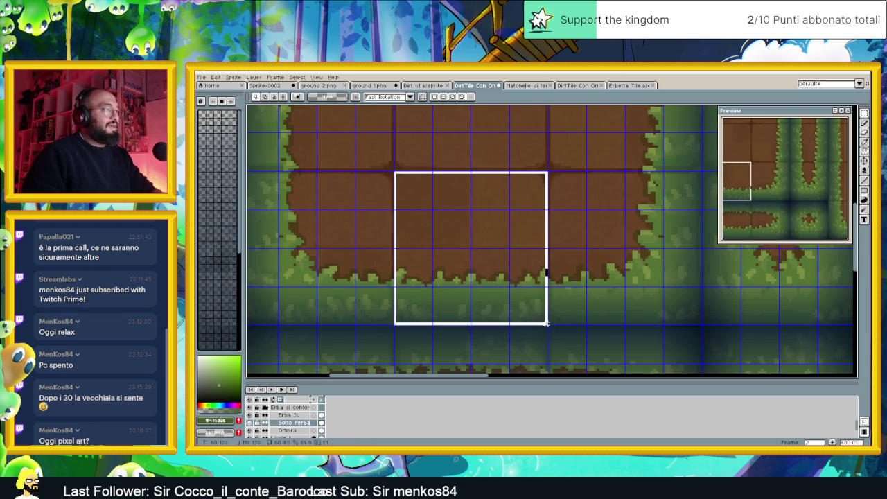
pyautogui.moveTo(546, 323); pyautogui.dragTo(548, 325)
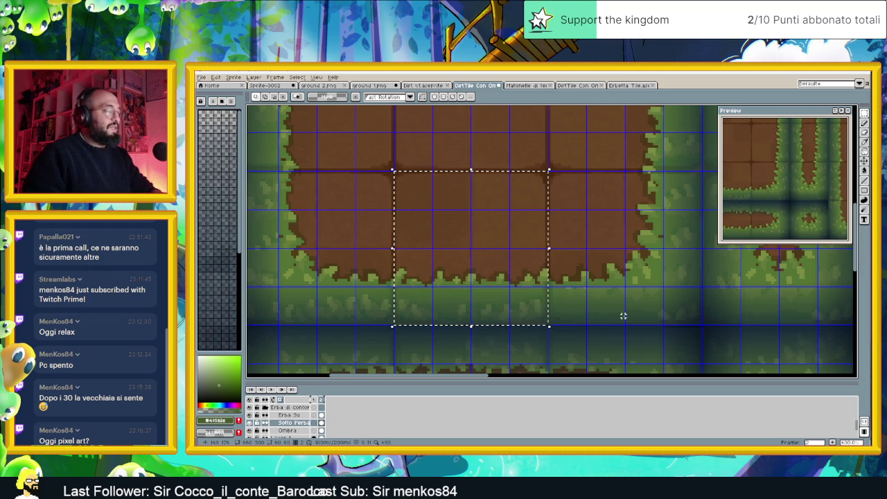
# Paste the fringed edge along the central patch's bottom edge, shifted one tile block right.
pyautogui.scroll(-1, 623, 316)
pyautogui.scroll(-1, 622, 316)
pyautogui.moveTo(623, 316); pyautogui.dragTo(559, 268)
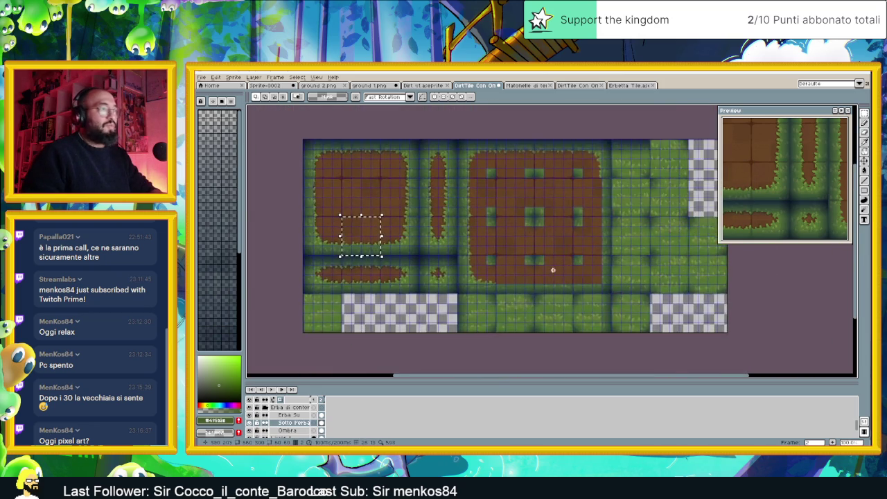
pyautogui.scroll(3, 559, 268)
pyautogui.hotkey('ctrl', 'v')
pyautogui.moveTo(537, 161); pyautogui.dragTo(411, 313)
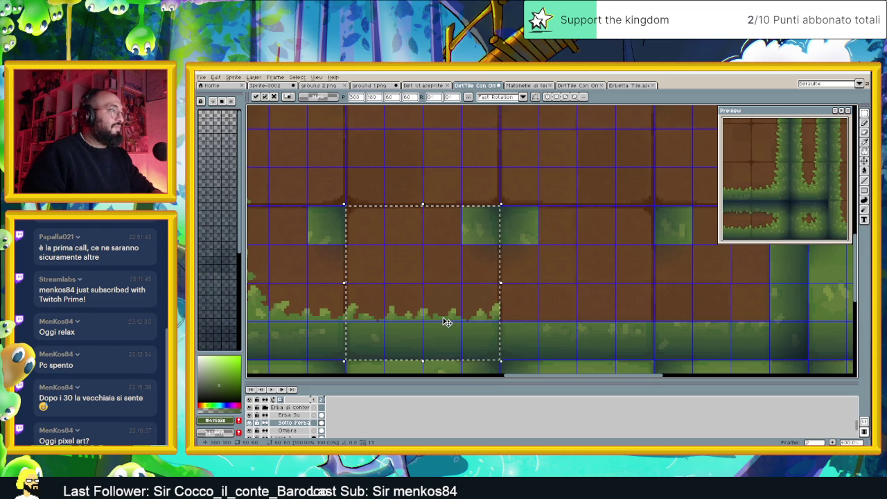
pyautogui.moveTo(455, 313); pyautogui.dragTo(612, 320)
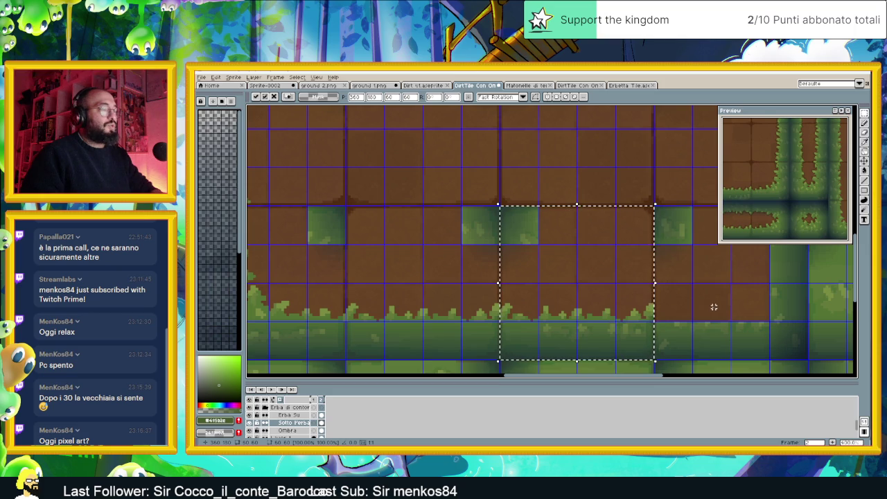
pyautogui.hscroll(3, 609, 305)
pyautogui.click(607, 291)
pyautogui.scroll(-1, 579, 287)
pyautogui.scroll(-2, 560, 282)
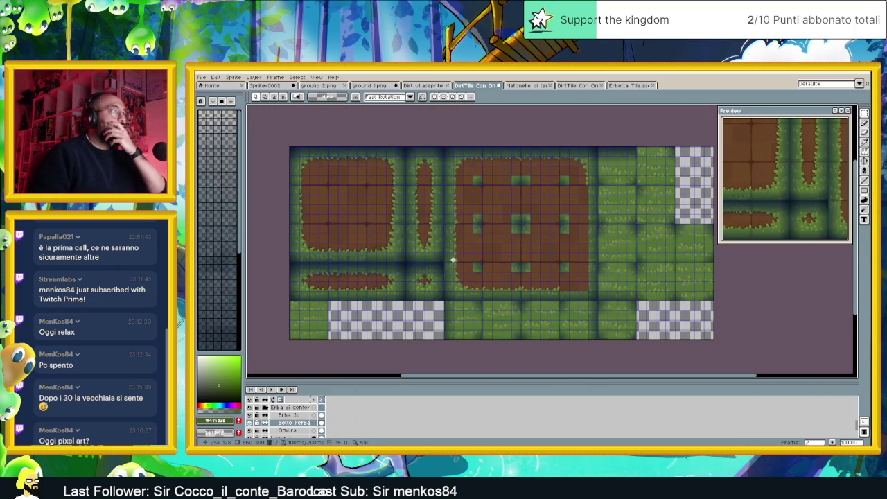
pyautogui.scroll(3, 409, 252)
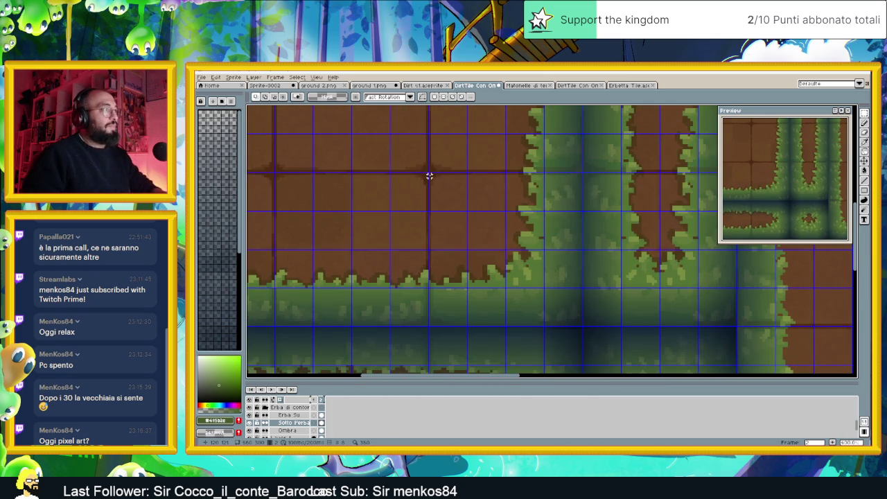
# Copy the left patch's fringed corner and paste it onto the central dirt patch.
pyautogui.moveTo(429, 174); pyautogui.dragTo(581, 322)
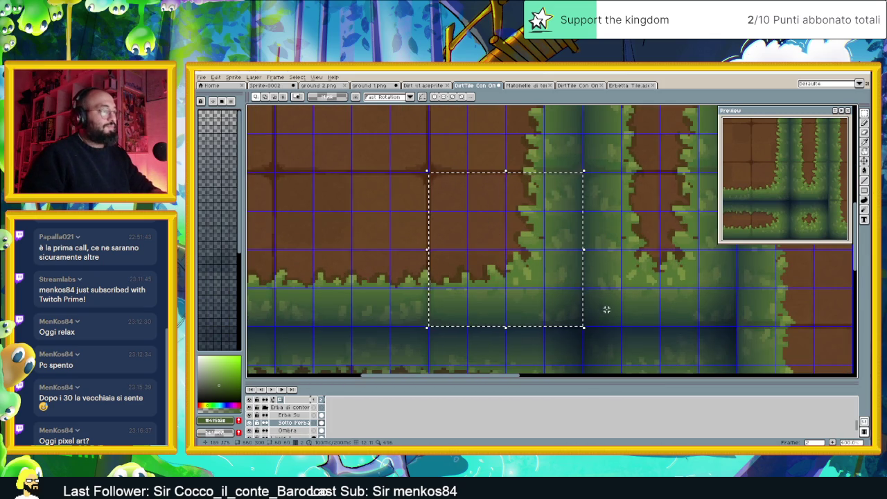
pyautogui.scroll(-3, 602, 311)
pyautogui.scroll(-1, 613, 305)
pyautogui.scroll(3, 587, 289)
pyautogui.scroll(2, 575, 274)
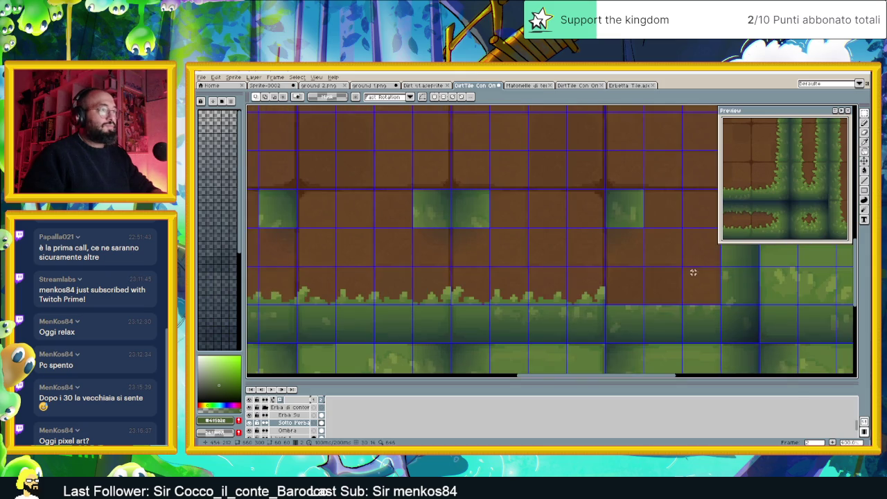
pyautogui.hotkey('ctrl', 'v')
pyautogui.moveTo(554, 123); pyautogui.dragTo(578, 273)
pyautogui.hotkey('ctrl', 'd')
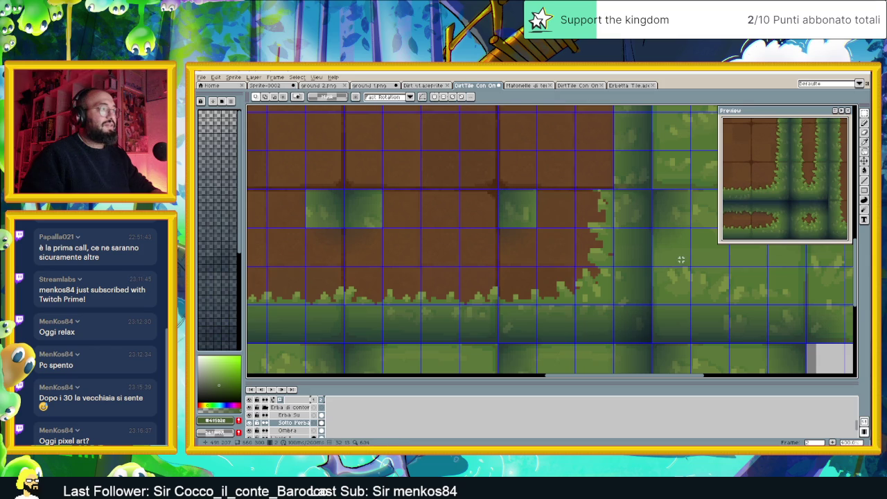
# Select the left patch's fringed right edge and paste it onto the central patch's right side.
pyautogui.scroll(-2, 523, 262)
pyautogui.scroll(-2, 523, 262)
pyautogui.scroll(2, 412, 220)
pyautogui.scroll(1, 407, 210)
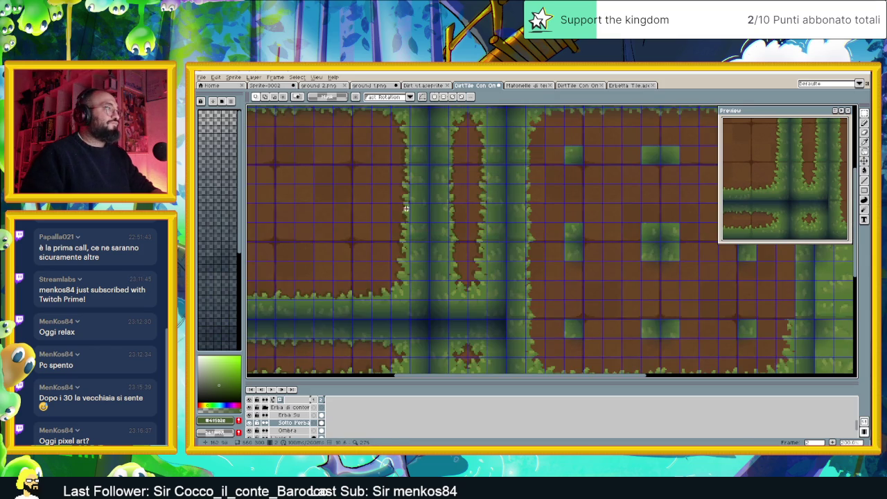
pyautogui.scroll(1, 404, 192)
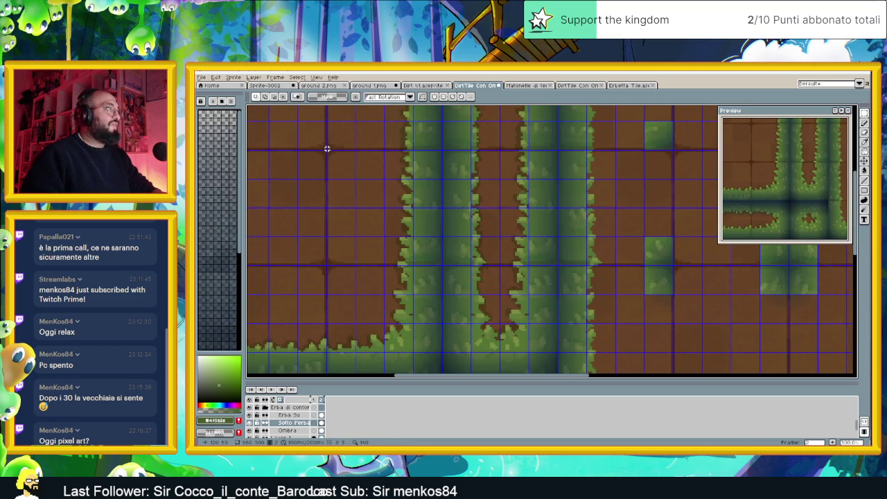
pyautogui.moveTo(327, 150); pyautogui.dragTo(440, 264)
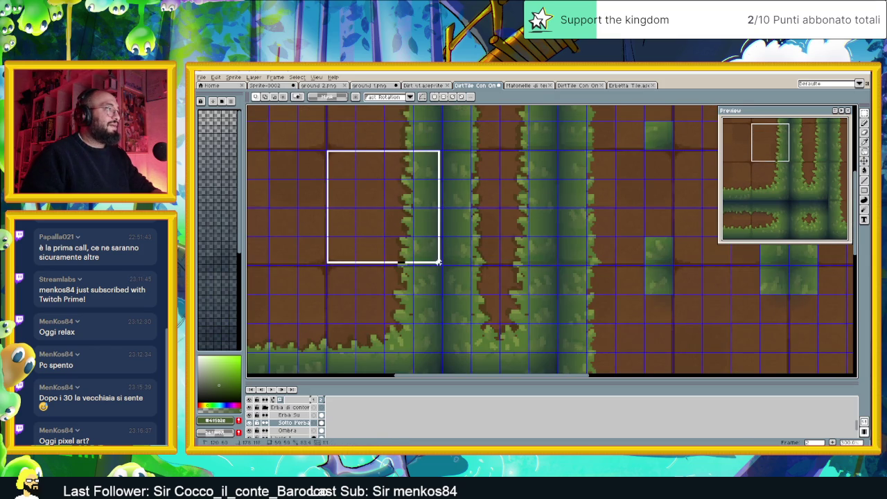
pyautogui.moveTo(441, 264); pyautogui.dragTo(444, 266)
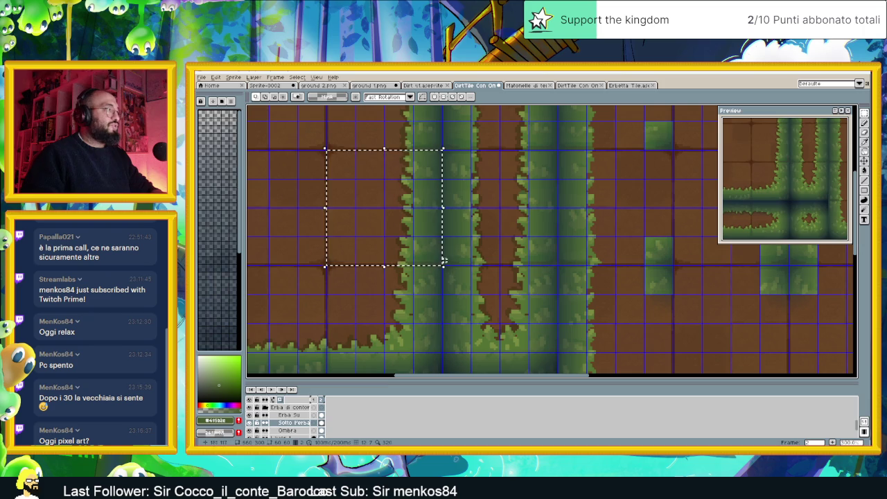
pyautogui.scroll(-2, 451, 260)
pyautogui.scroll(-2, 555, 260)
pyautogui.scroll(4, 556, 260)
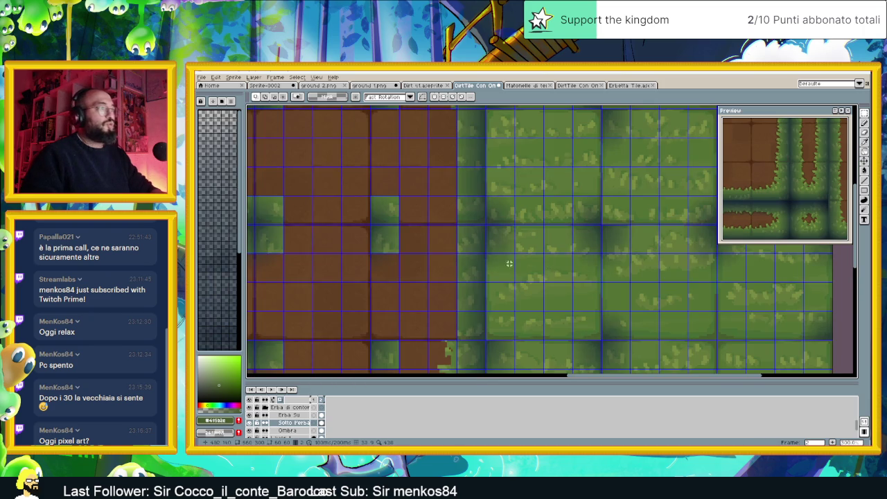
pyautogui.hotkey('ctrl', 'v')
pyautogui.moveTo(530, 204); pyautogui.dragTo(432, 303)
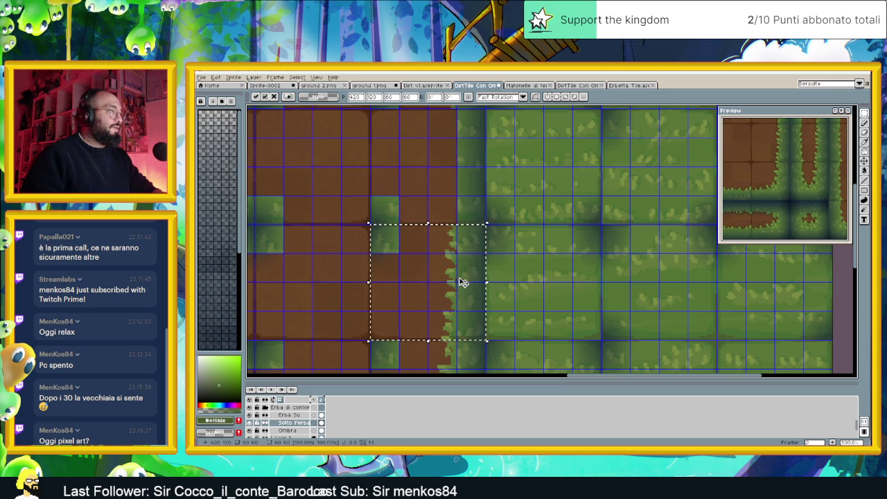
pyautogui.click(475, 172)
# Paste the fringed right edge again and place it one pixel further right.
pyautogui.scroll(2, 495, 234)
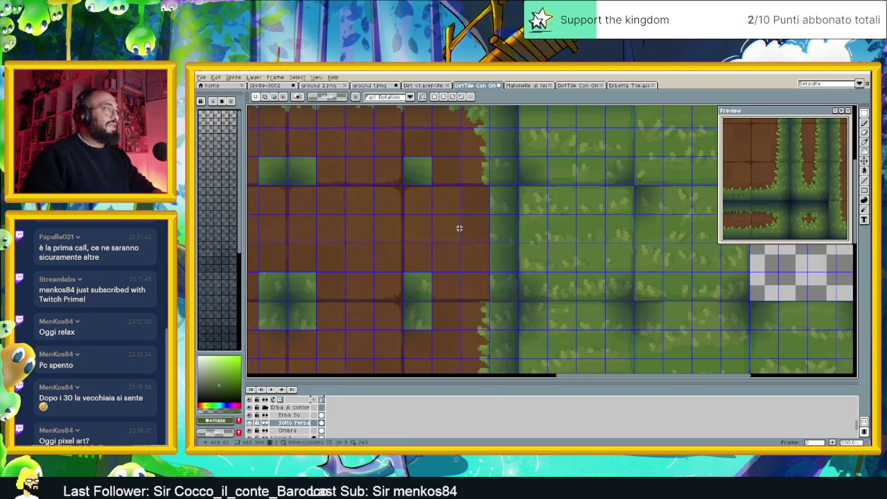
pyautogui.hotkey('ctrl', 'v')
pyautogui.moveTo(548, 228); pyautogui.dragTo(457, 227)
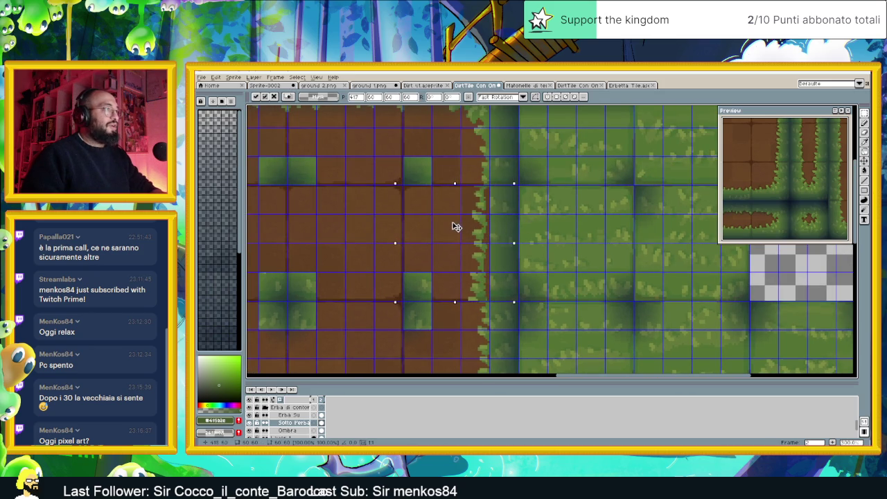
pyautogui.press('Right')
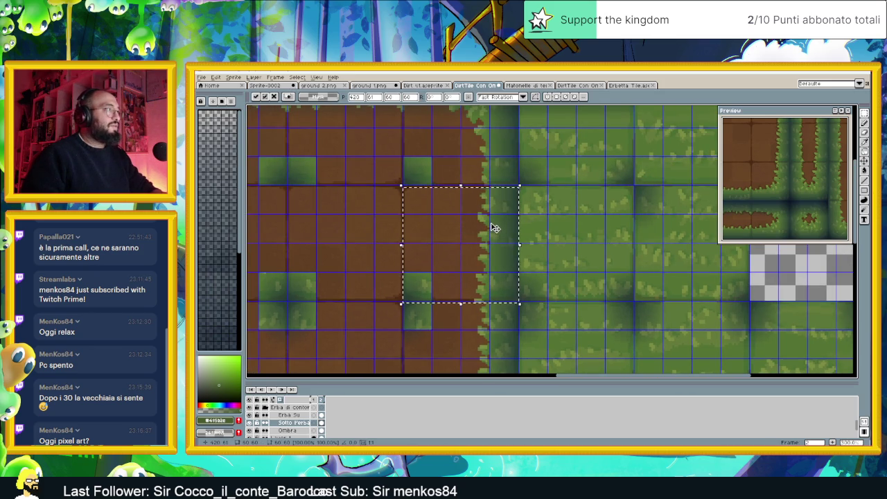
pyautogui.click(561, 220)
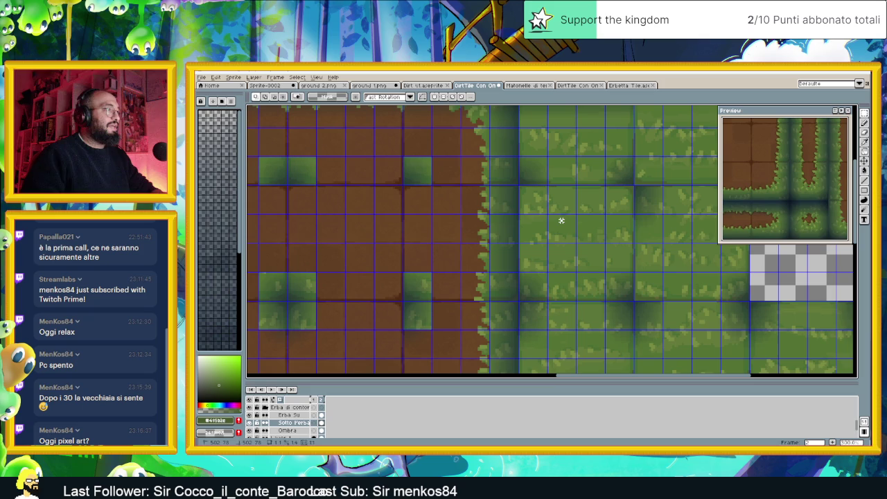
pyautogui.scroll(-1, 560, 219)
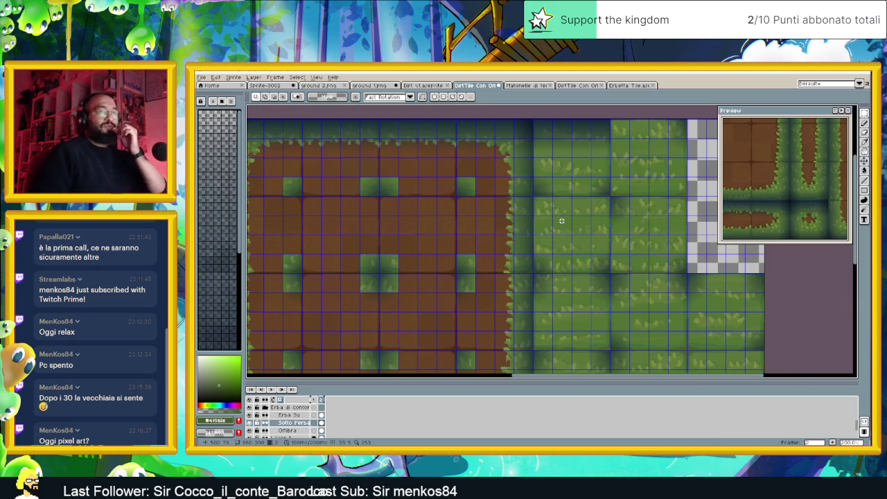
pyautogui.scroll(-1, 552, 226)
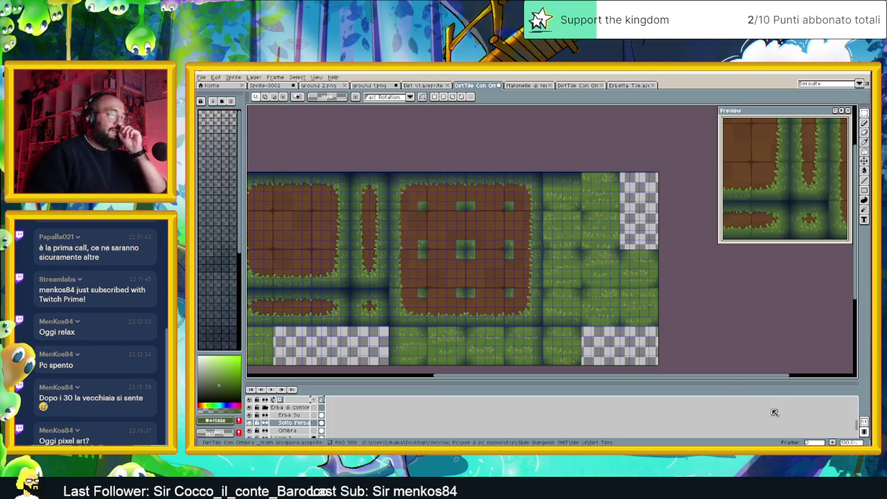
pyautogui.hotkey('alt', 'Tab')
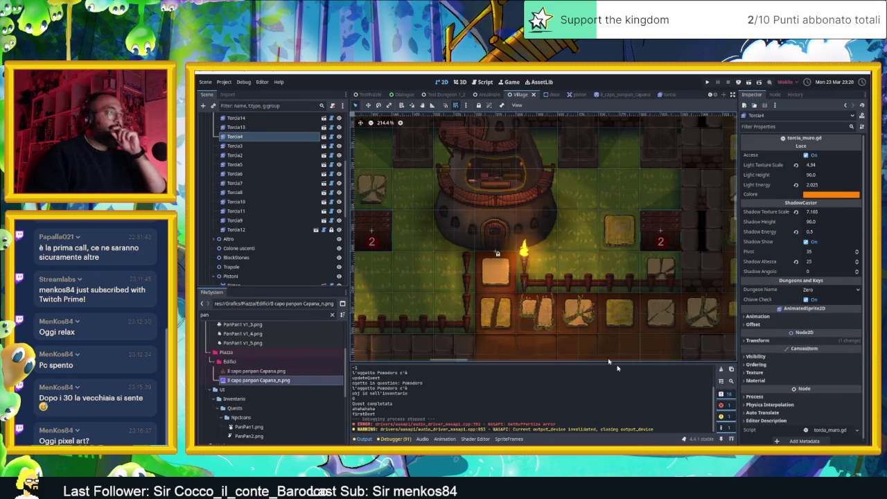
pyautogui.scroll(-1, 568, 286)
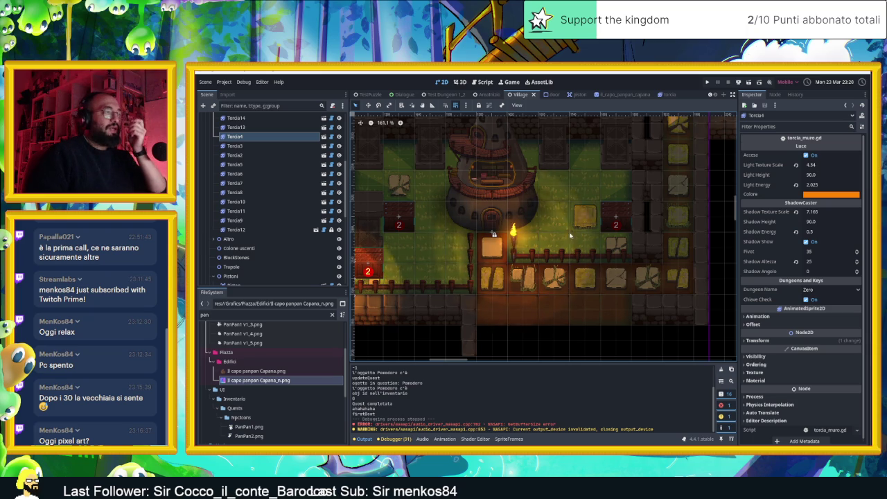
pyautogui.scroll(5, 545, 265)
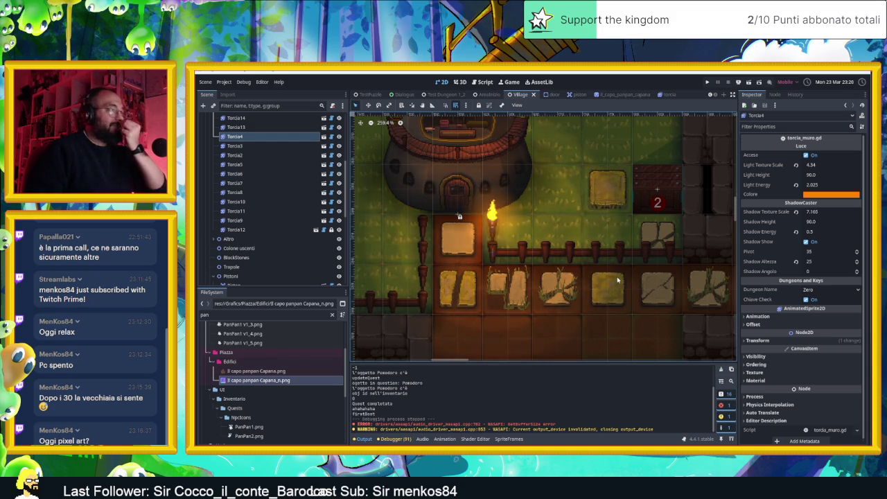
pyautogui.scroll(-1, 617, 280)
pyautogui.scroll(-2, 617, 280)
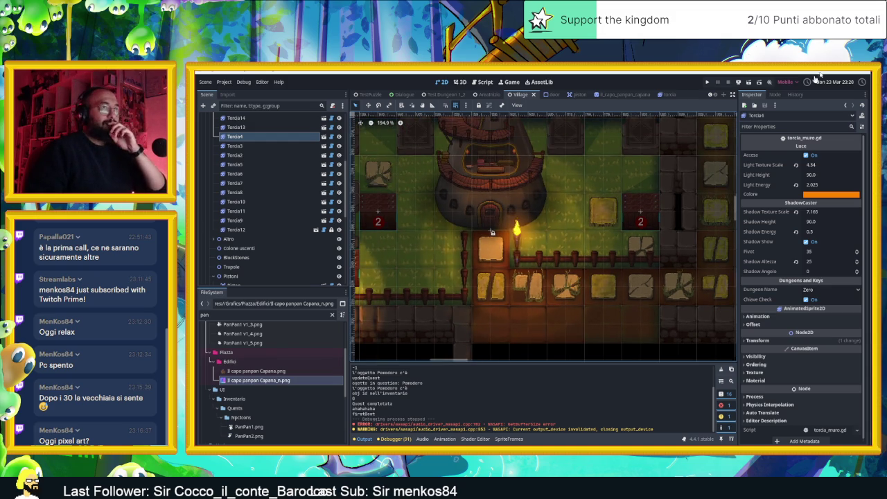
pyautogui.hotkey('alt', 'Tab')
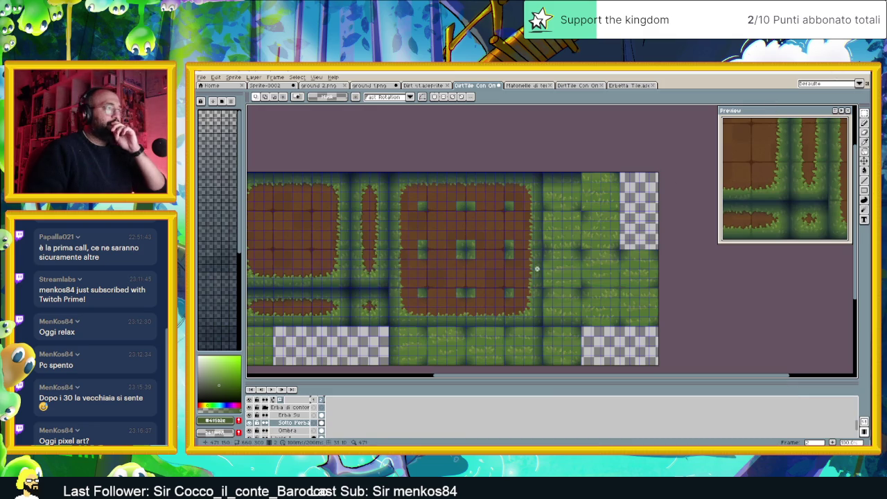
pyautogui.scroll(2, 498, 286)
pyautogui.scroll(-2, 565, 289)
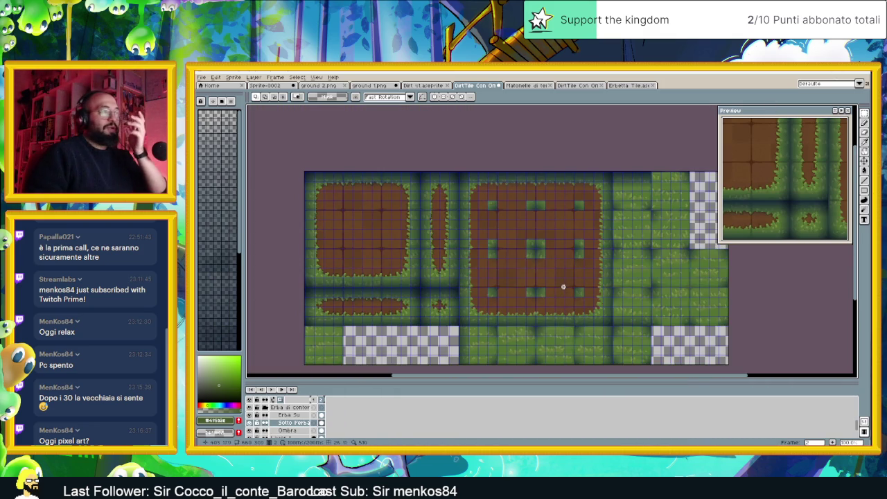
pyautogui.scroll(2, 562, 286)
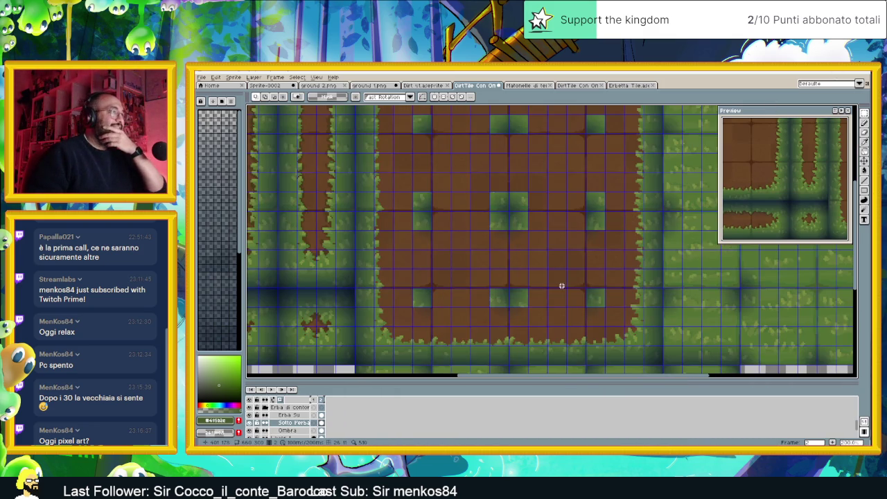
pyautogui.moveTo(515, 200); pyautogui.dragTo(541, 236)
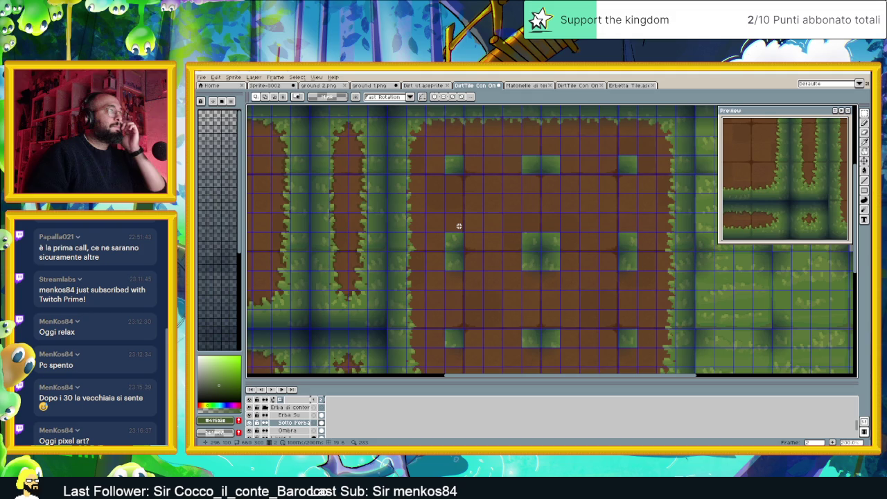
pyautogui.moveTo(441, 228); pyautogui.dragTo(488, 236)
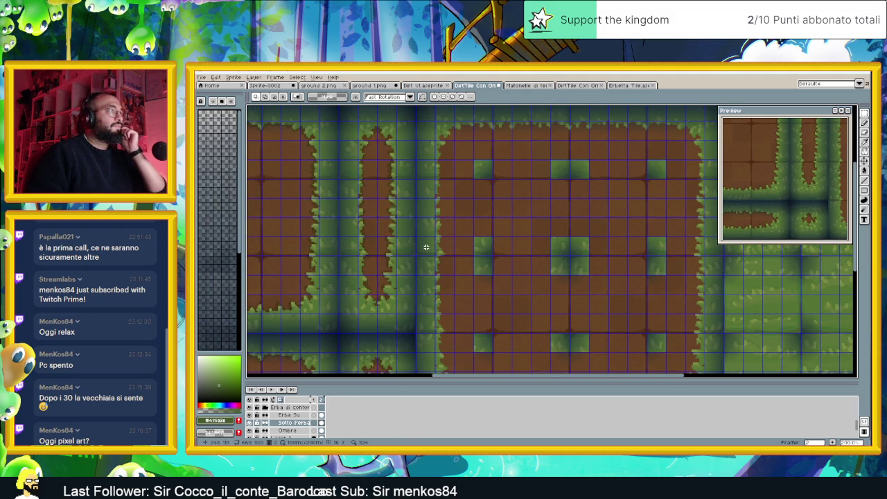
pyautogui.scroll(-2, 531, 249)
pyautogui.scroll(2, 515, 208)
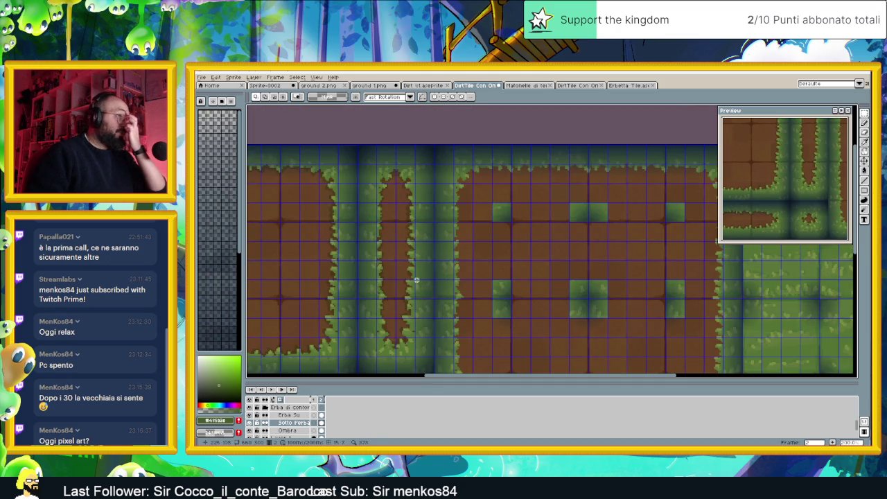
pyautogui.scroll(-2, 403, 289)
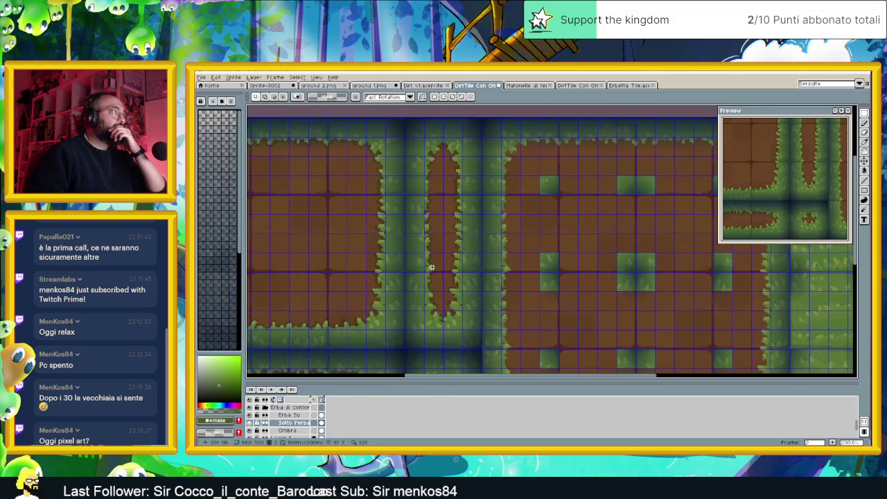
pyautogui.scroll(2, 431, 268)
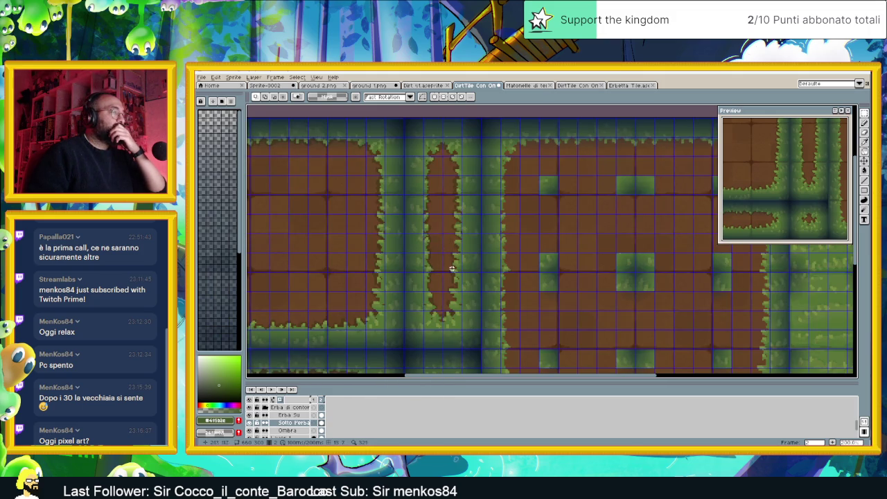
pyautogui.hscroll(2, 440, 266)
pyautogui.hscroll(2, 626, 283)
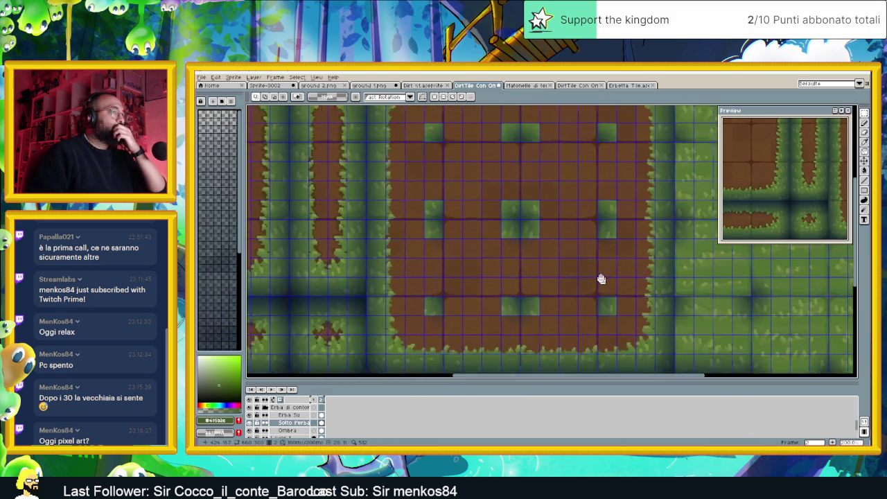
pyautogui.hscroll(-2, 576, 271)
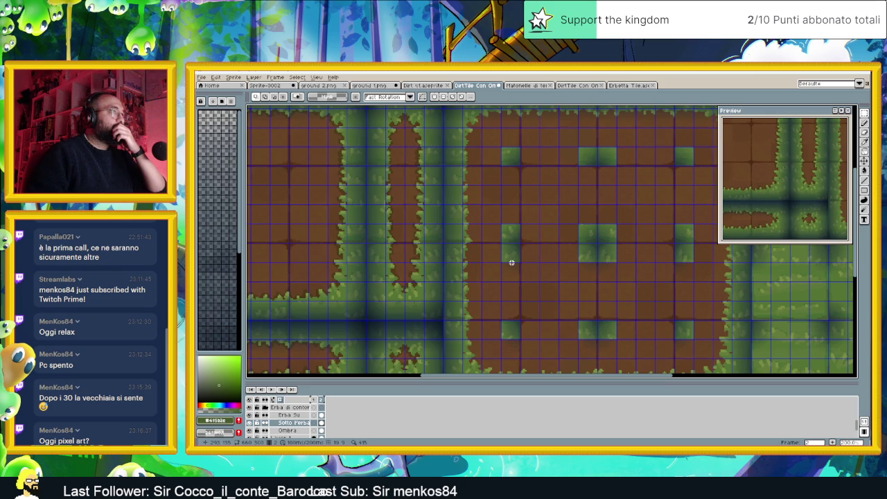
pyautogui.scroll(-1, 356, 297)
pyautogui.scroll(-1, 340, 293)
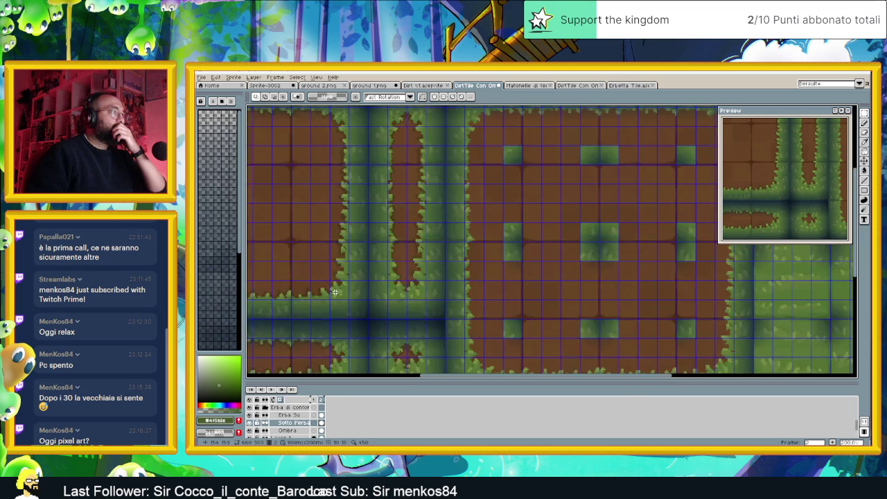
pyautogui.scroll(-1, 335, 292)
pyautogui.moveTo(352, 283); pyautogui.dragTo(456, 285)
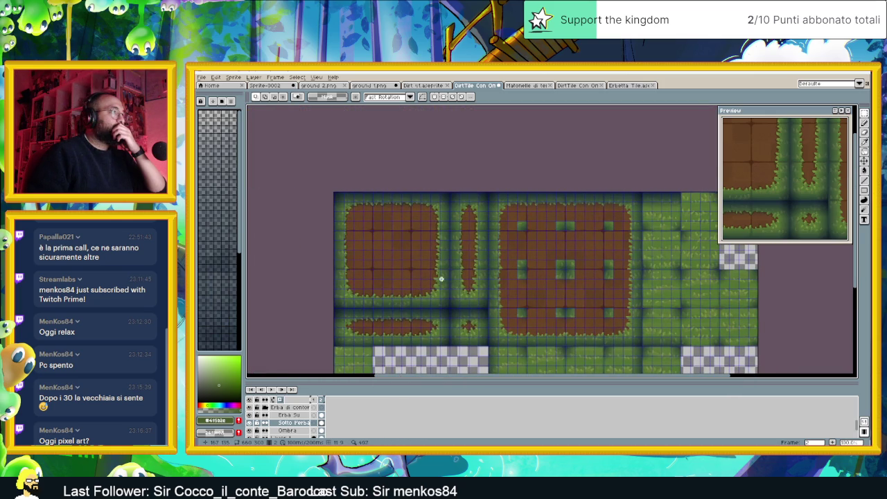
pyautogui.scroll(2, 422, 273)
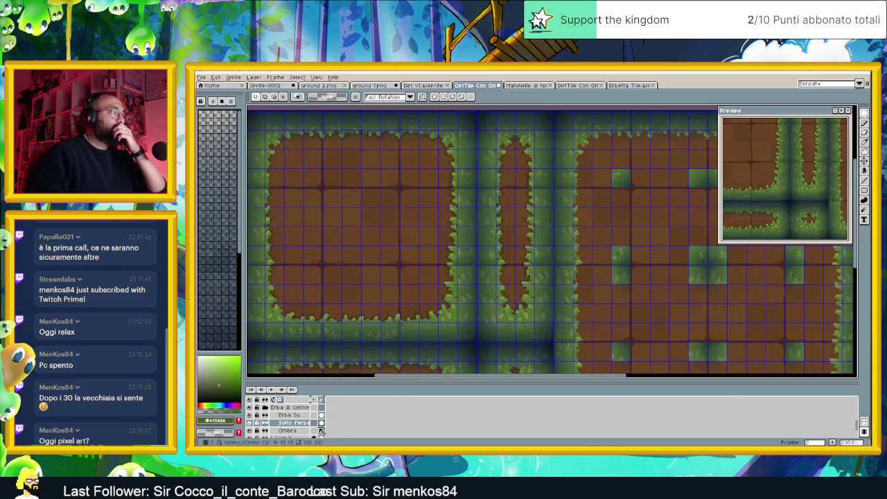
pyautogui.click(323, 431)
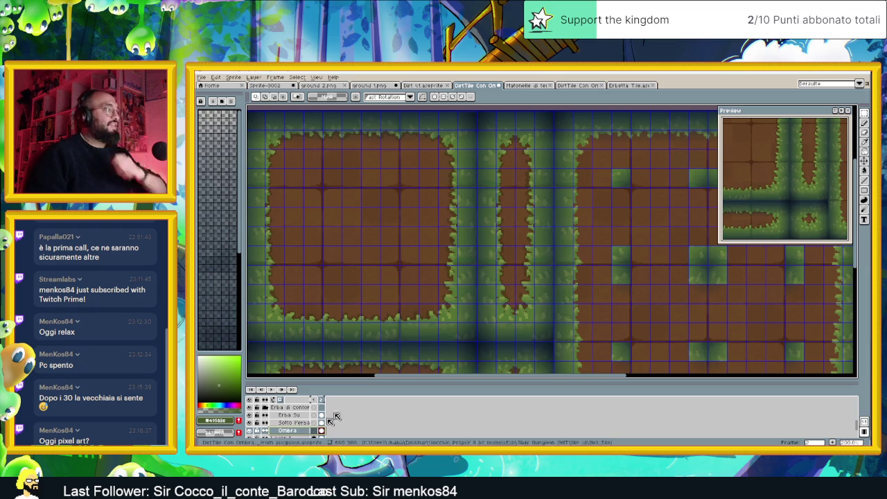
# On the Ombra layer, move the selected top-left shading area a few tiles left.
pyautogui.hscroll(-2, 326, 149)
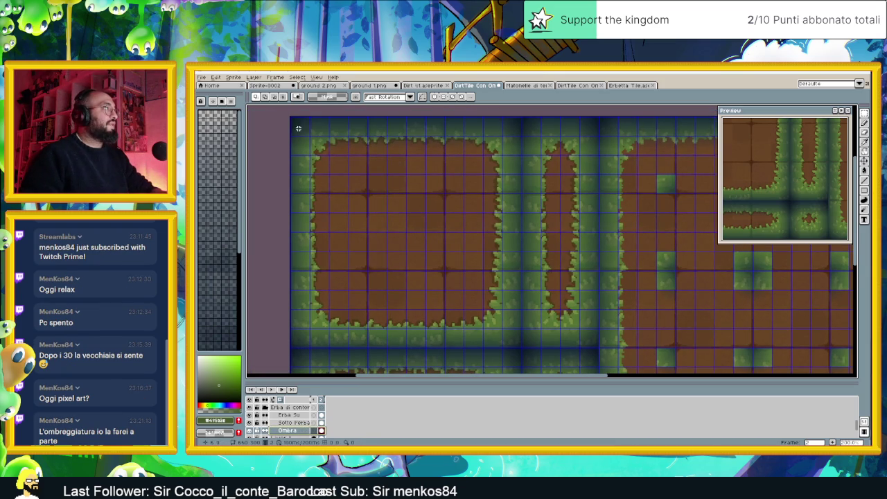
pyautogui.scroll(1, 298, 130)
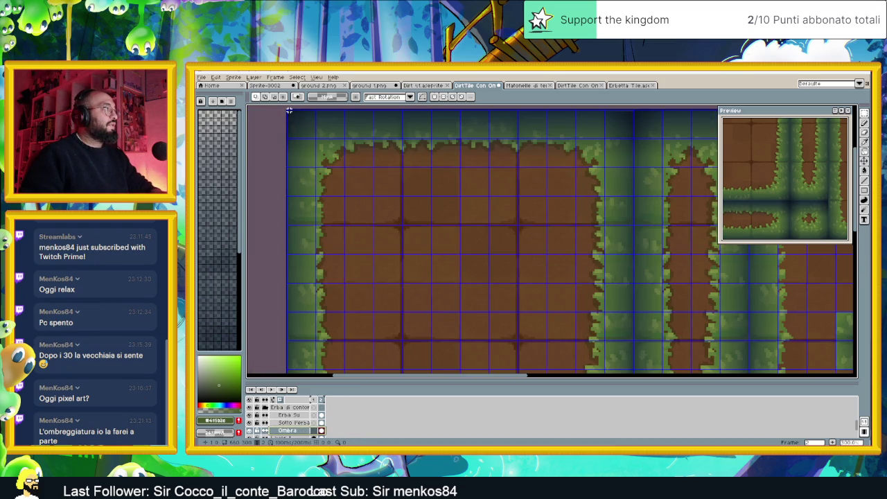
pyautogui.moveTo(288, 110); pyautogui.dragTo(518, 225)
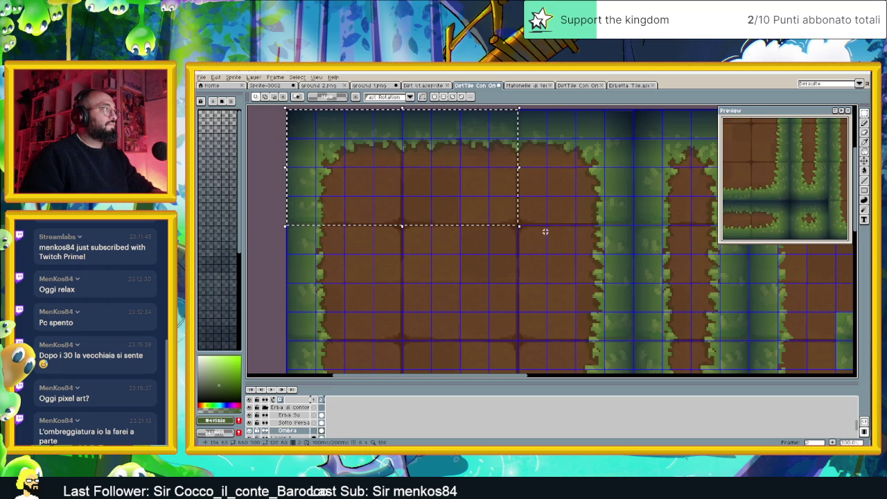
pyautogui.scroll(-1, 633, 244)
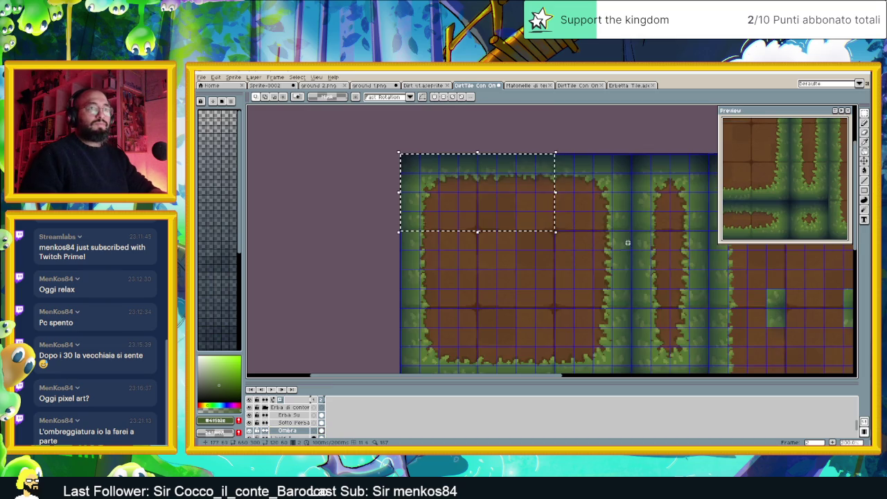
pyautogui.moveTo(668, 242); pyautogui.dragTo(554, 242)
pyautogui.scroll(1, 505, 192)
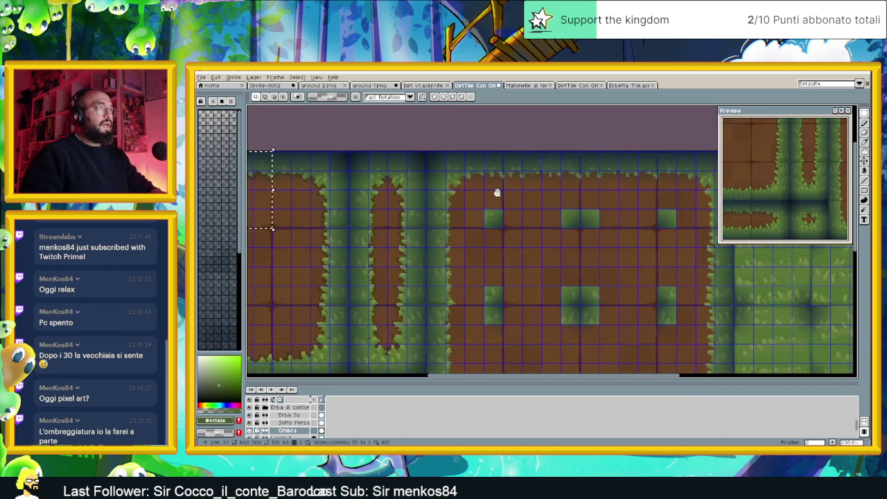
pyautogui.click(494, 187)
pyautogui.moveTo(505, 184); pyautogui.dragTo(421, 180)
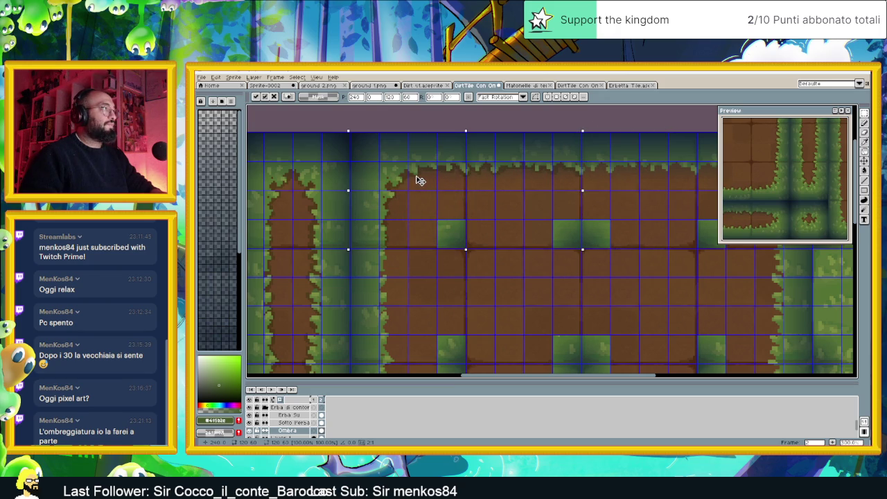
pyautogui.scroll(1, 422, 180)
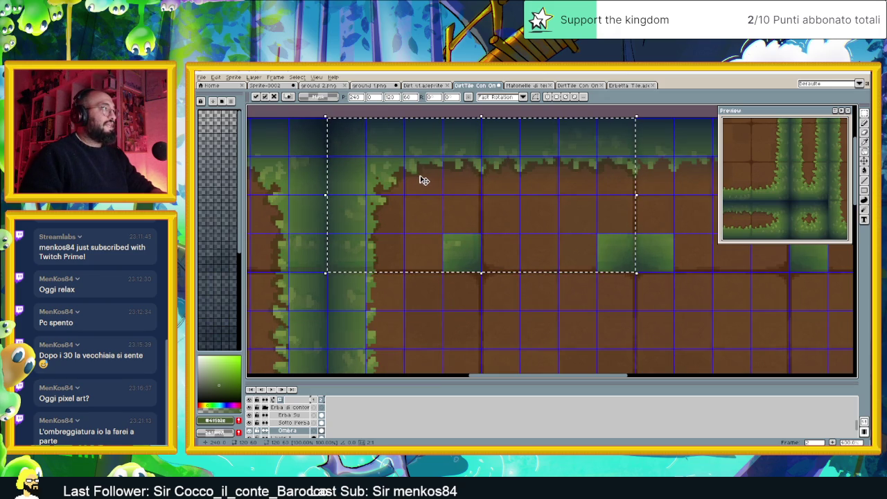
pyautogui.press('Return')
# Shift the shading strip along the dirt patch's top edge right, plus one pixel.
pyautogui.moveTo(679, 200)
pyautogui.mouseDown()
pyautogui.moveTo(464, 230)
pyautogui.moveTo(315, 140)
pyautogui.mouseUp()
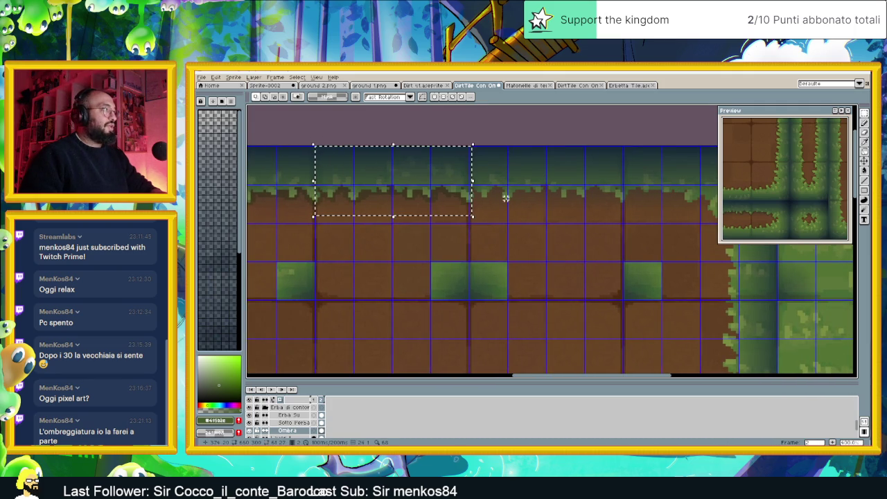
pyautogui.click(410, 182)
pyautogui.moveTo(410, 180); pyautogui.dragTo(565, 180)
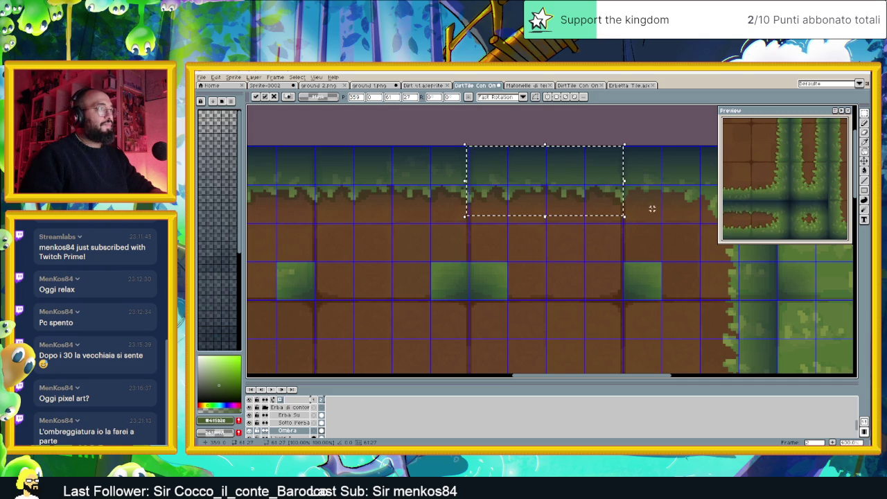
pyautogui.press('Right')
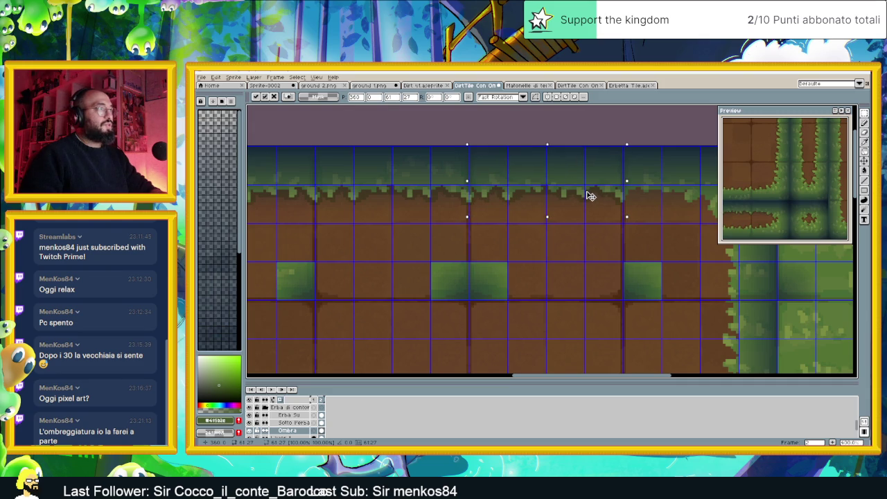
pyautogui.click(664, 198)
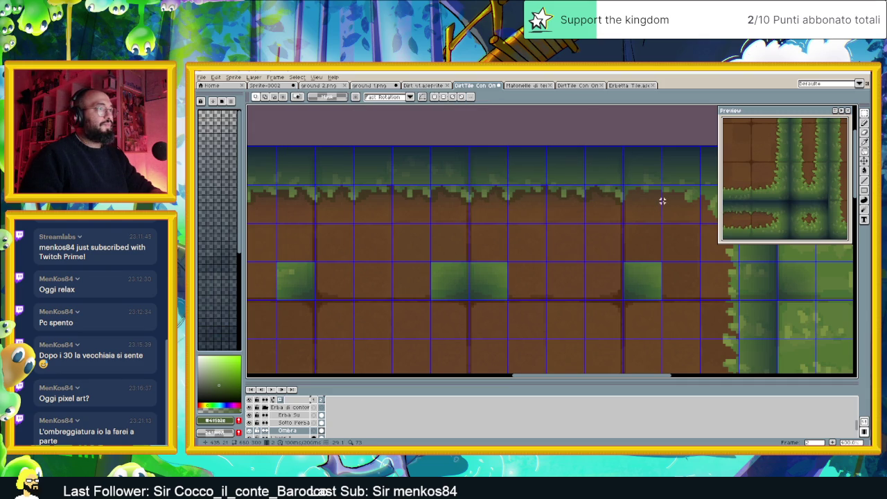
pyautogui.scroll(-2, 651, 208)
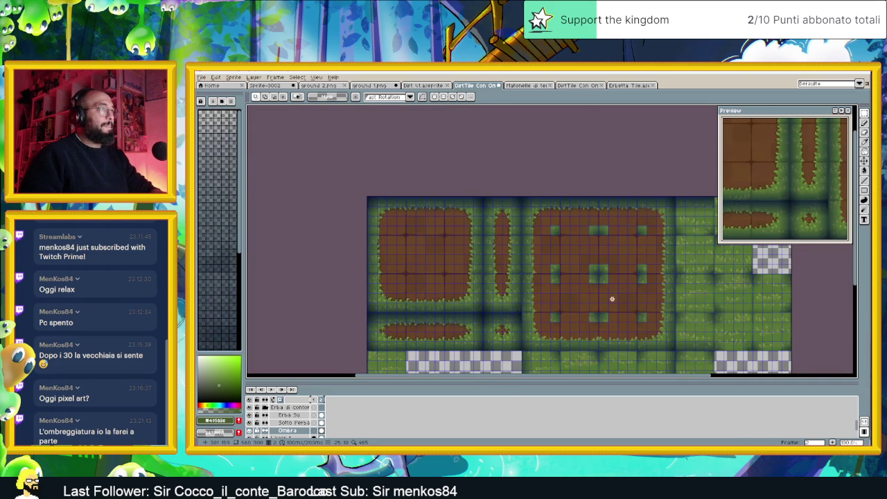
# Move the top-left corner block of tiles to the right, nudged one pixel left.
pyautogui.scroll(-1, 610, 301)
pyautogui.scroll(2, 475, 238)
pyautogui.scroll(1, 394, 228)
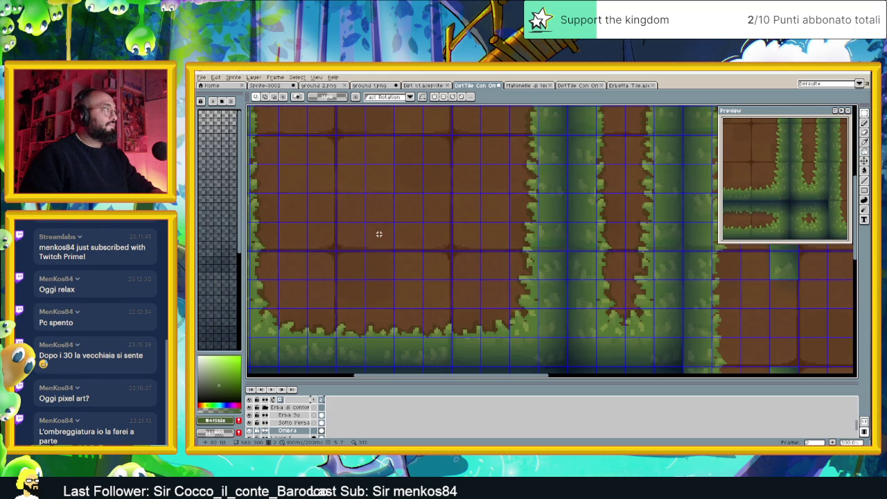
pyautogui.hscroll(-3, 372, 224)
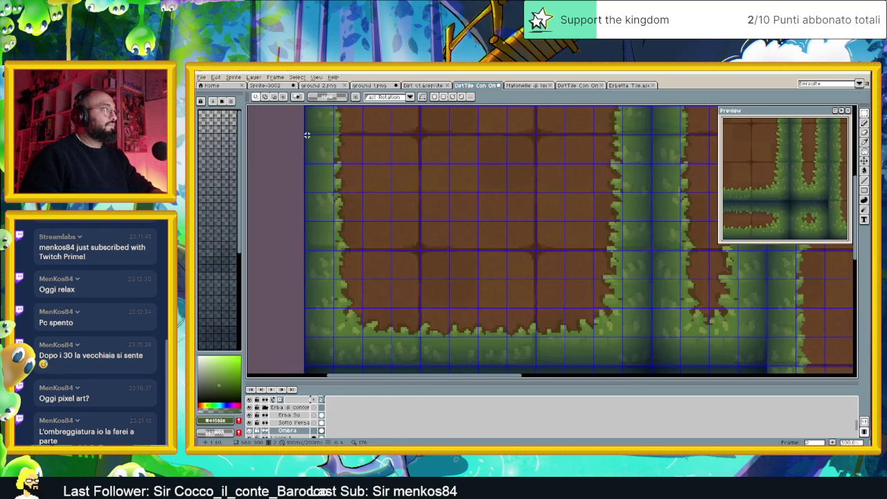
pyautogui.moveTo(305, 135); pyautogui.dragTo(418, 244)
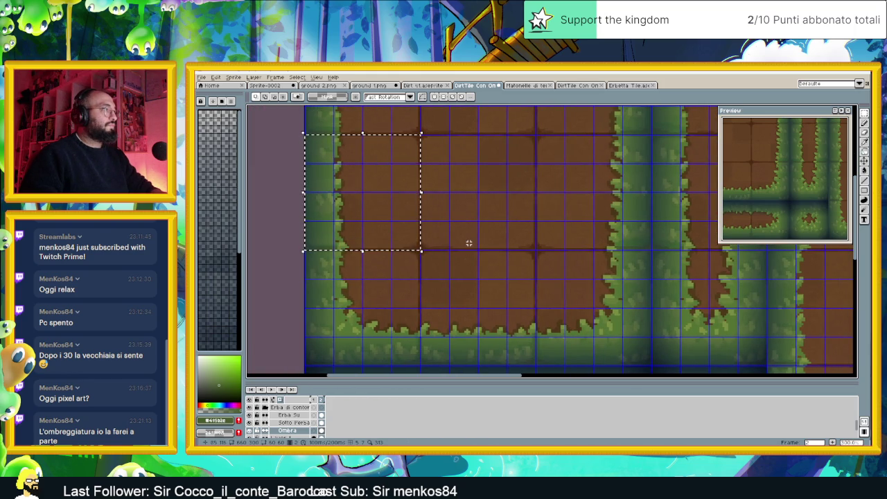
pyautogui.moveTo(323, 176); pyautogui.dragTo(644, 218)
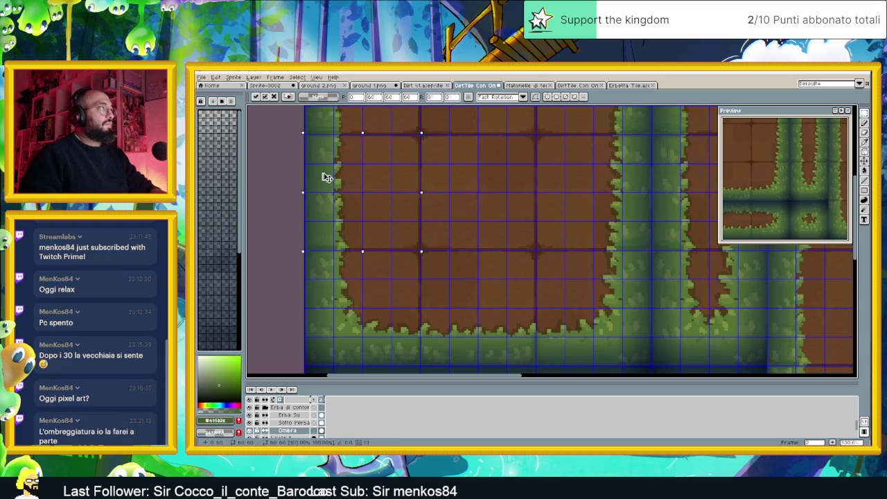
pyautogui.moveTo(698, 239)
pyautogui.mouseDown()
pyautogui.moveTo(388, 200)
pyautogui.moveTo(475, 198)
pyautogui.moveTo(525, 173)
pyautogui.moveTo(510, 249)
pyautogui.moveTo(526, 228)
pyautogui.moveTo(514, 222)
pyautogui.mouseUp()
pyautogui.press('Left')
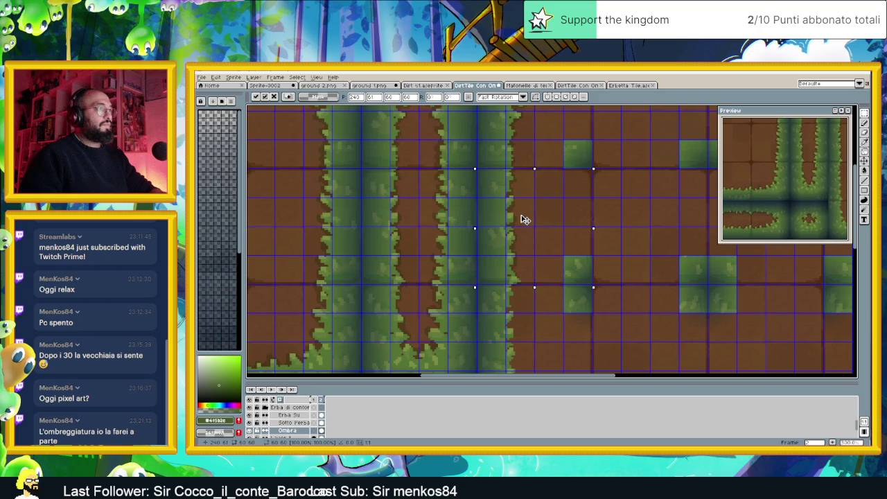
pyautogui.click(632, 213)
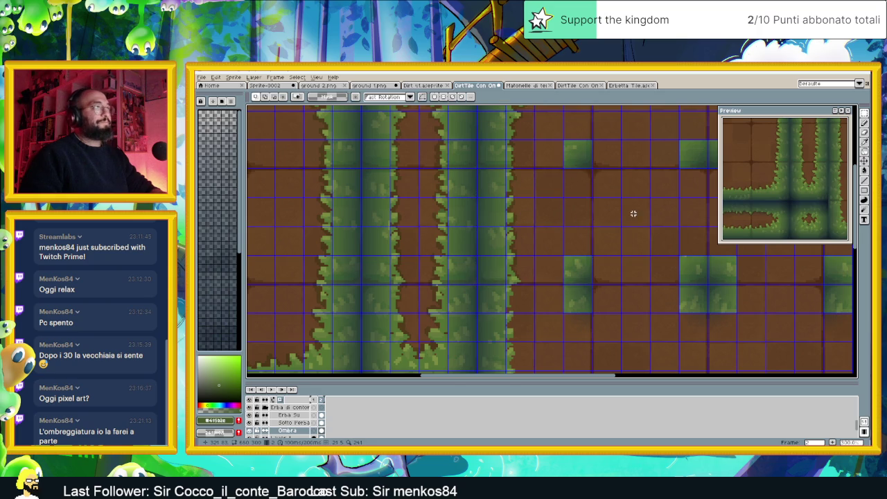
# Paste the copied dirt-and-grass tiles into their slot in the sheet.
pyautogui.scroll(-1, 633, 214)
pyautogui.scroll(-1, 594, 212)
pyautogui.scroll(1, 594, 212)
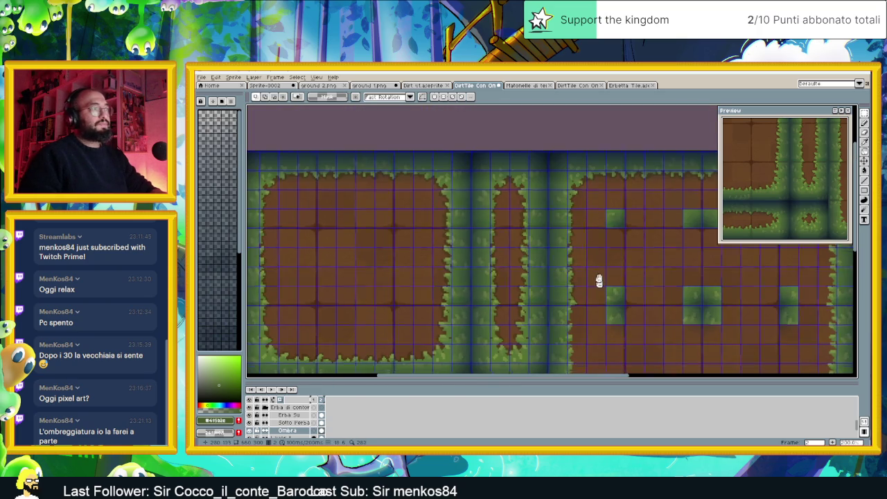
pyautogui.moveTo(600, 286); pyautogui.dragTo(566, 199)
pyautogui.hotkey('ctrl', 'v')
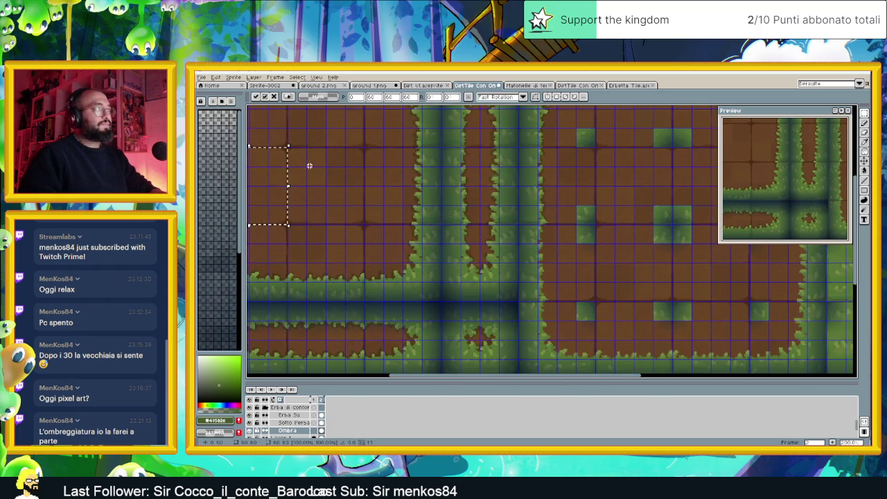
pyautogui.moveTo(277, 167)
pyautogui.mouseDown()
pyautogui.moveTo(592, 268)
pyautogui.moveTo(573, 241)
pyautogui.moveTo(547, 237)
pyautogui.mouseUp()
pyautogui.scroll(1, 559, 252)
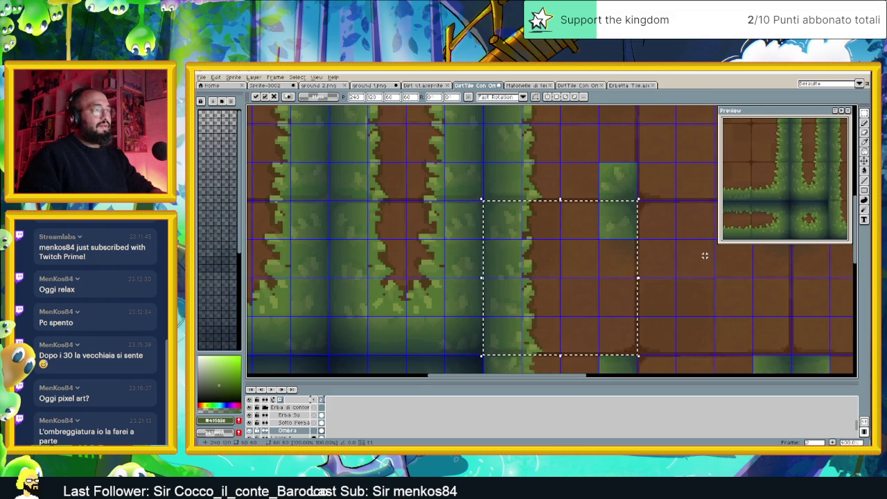
pyautogui.press('Return')
# Marquee-select a strip of the left dirt square.
pyautogui.scroll(-1, 700, 261)
pyautogui.moveTo(699, 262); pyautogui.dragTo(489, 203)
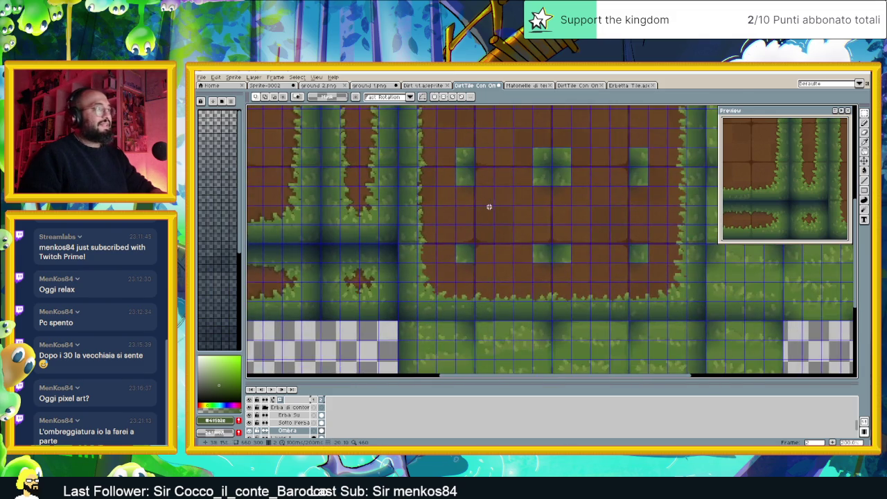
pyautogui.scroll(-1, 485, 207)
pyautogui.scroll(1, 463, 208)
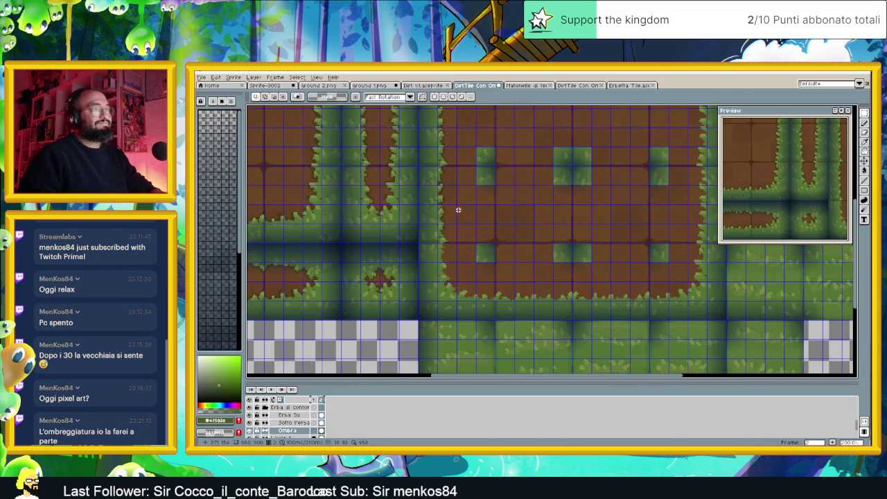
pyautogui.moveTo(480, 203); pyautogui.dragTo(560, 228)
pyautogui.scroll(-1, 563, 230)
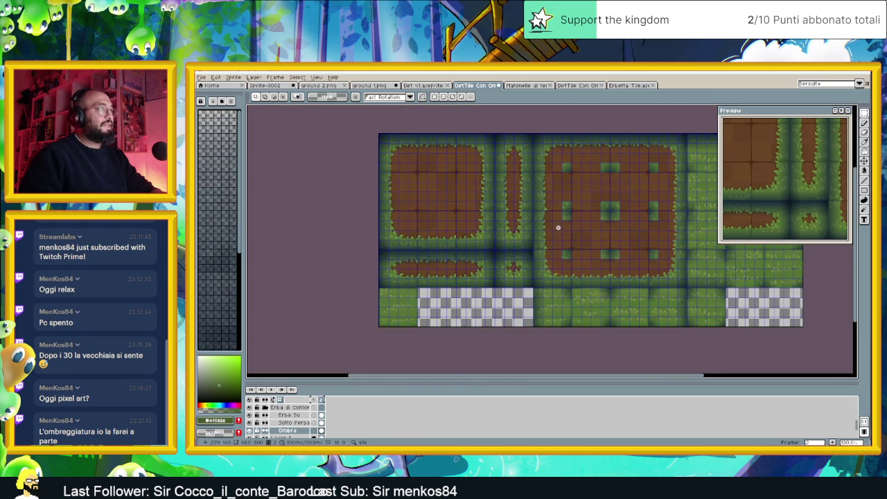
pyautogui.scroll(2, 556, 225)
pyautogui.scroll(1, 495, 238)
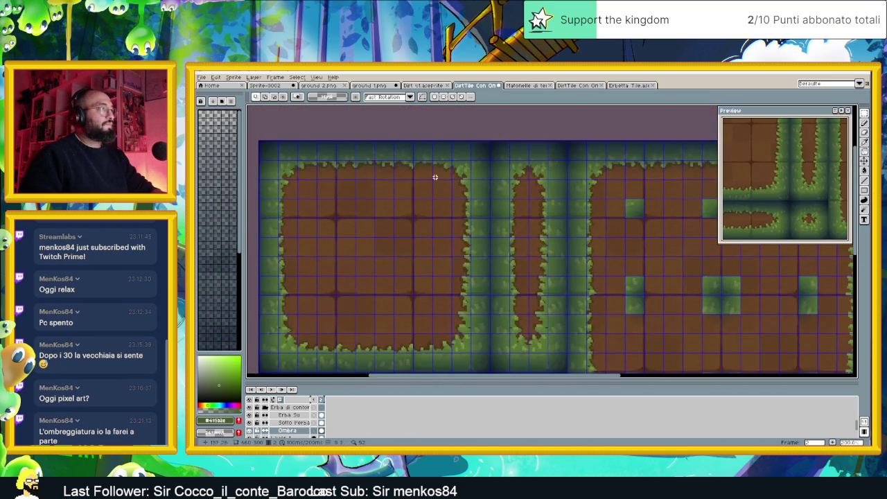
pyautogui.scroll(1, 441, 178)
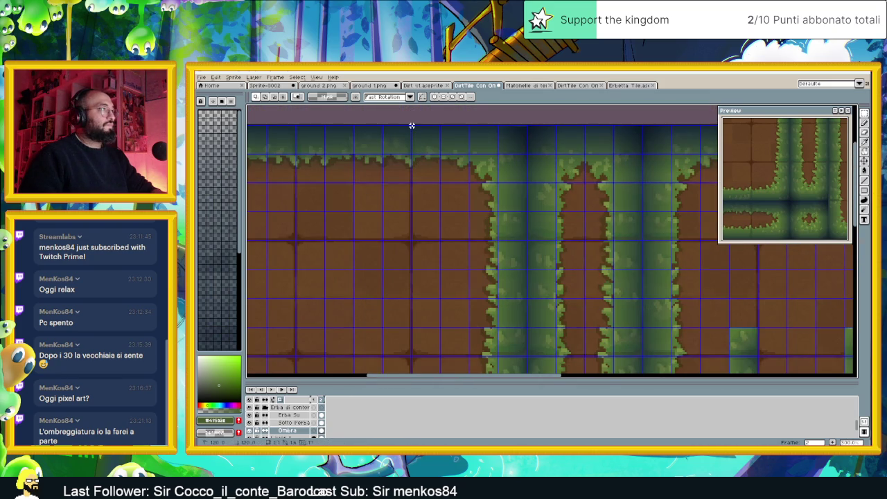
pyautogui.moveTo(411, 126); pyautogui.dragTo(516, 325)
pyautogui.scroll(-1, 514, 329)
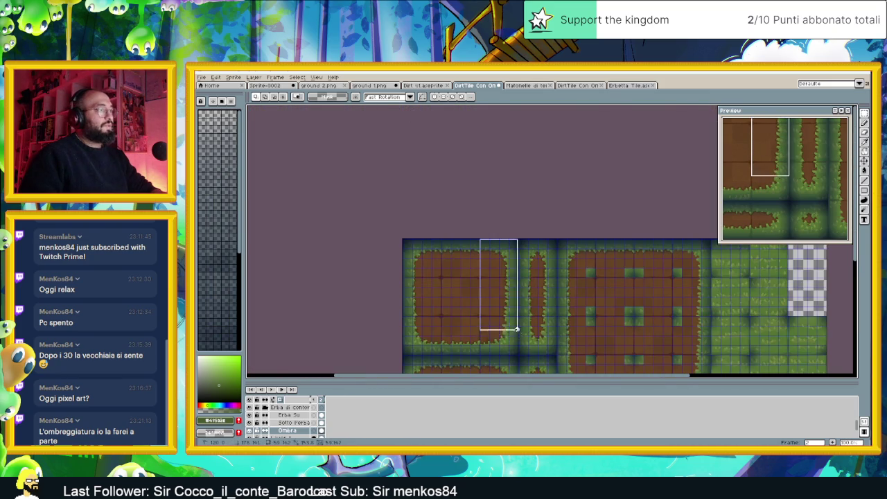
pyautogui.scroll(2, 515, 331)
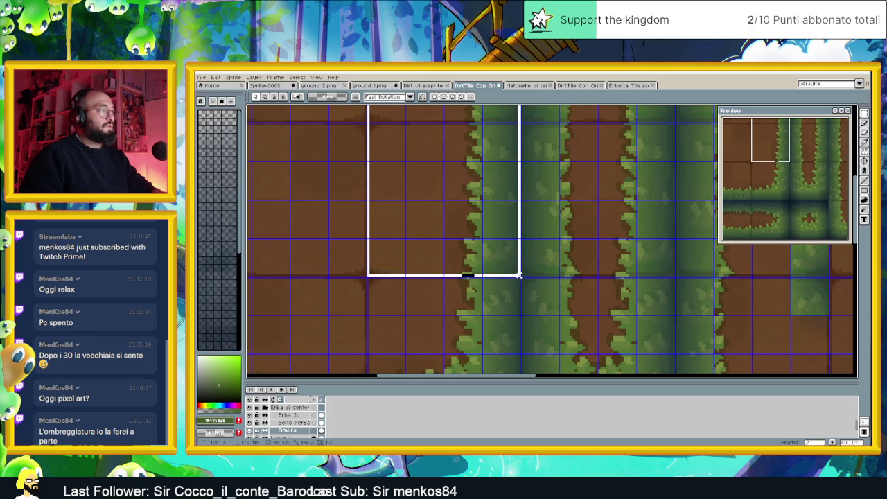
pyautogui.moveTo(520, 276); pyautogui.dragTo(521, 277)
pyautogui.scroll(-2, 568, 288)
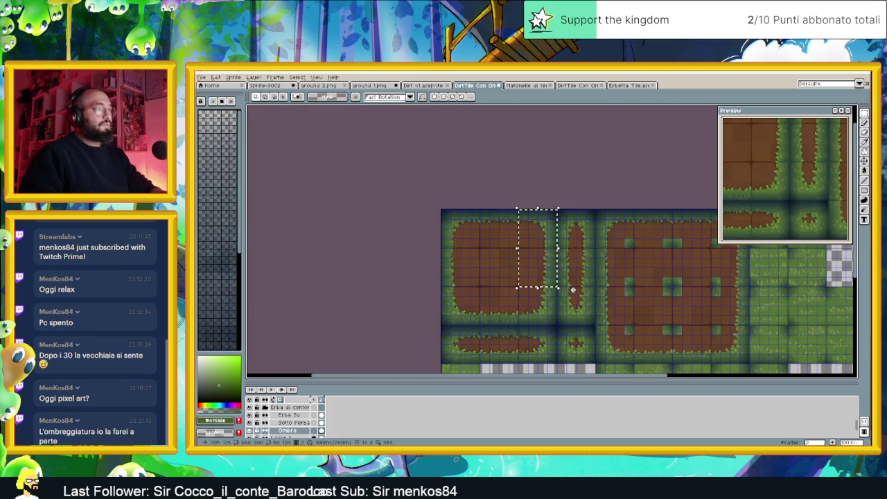
# Paste the copied dirt section onto the large central dirt square.
pyautogui.hotkey('ctrl', 'd')
pyautogui.moveTo(728, 261); pyautogui.dragTo(609, 260)
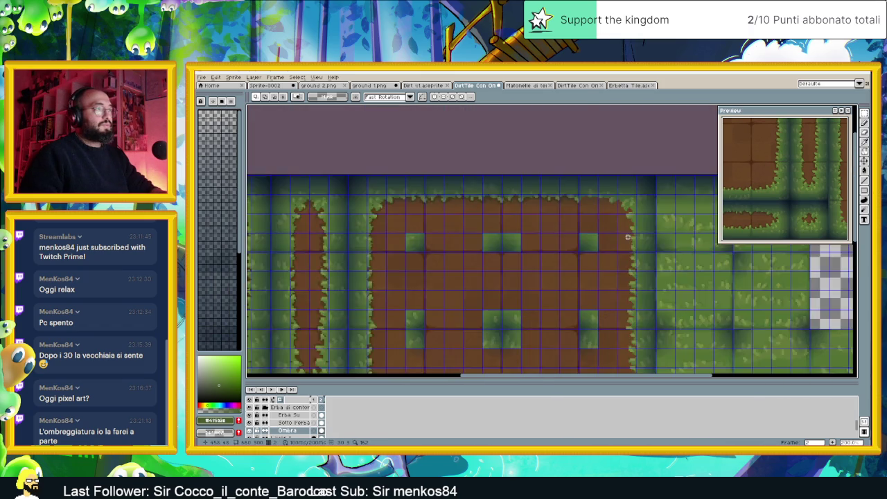
pyautogui.scroll(2, 610, 260)
pyautogui.hotkey('ctrl', 'v')
pyautogui.moveTo(573, 218); pyautogui.dragTo(636, 214)
pyautogui.scroll(-1, 638, 215)
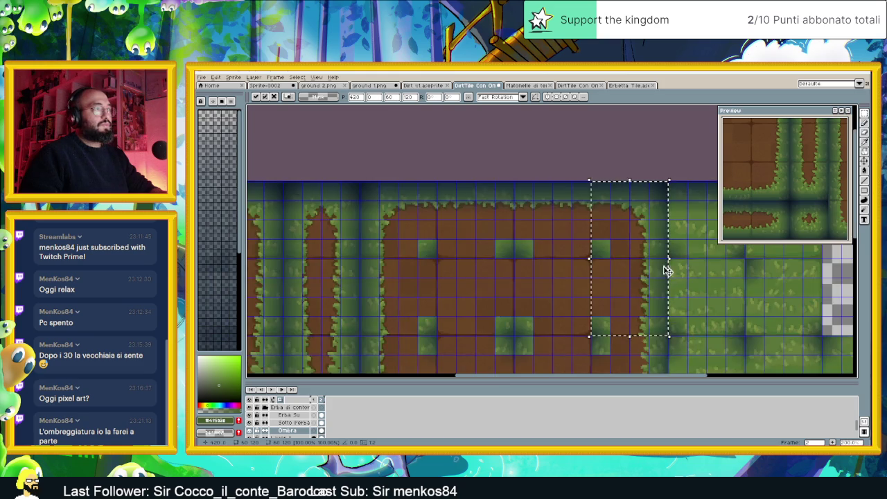
pyautogui.scroll(-1, 663, 260)
pyautogui.click(648, 319)
pyautogui.hscroll(-2, 609, 298)
pyautogui.hscroll(-2, 555, 267)
pyautogui.hscroll(-1, 478, 253)
pyautogui.hscroll(-2, 485, 260)
pyautogui.scroll(1, 457, 225)
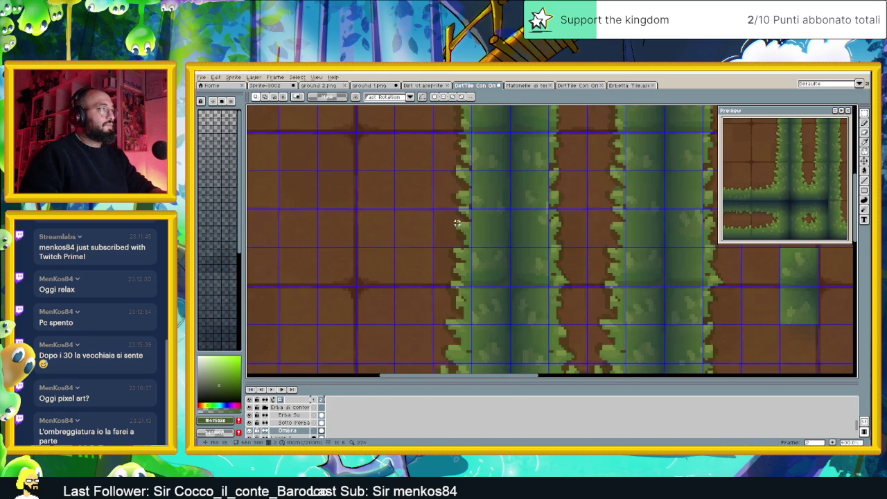
pyautogui.scroll(-1, 456, 201)
pyautogui.scroll(-1, 457, 201)
pyautogui.scroll(-1, 457, 202)
pyautogui.scroll(1, 457, 201)
pyautogui.scroll(2, 442, 202)
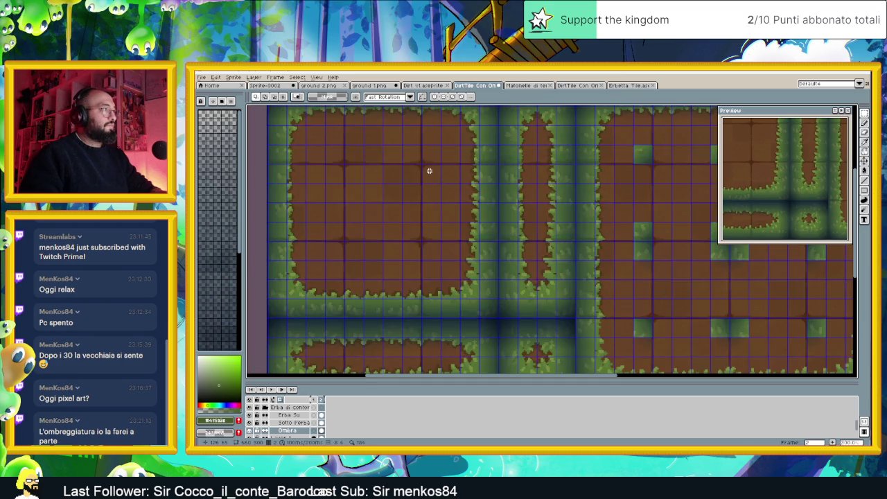
pyautogui.scroll(1, 430, 173)
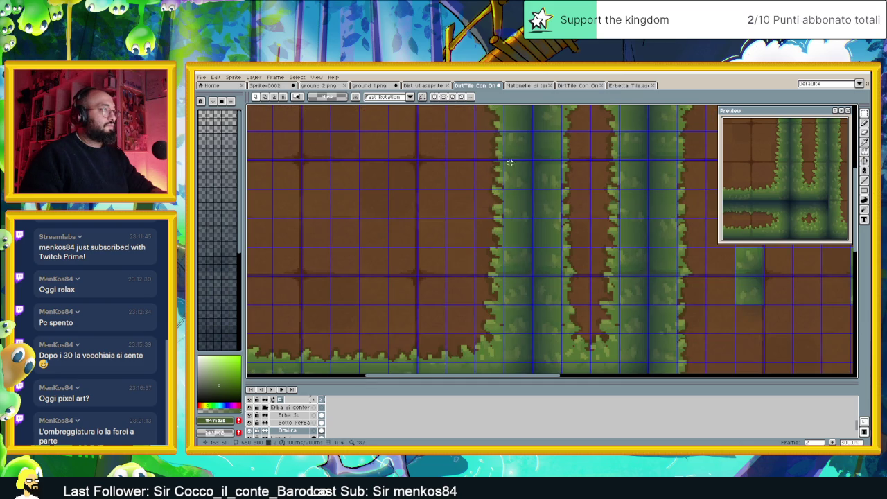
# Paste the dirt piece again and align it on the grid at position 360,120.
pyautogui.moveTo(530, 161)
pyautogui.mouseDown()
pyautogui.moveTo(408, 327)
pyautogui.moveTo(313, 372)
pyautogui.moveTo(293, 312)
pyautogui.moveTo(301, 318)
pyautogui.mouseUp()
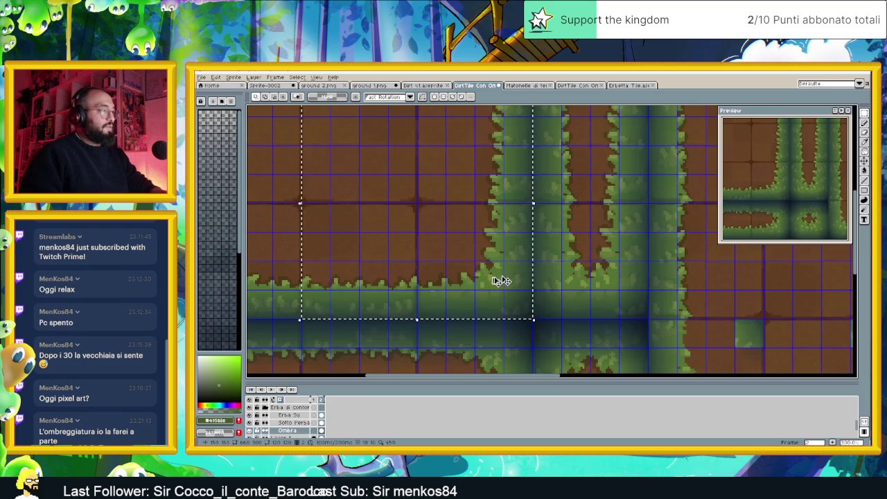
pyautogui.scroll(-3, 484, 283)
pyautogui.moveTo(679, 285); pyautogui.dragTo(564, 263)
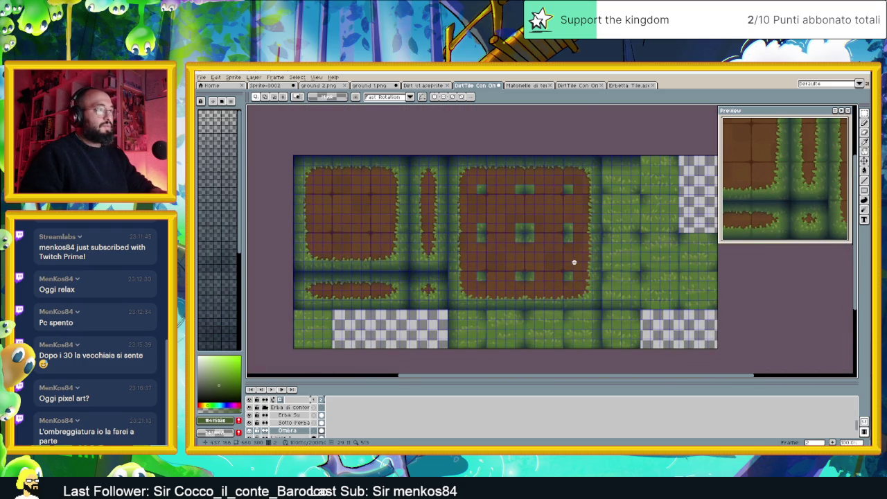
pyautogui.hotkey('ctrl', 'v')
pyautogui.moveTo(356, 222)
pyautogui.mouseDown()
pyautogui.moveTo(495, 241)
pyautogui.moveTo(570, 265)
pyautogui.mouseUp()
pyautogui.scroll(2, 570, 266)
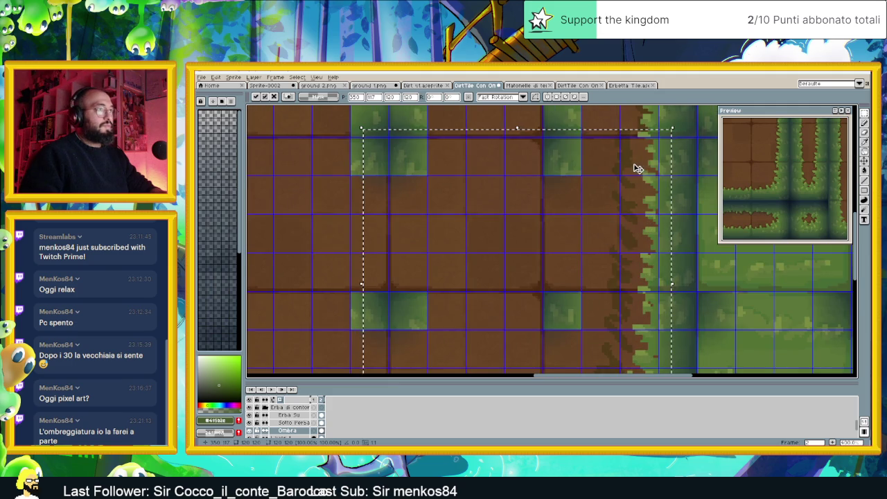
pyautogui.moveTo(643, 177); pyautogui.dragTo(659, 181)
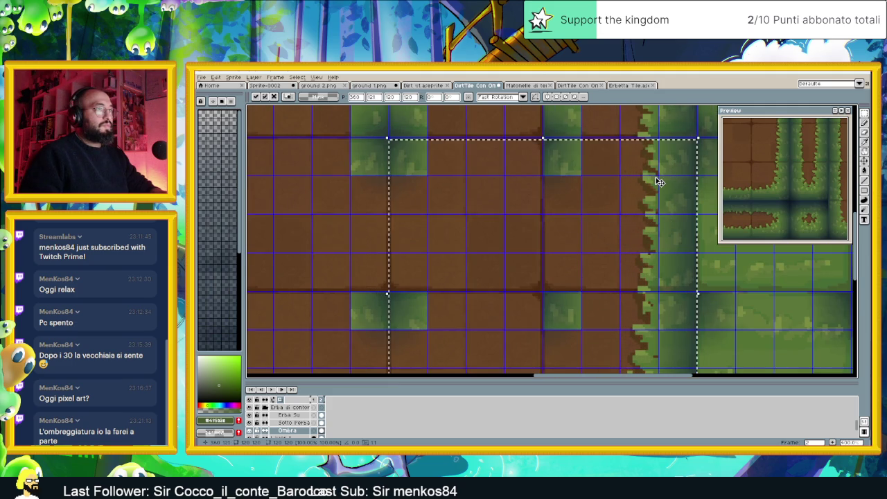
pyautogui.moveTo(659, 179); pyautogui.dragTo(656, 182)
pyautogui.press('Right')
pyautogui.press('Up')
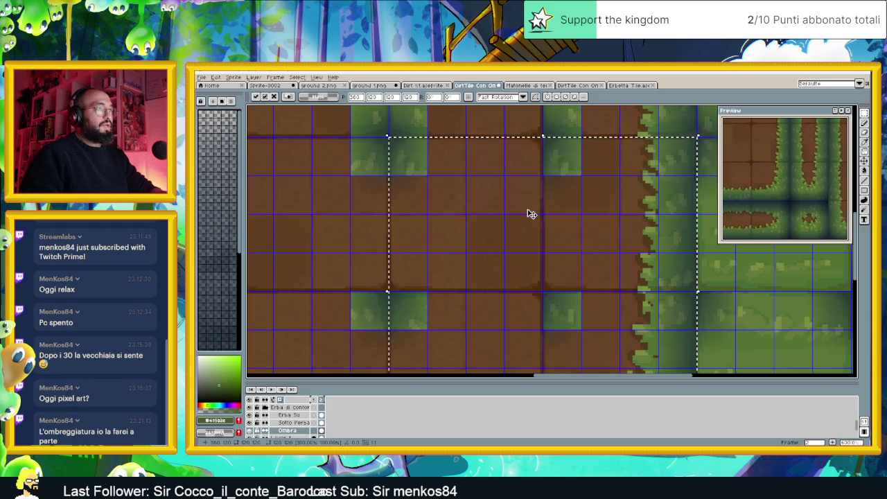
pyautogui.click(300, 201)
pyautogui.scroll(-2, 299, 202)
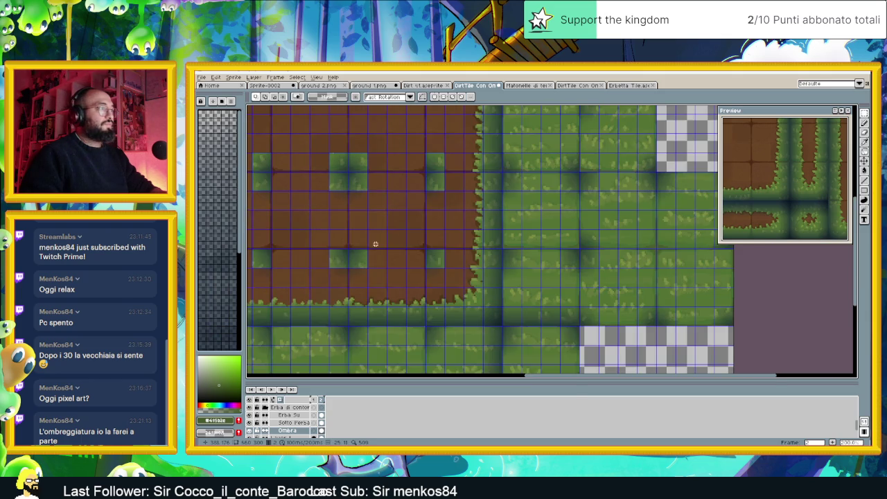
# Select the block of dirt and grass-edge tiles around the large dirt patch, out to the next tile boundary.
pyautogui.scroll(-1, 371, 243)
pyautogui.scroll(-1, 367, 239)
pyautogui.scroll(-1, 396, 240)
pyautogui.scroll(-1, 342, 224)
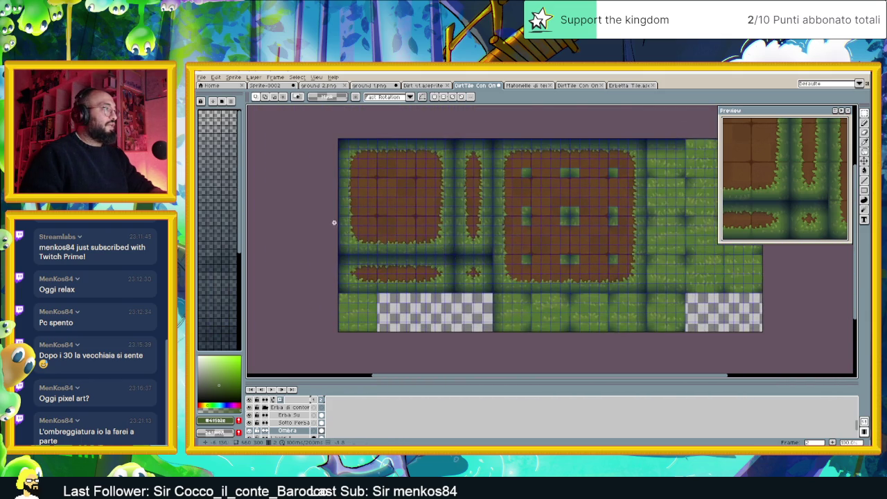
pyautogui.scroll(1, 342, 224)
pyautogui.scroll(1, 331, 221)
pyautogui.hscroll(-2, 427, 247)
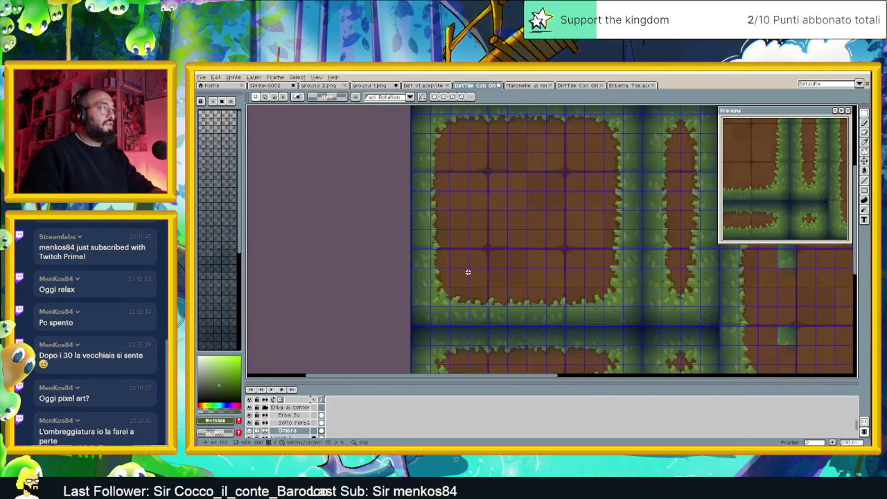
pyautogui.hscroll(1, 485, 204)
pyautogui.hscroll(1, 478, 194)
pyautogui.scroll(-2, 458, 184)
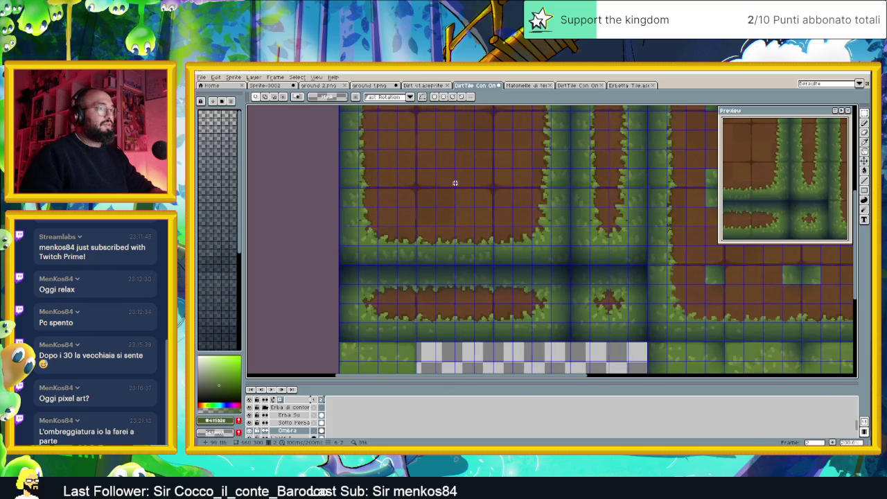
pyautogui.scroll(1, 383, 187)
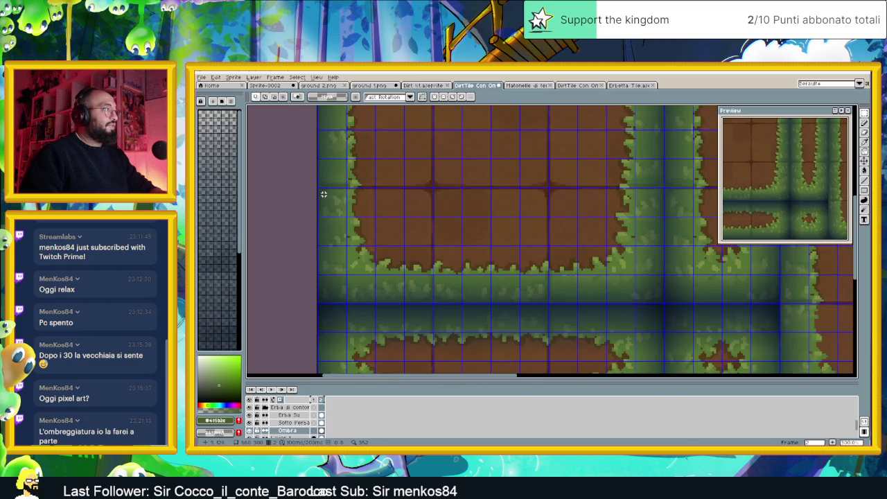
pyautogui.moveTo(318, 187); pyautogui.dragTo(539, 300)
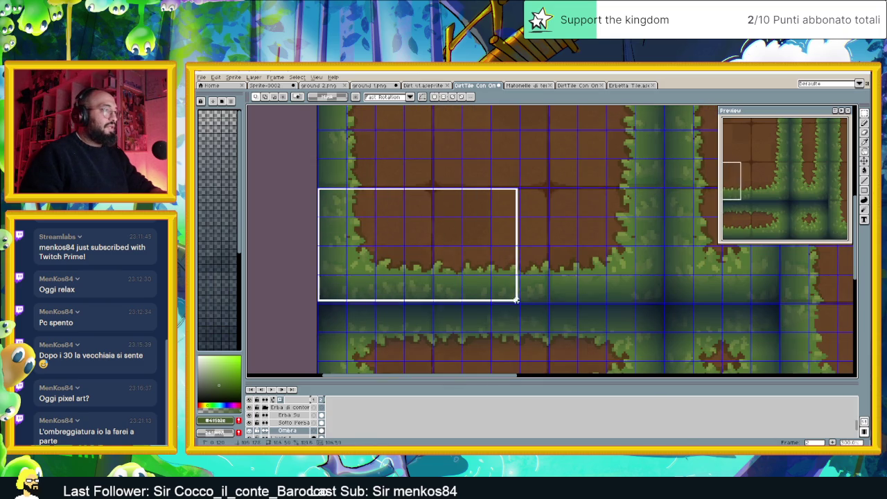
pyautogui.moveTo(539, 300)
pyautogui.mouseDown()
pyautogui.moveTo(550, 302)
pyautogui.moveTo(343, 232)
pyautogui.mouseUp()
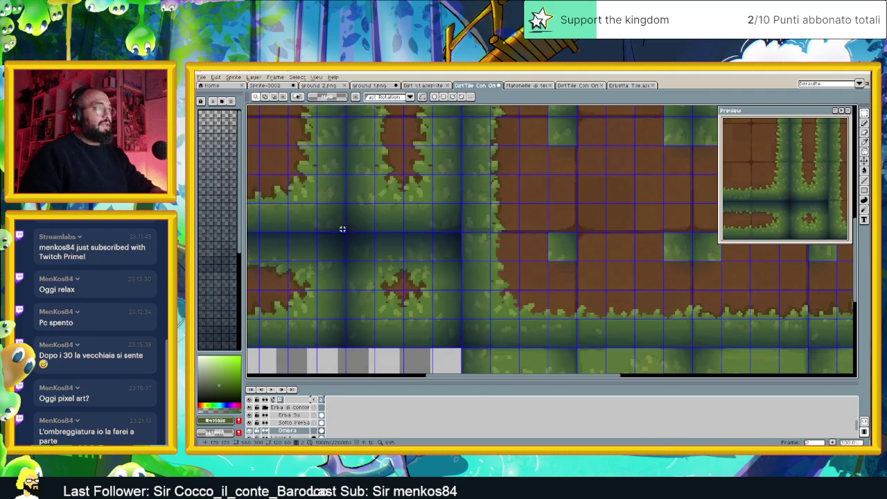
# Shift the dirt patch slightly left and one pixel up onto the tile grid, then commit it.
pyautogui.moveTo(496, 217); pyautogui.dragTo(309, 190)
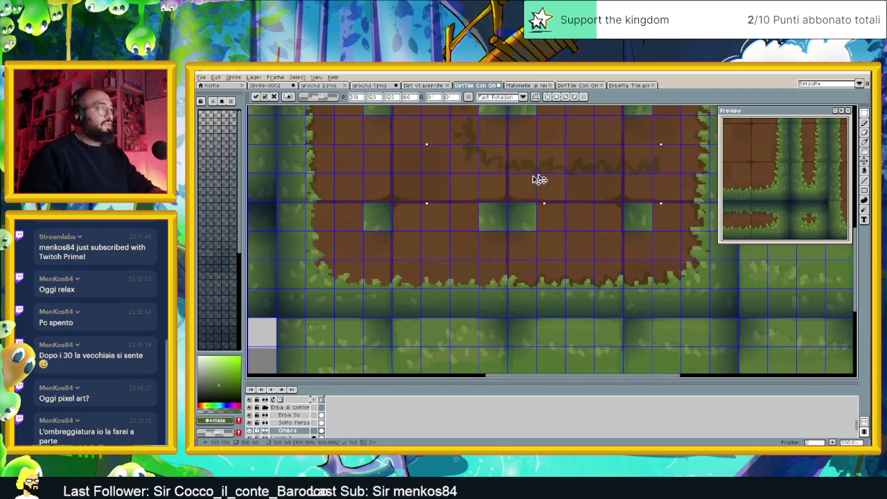
pyautogui.moveTo(407, 291); pyautogui.dragTo(394, 296)
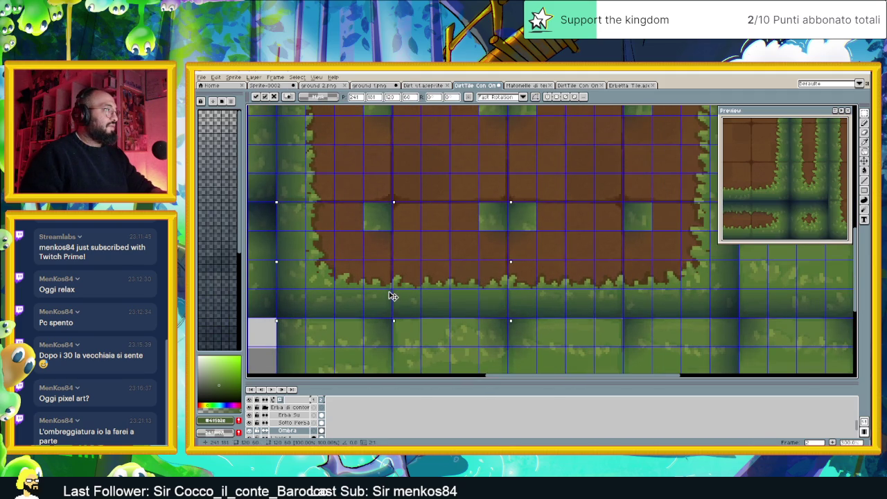
pyautogui.press('Up')
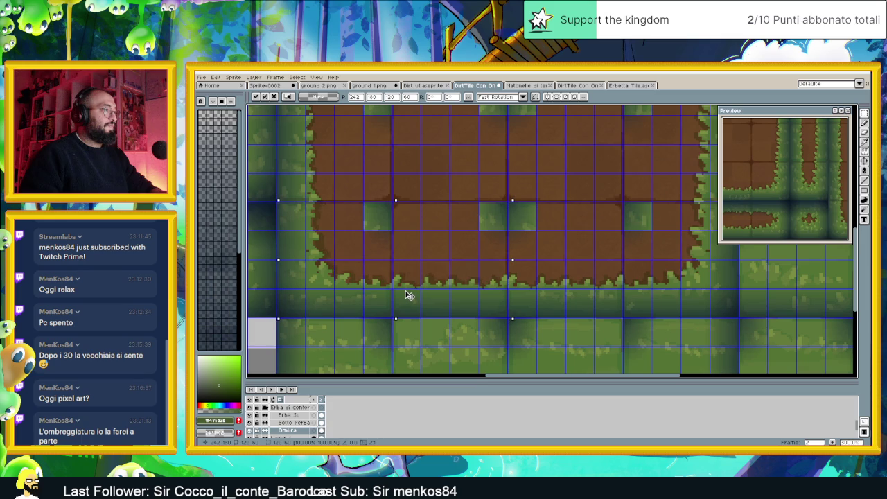
pyautogui.press('Left')
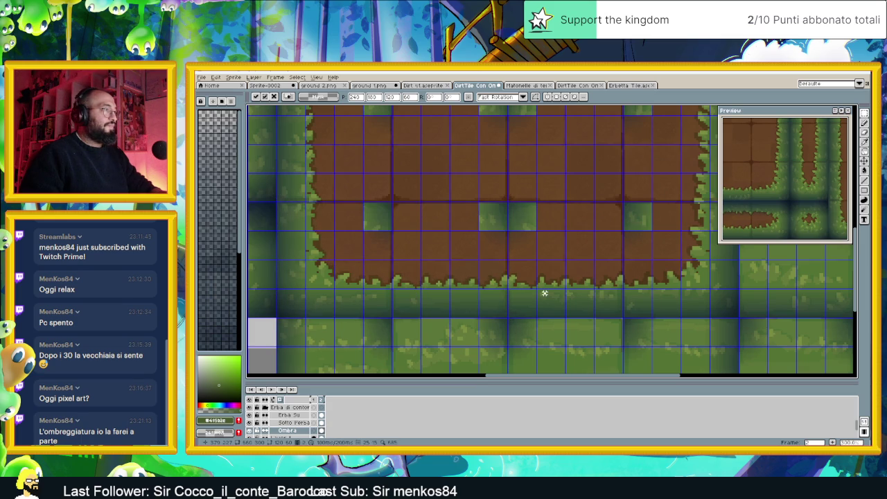
pyautogui.hotkey('ctrl', 'd')
pyautogui.scroll(-2, 541, 294)
# Save the tileset file.
pyautogui.hotkey('ctrl', 's')
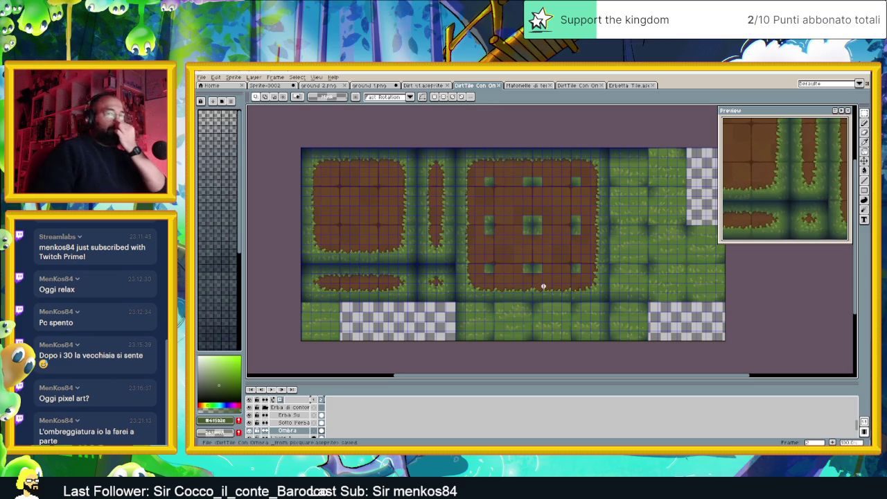
pyautogui.hotkey('ctrl', 'Tab')
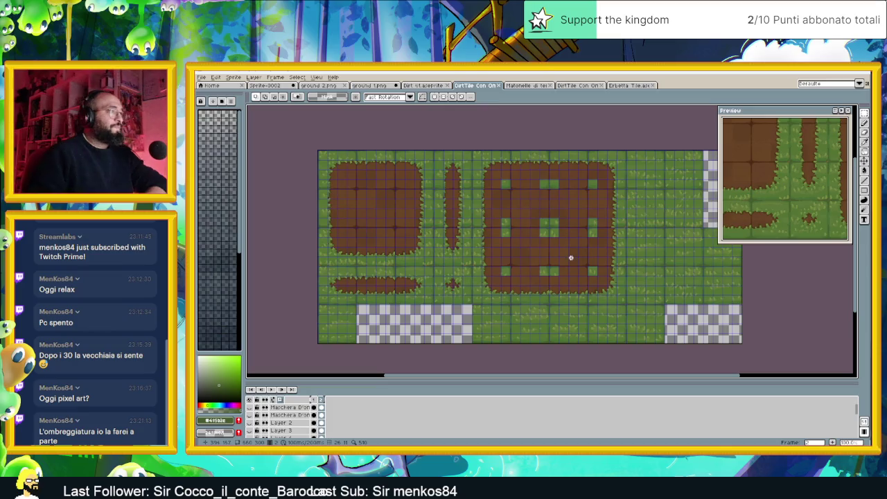
pyautogui.scroll(2, 556, 261)
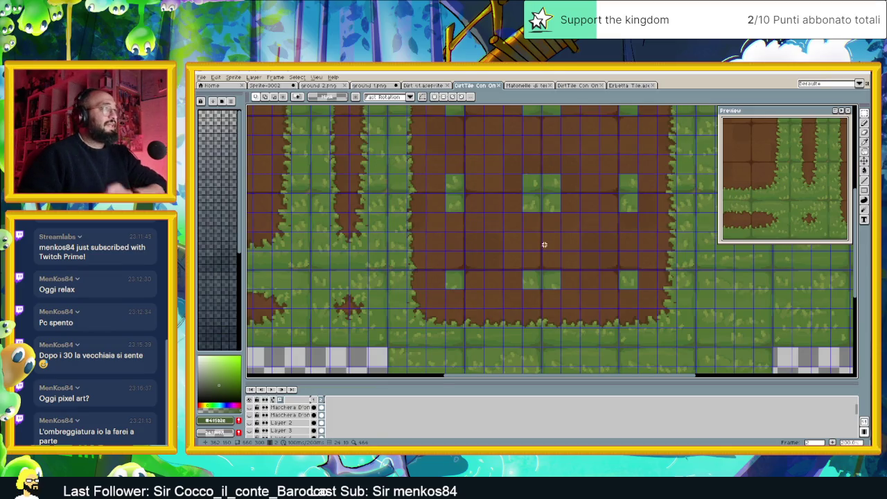
pyautogui.scroll(2, 526, 242)
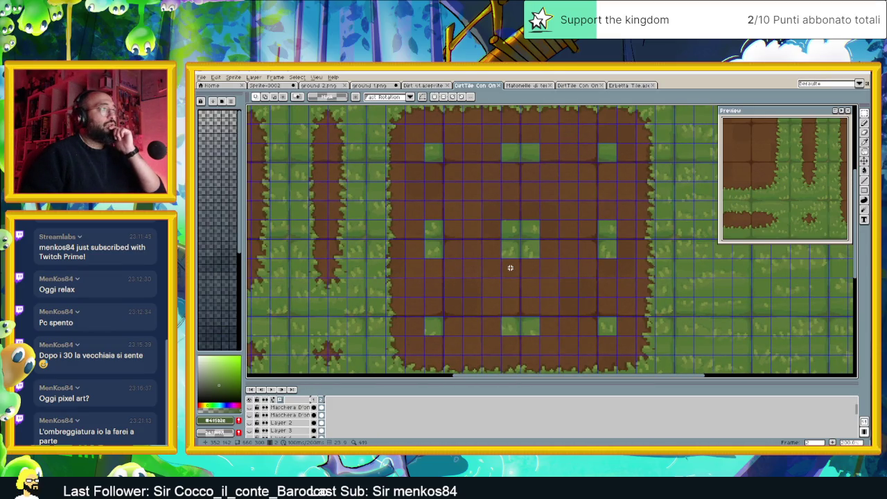
pyautogui.scroll(1, 523, 194)
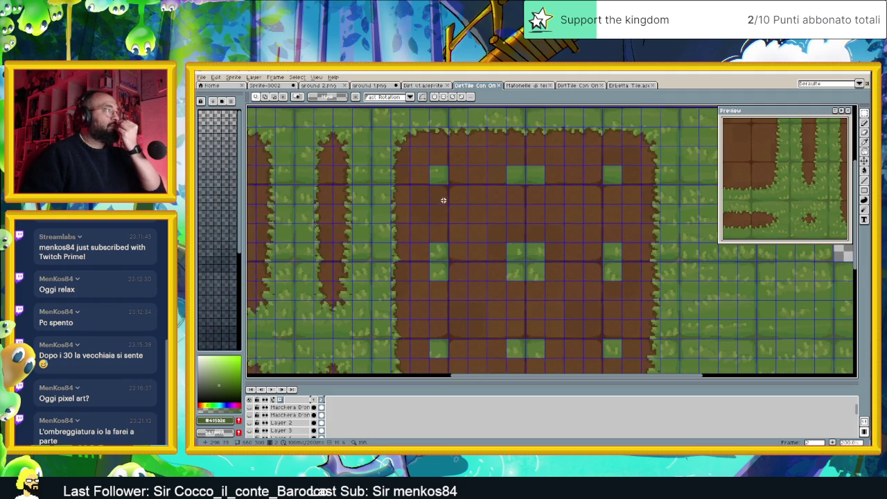
pyautogui.scroll(1, 444, 195)
pyautogui.moveTo(443, 188); pyautogui.dragTo(453, 203)
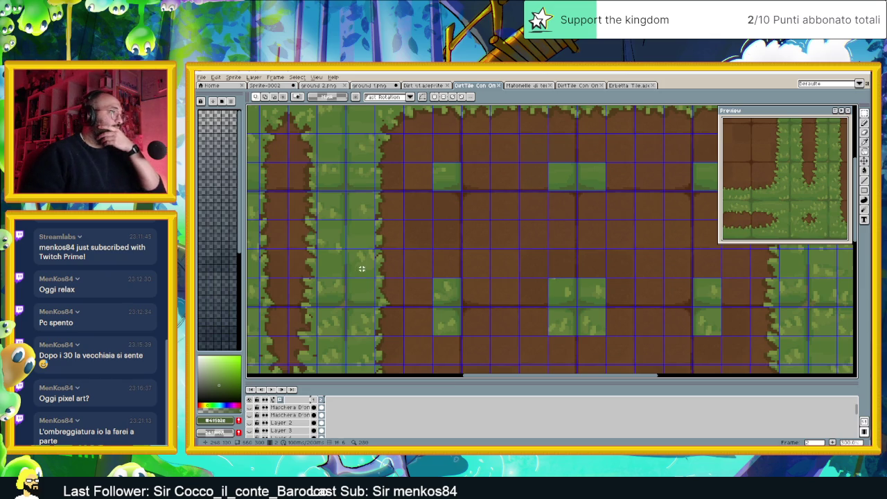
pyautogui.scroll(-2, 291, 423)
pyautogui.scroll(-2, 300, 430)
pyautogui.scroll(-1, 300, 430)
pyautogui.scroll(-2, 303, 426)
pyautogui.scroll(1, 304, 426)
# Select the Sotto l'erba layer and eyedrop the grass green as the drawing colour.
pyautogui.click(291, 414)
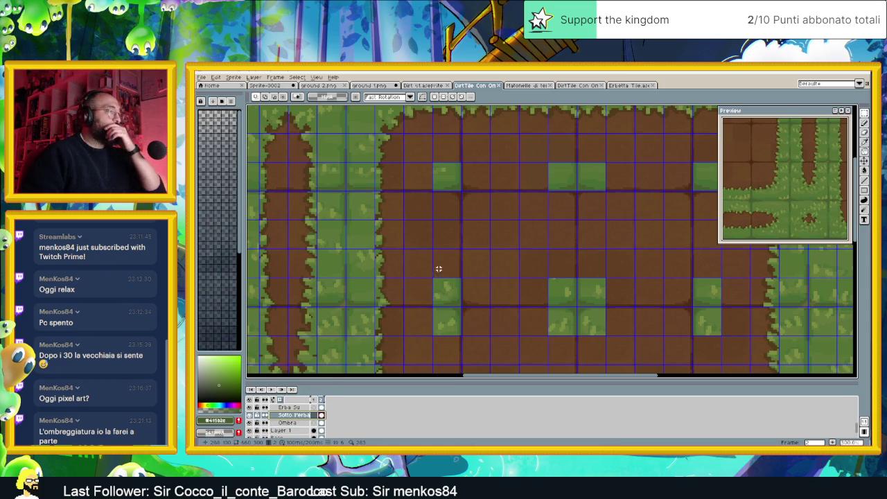
pyautogui.scroll(1, 453, 279)
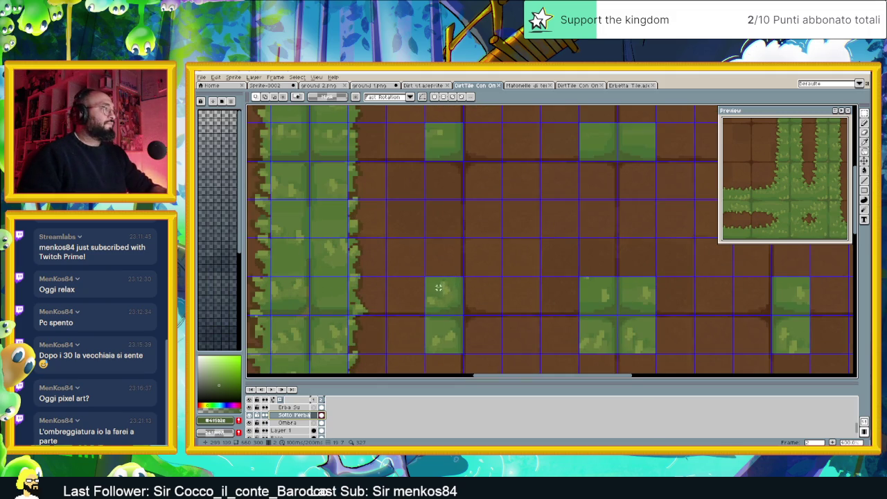
pyautogui.scroll(-1, 430, 287)
pyautogui.scroll(1, 408, 287)
pyautogui.press('i')
pyautogui.click(276, 284)
pyautogui.press('m')
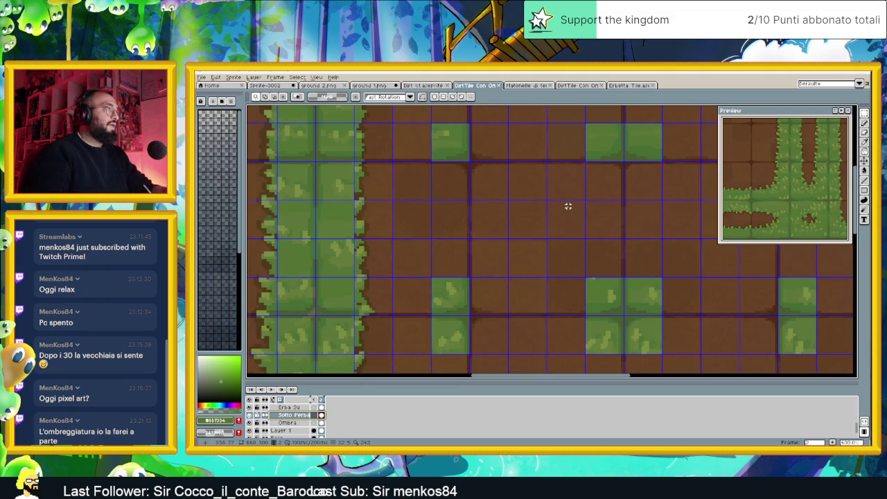
# Switch to the pixel-perfect Pencil tool.
pyautogui.moveTo(578, 201); pyautogui.dragTo(553, 266)
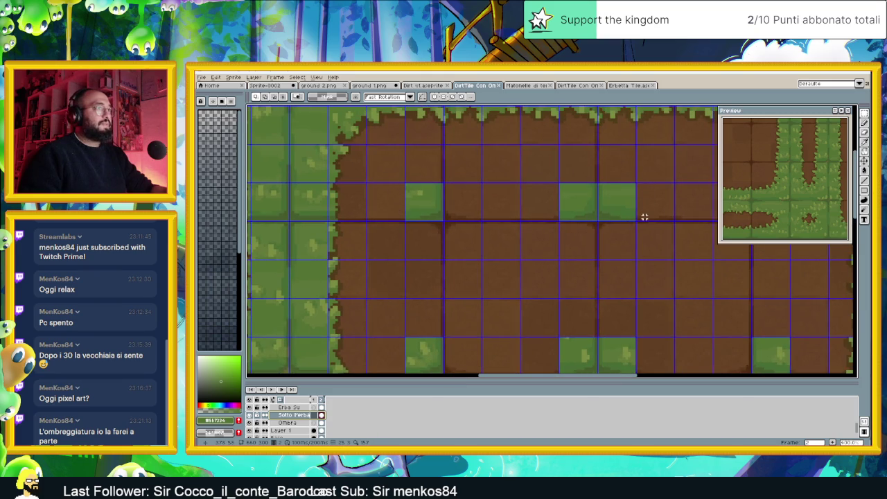
pyautogui.scroll(1, 408, 183)
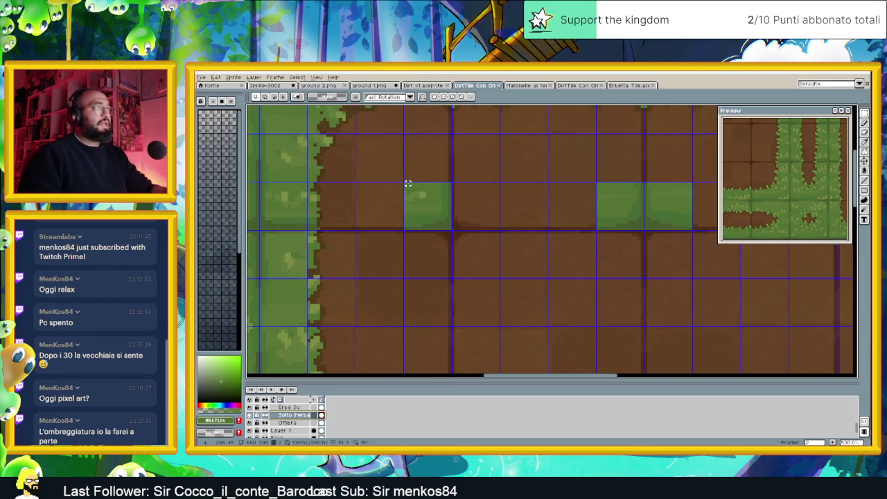
pyautogui.scroll(-2, 418, 180)
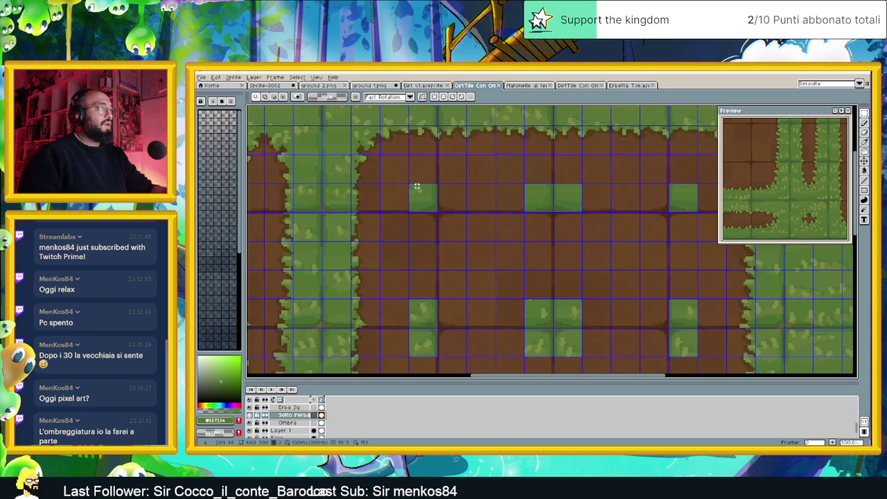
pyautogui.scroll(-2, 410, 313)
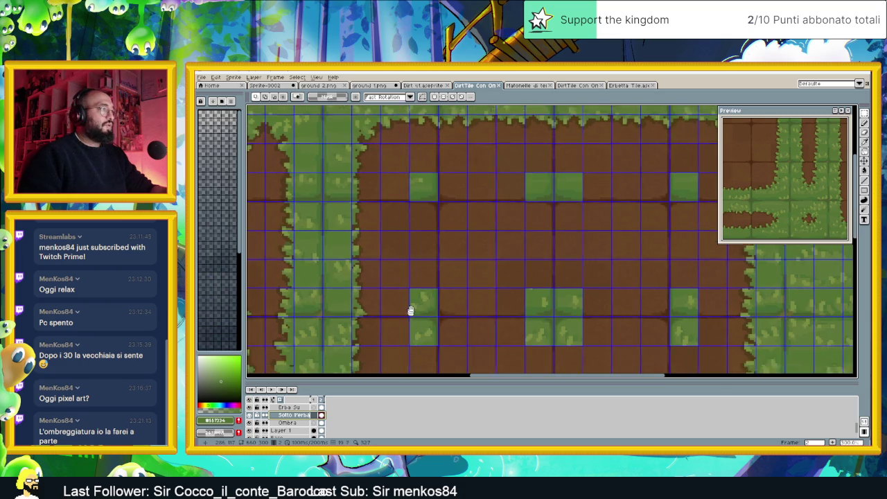
pyautogui.scroll(1, 427, 287)
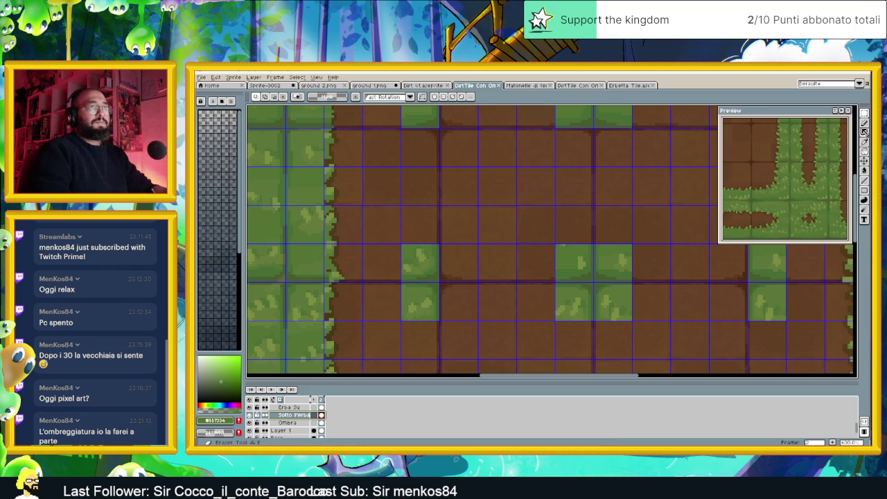
pyautogui.click(864, 124)
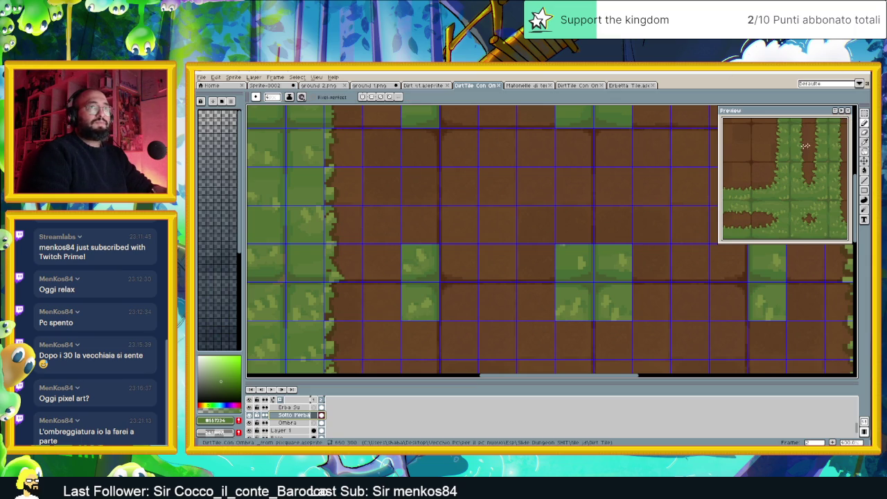
# Paint green fringe pixels along the top edge of the small grass patch.
pyautogui.click(396, 242)
pyautogui.moveTo(405, 239); pyautogui.dragTo(409, 243)
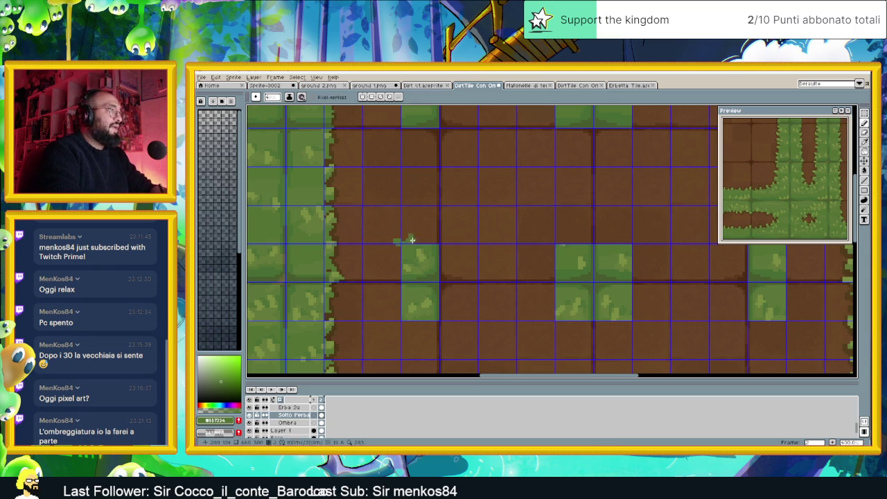
pyautogui.click(435, 235)
pyautogui.click(435, 235)
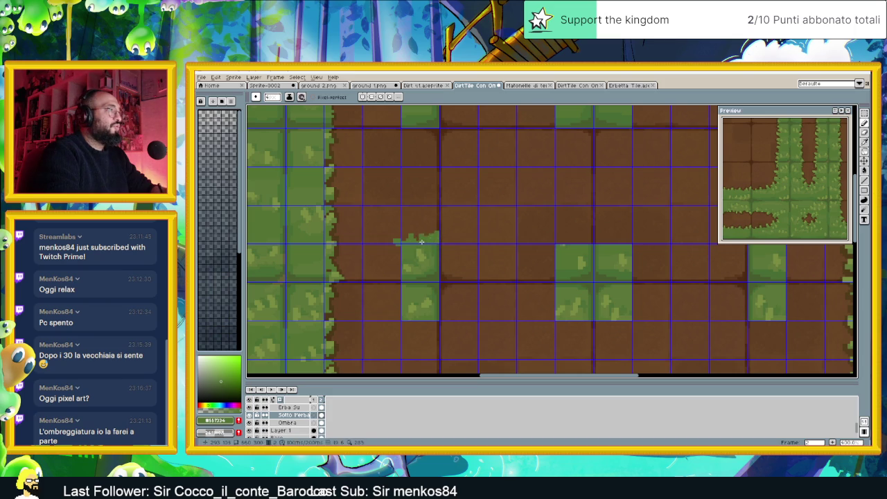
# Paint ragged grass fringe down the patch's left edge.
pyautogui.click(399, 255)
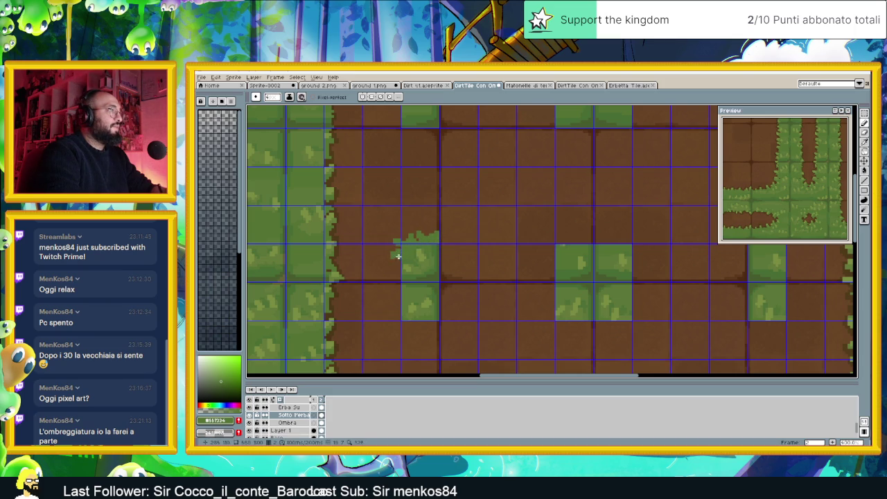
pyautogui.moveTo(400, 257)
pyautogui.mouseDown()
pyautogui.moveTo(399, 318)
pyautogui.moveTo(391, 312)
pyautogui.moveTo(435, 333)
pyautogui.mouseUp()
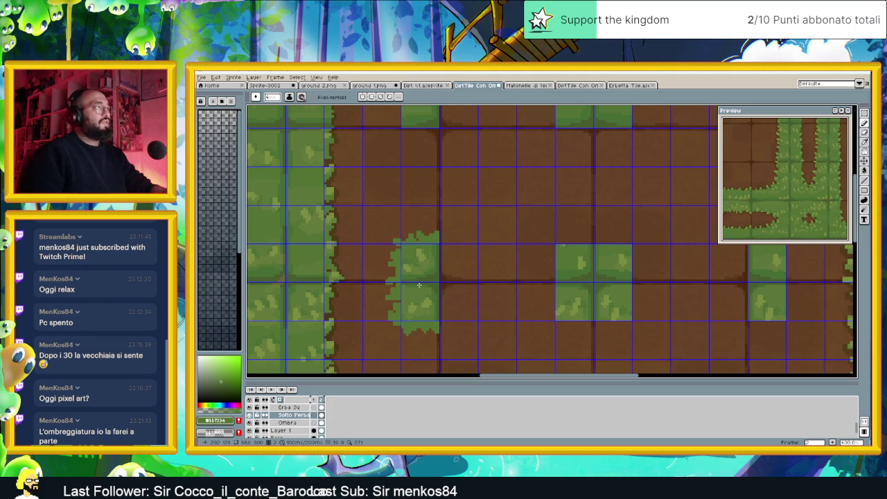
pyautogui.scroll(-2, 413, 301)
pyautogui.scroll(1, 425, 294)
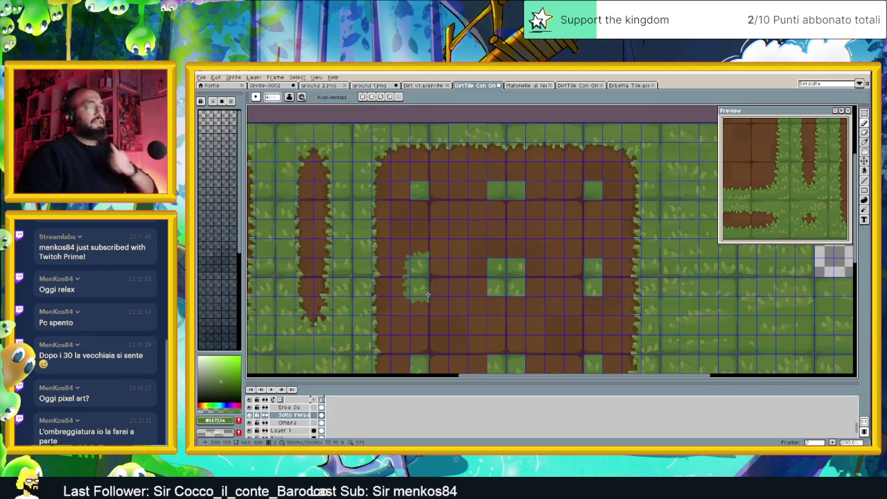
pyautogui.scroll(1, 409, 277)
pyautogui.scroll(1, 399, 267)
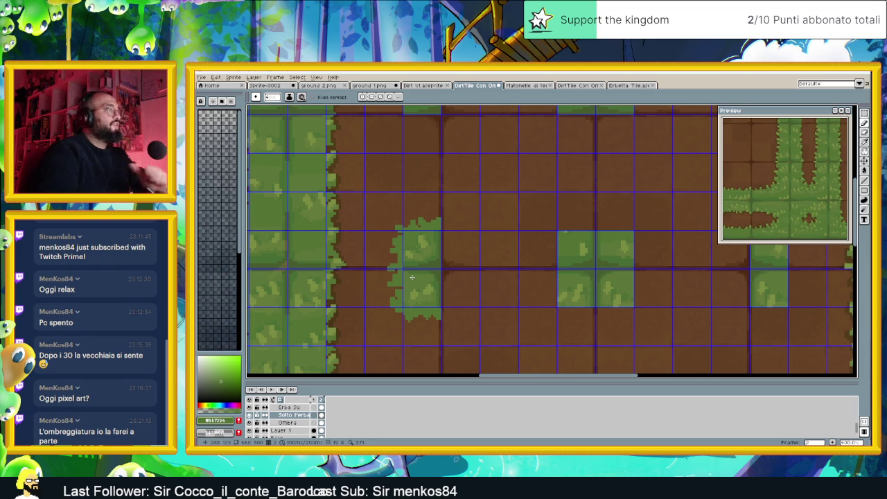
pyautogui.press('alt')
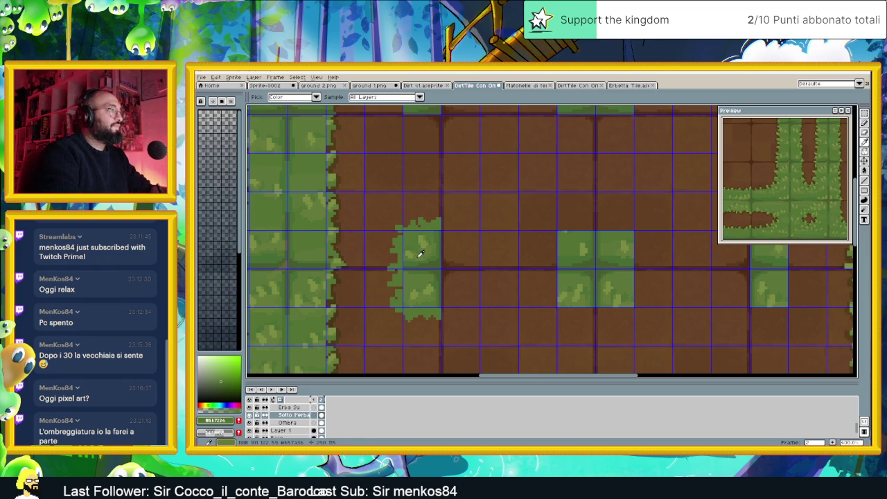
# Sample the lighter grass green and add fringe pixels at the patch's top-left and top-right edges.
pyautogui.click(419, 254)
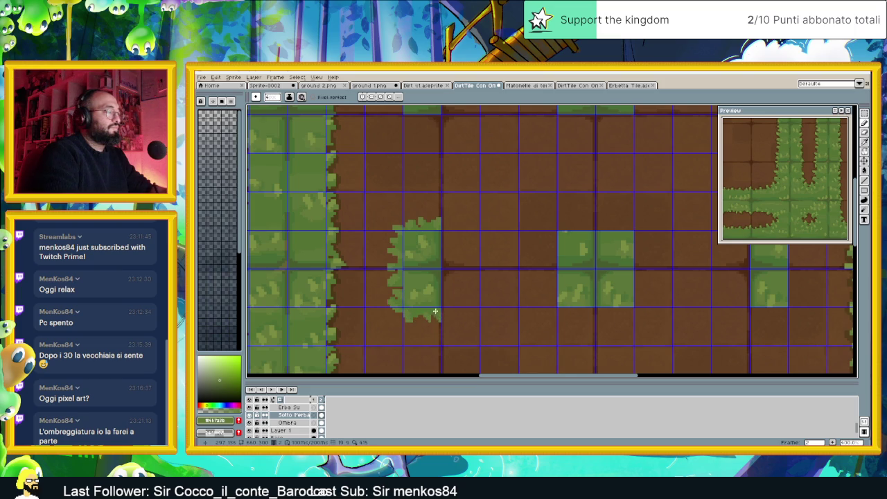
pyautogui.keyDown('alt'); pyautogui.click(422, 242); pyautogui.keyUp('alt')
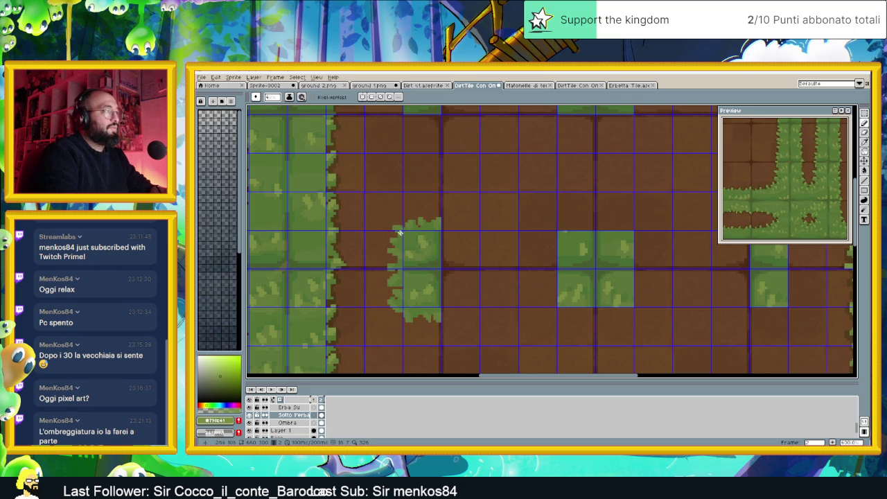
pyautogui.moveTo(395, 226); pyautogui.dragTo(399, 234)
pyautogui.keyDown('alt'); pyautogui.click(406, 231); pyautogui.keyUp('alt')
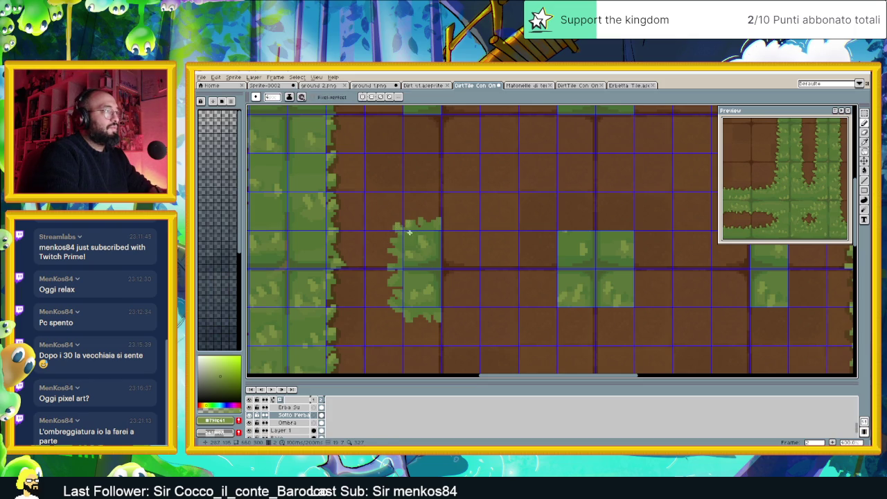
pyautogui.click(438, 220)
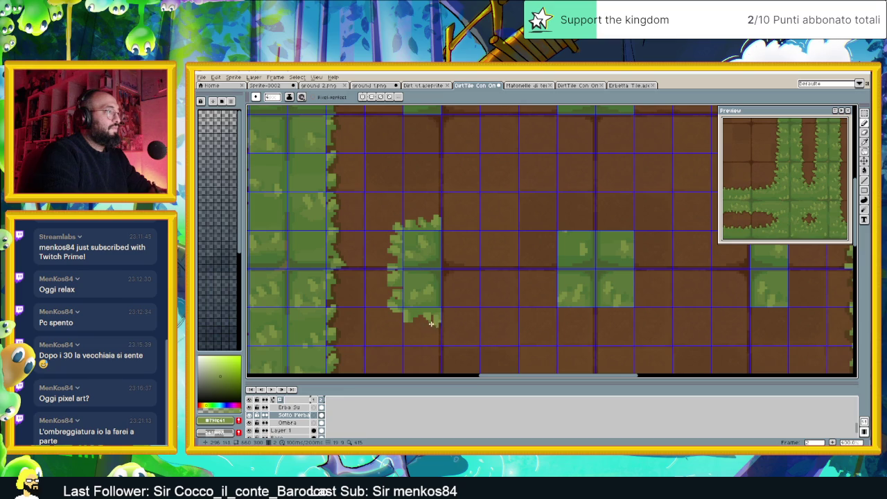
pyautogui.scroll(-1, 441, 315)
pyautogui.scroll(-1, 440, 315)
pyautogui.scroll(-1, 467, 322)
pyautogui.scroll(1, 467, 322)
pyautogui.scroll(-1, 466, 324)
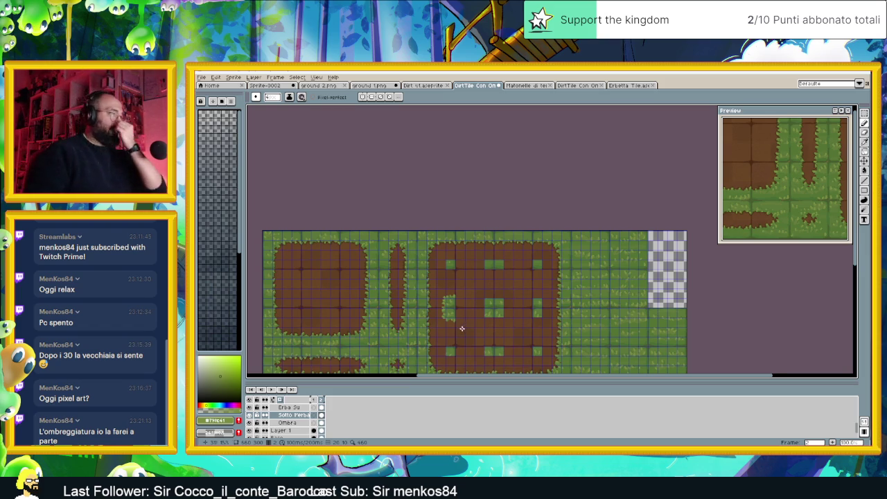
# Select the fringed grass patch and drop a copy onto a plain grass square above it.
pyautogui.scroll(1, 461, 322)
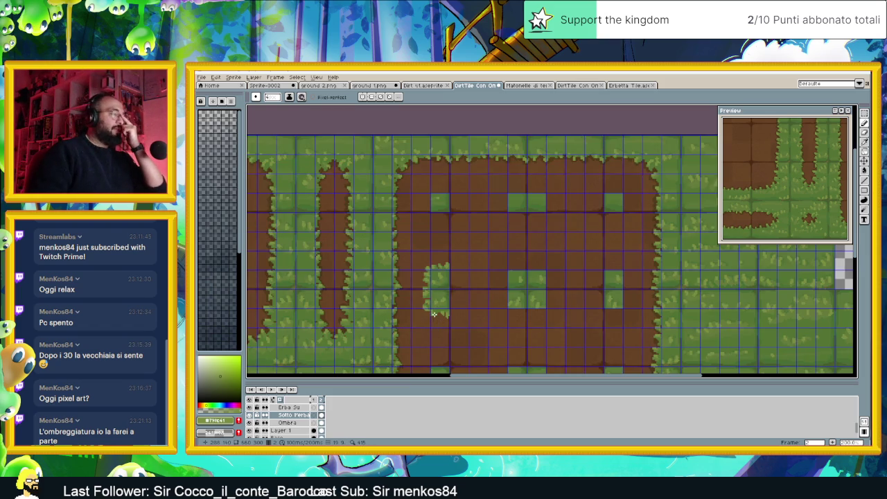
pyautogui.scroll(1, 436, 315)
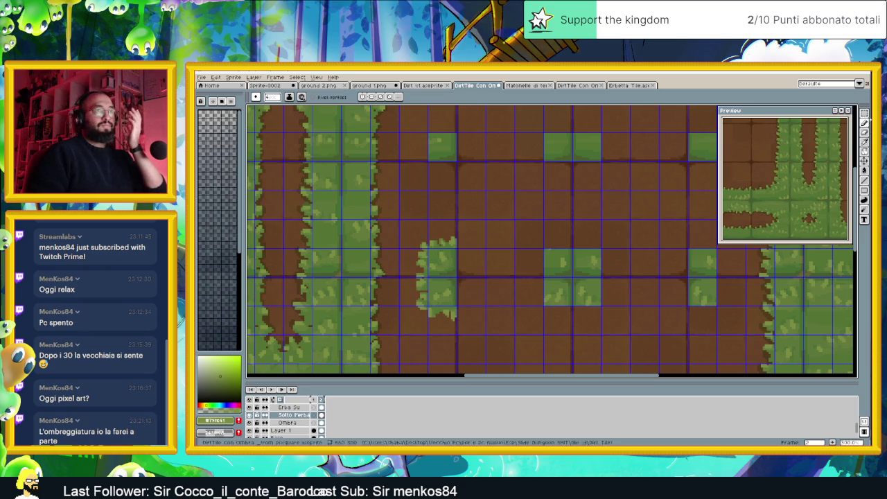
pyautogui.click(865, 113)
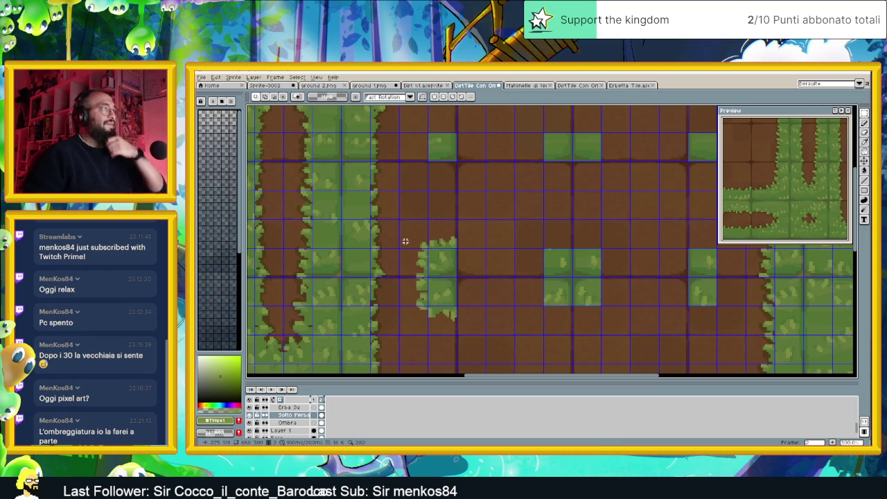
pyautogui.moveTo(411, 231); pyautogui.dragTo(472, 276)
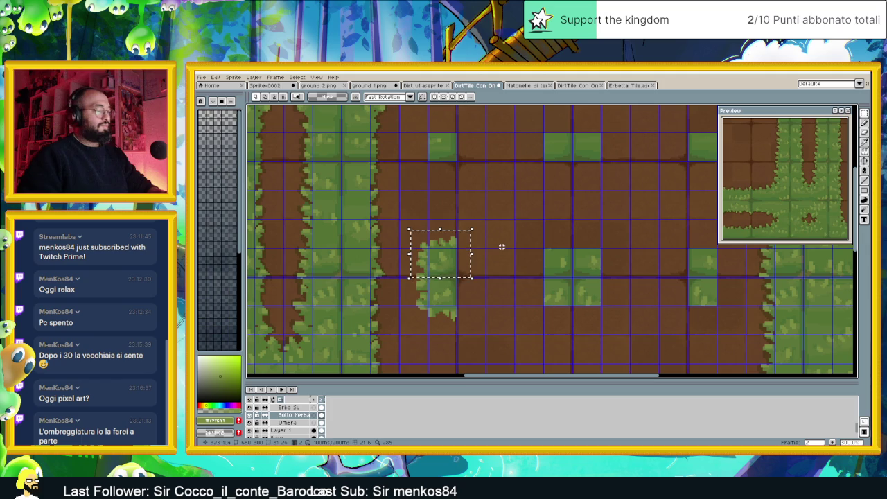
pyautogui.click(485, 182)
pyautogui.moveTo(485, 180); pyautogui.dragTo(490, 233)
pyautogui.hotkey('ctrl', 'z')
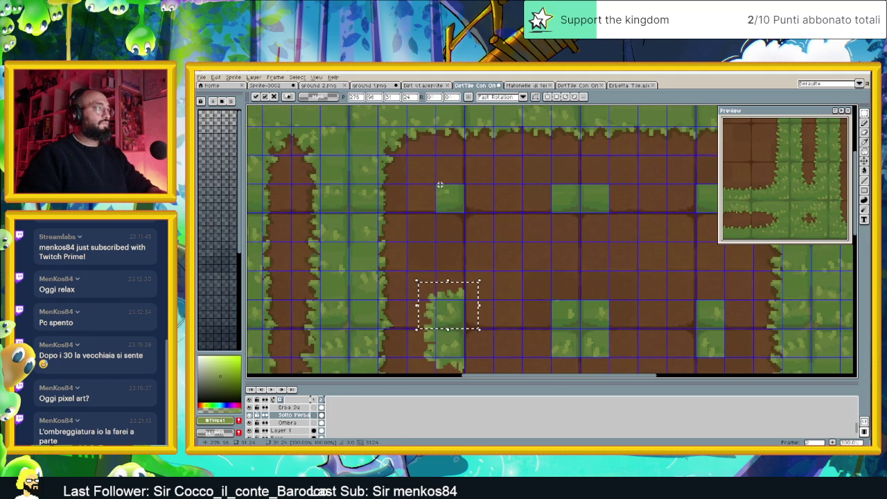
pyautogui.moveTo(446, 305)
pyautogui.mouseDown()
pyautogui.moveTo(457, 236)
pyautogui.moveTo(451, 199)
pyautogui.mouseUp()
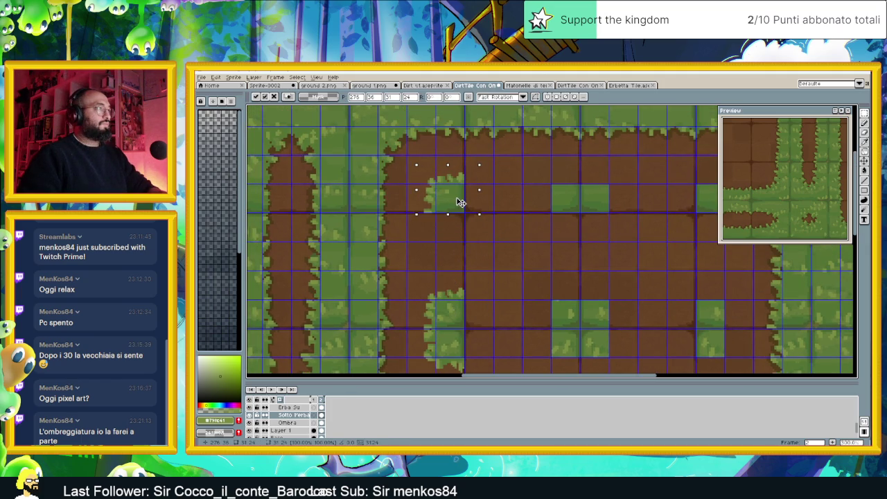
pyautogui.click(503, 198)
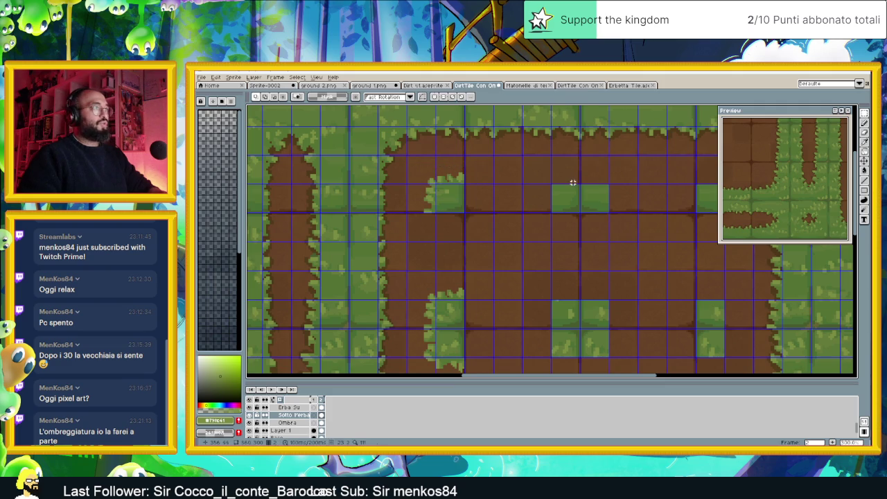
# Place a second fringed copy on a grass square up and to the right.
pyautogui.moveTo(417, 284); pyautogui.dragTo(478, 332)
pyautogui.moveTo(444, 307)
pyautogui.mouseDown()
pyautogui.moveTo(544, 211)
pyautogui.moveTo(555, 187)
pyautogui.mouseUp()
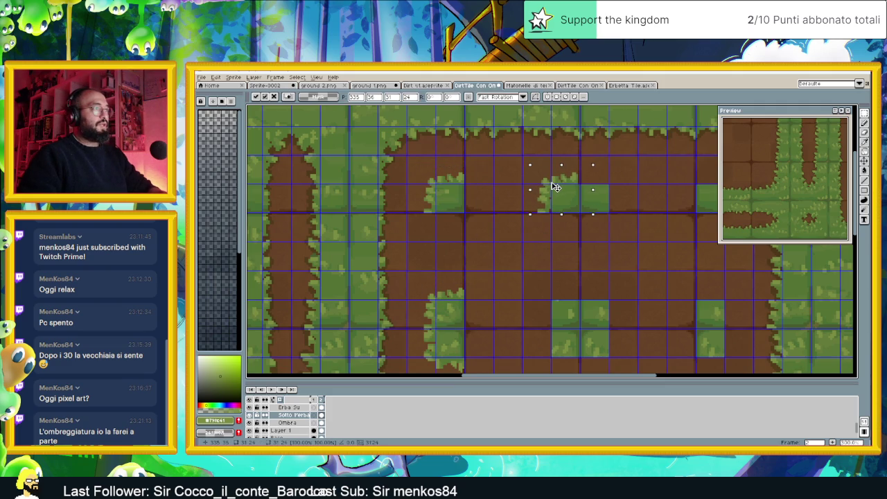
pyautogui.hotkey('ctrl', 'd')
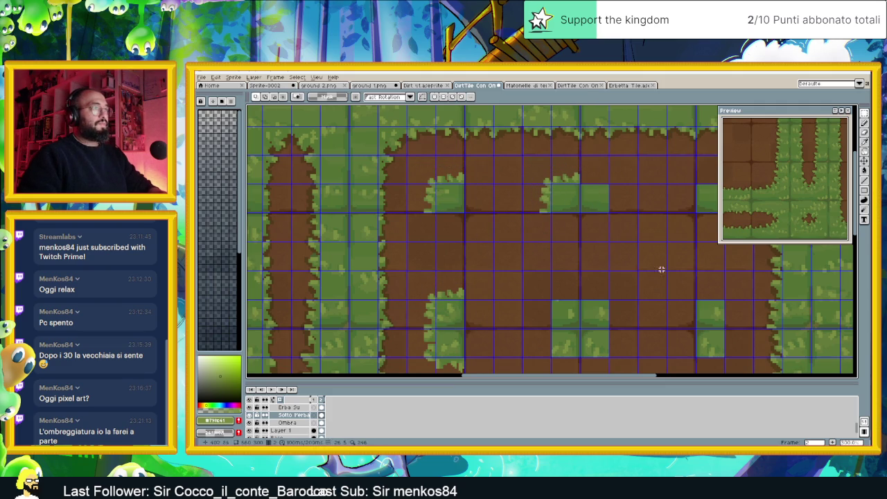
# Select a fringed patch again and paste another copy for the right-hand tiles.
pyautogui.moveTo(604, 354); pyautogui.dragTo(566, 302)
pyautogui.moveTo(379, 231)
pyautogui.mouseDown()
pyautogui.moveTo(442, 279)
pyautogui.moveTo(520, 263)
pyautogui.mouseUp()
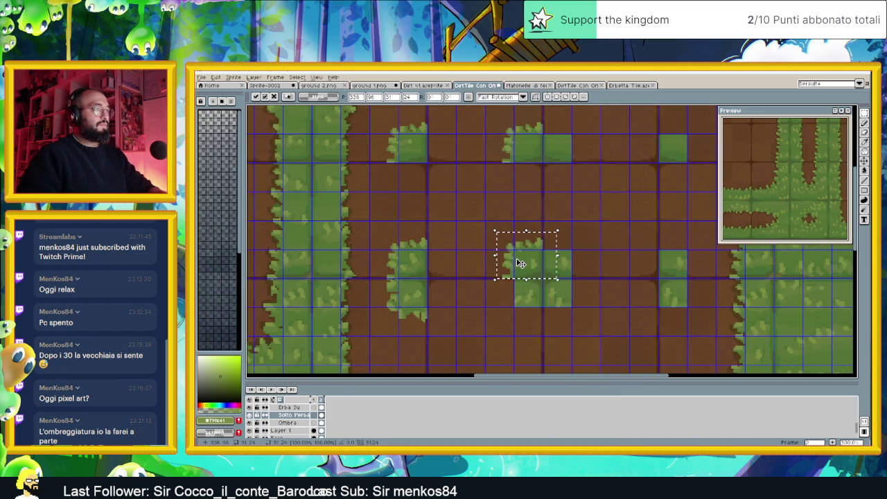
pyautogui.click(618, 249)
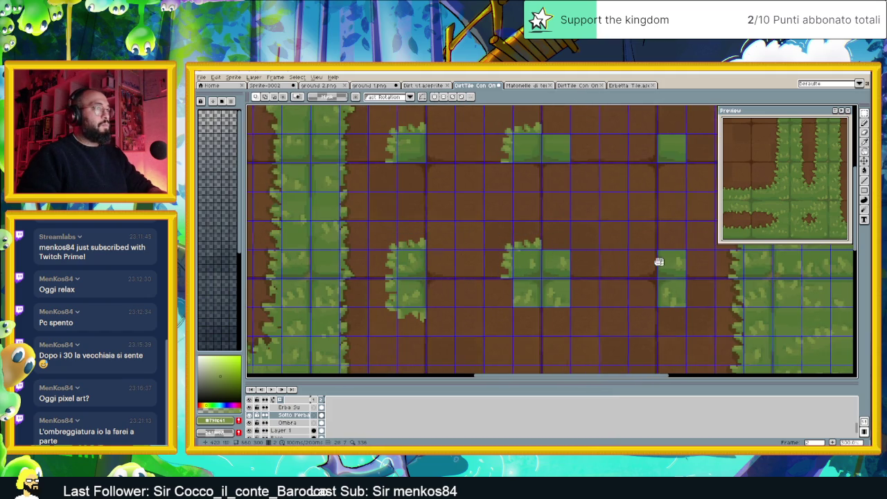
pyautogui.moveTo(663, 262); pyautogui.dragTo(582, 264)
pyautogui.hotkey('ctrl', 'v')
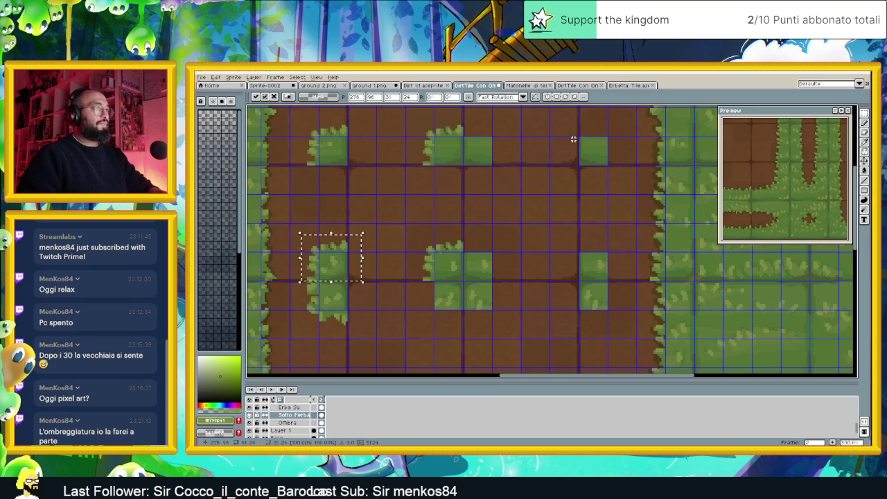
# Discard a misplaced paste and place a fringed copy onto the lower grass square.
pyautogui.moveTo(331, 262)
pyautogui.mouseDown()
pyautogui.moveTo(395, 333)
pyautogui.moveTo(439, 339)
pyautogui.moveTo(515, 221)
pyautogui.moveTo(478, 216)
pyautogui.mouseUp()
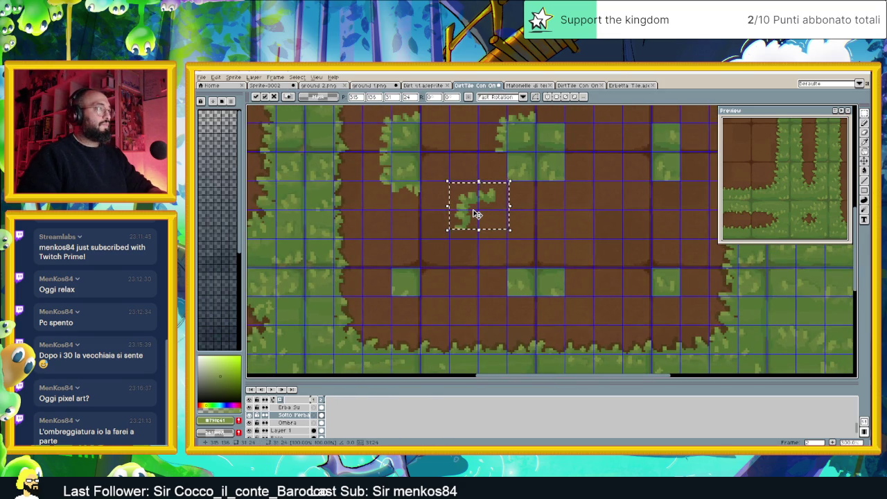
pyautogui.press('Escape')
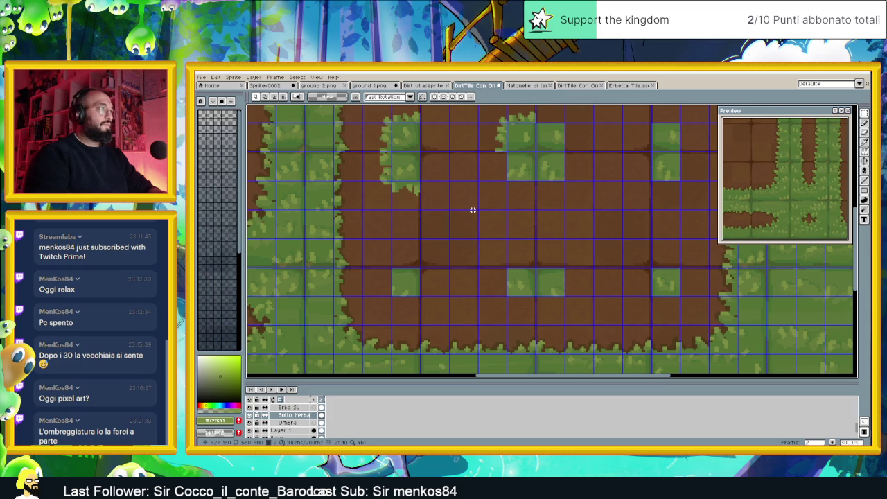
pyautogui.scroll(1, 375, 157)
pyautogui.moveTo(377, 151); pyautogui.dragTo(447, 216)
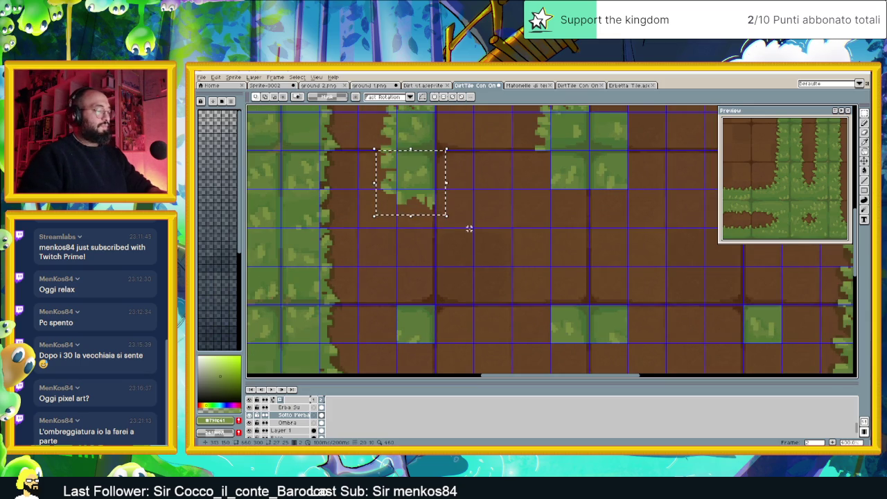
pyautogui.moveTo(418, 187); pyautogui.dragTo(419, 337)
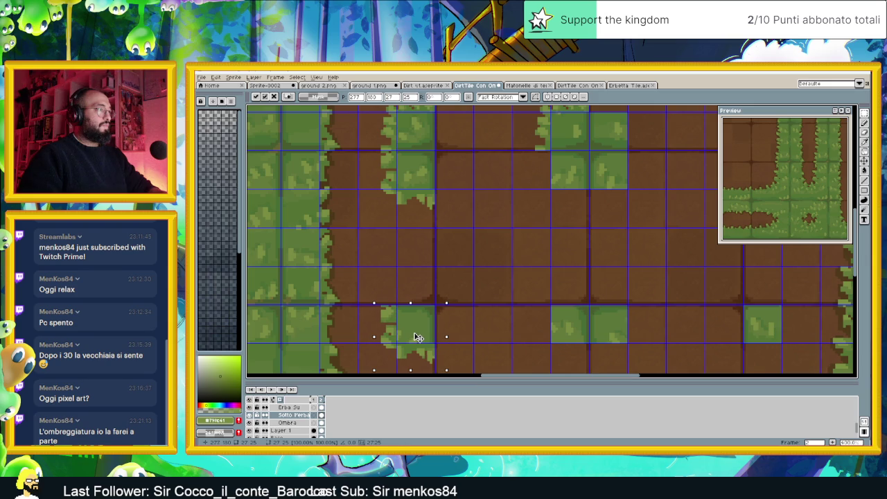
pyautogui.hotkey('ctrl', 'd')
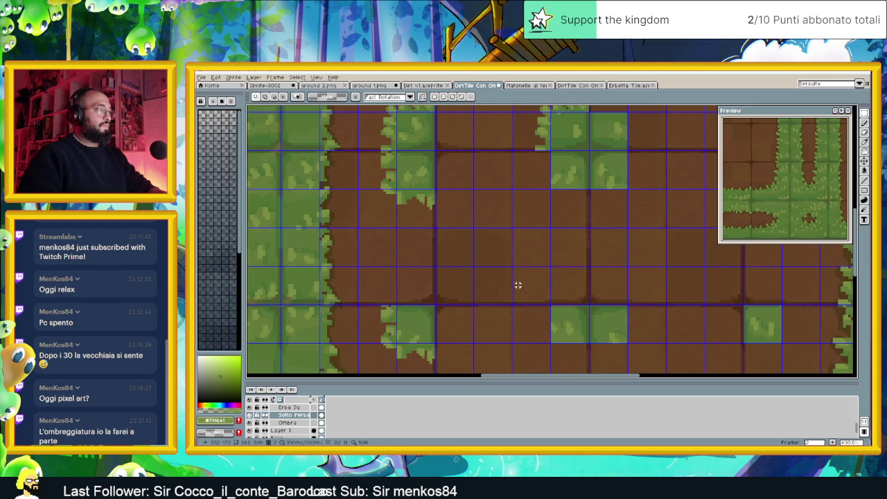
# Paste another fringed copy onto a lower plain grass square.
pyautogui.scroll(-2, 518, 285)
pyautogui.scroll(1, 537, 324)
pyautogui.scroll(1, 533, 312)
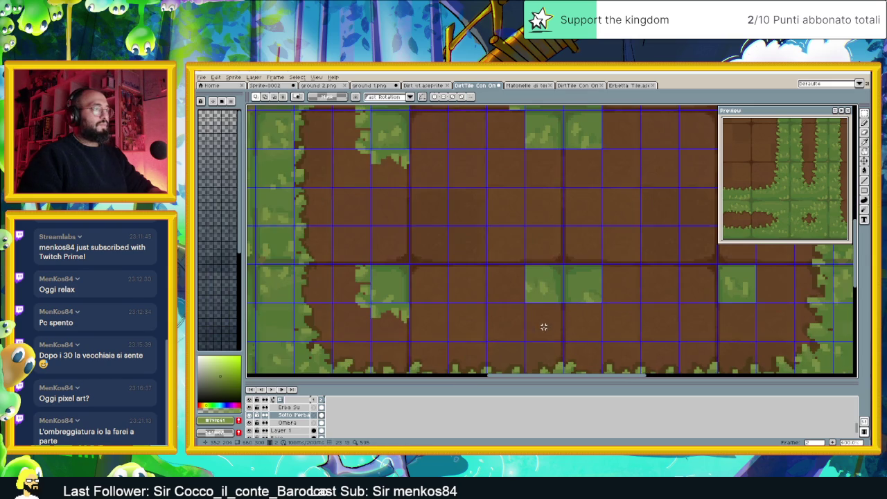
pyautogui.hotkey('ctrl', 'z')
pyautogui.moveTo(399, 148); pyautogui.dragTo(552, 300)
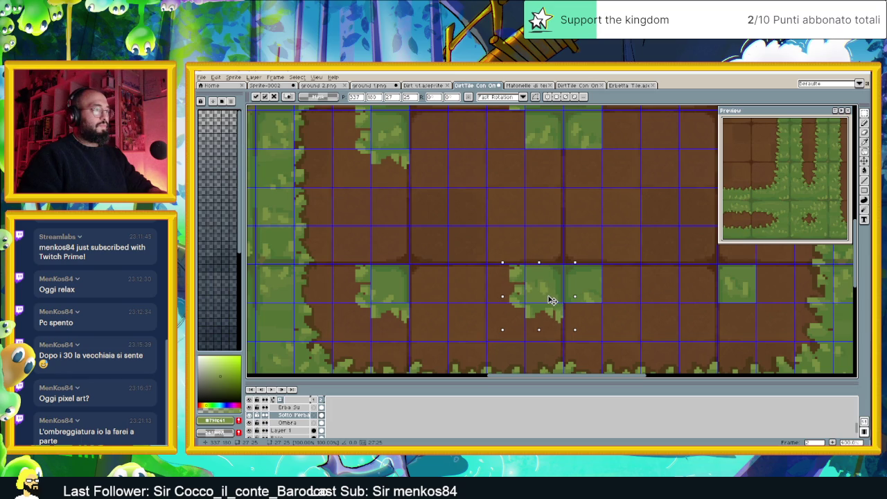
pyautogui.click(613, 303)
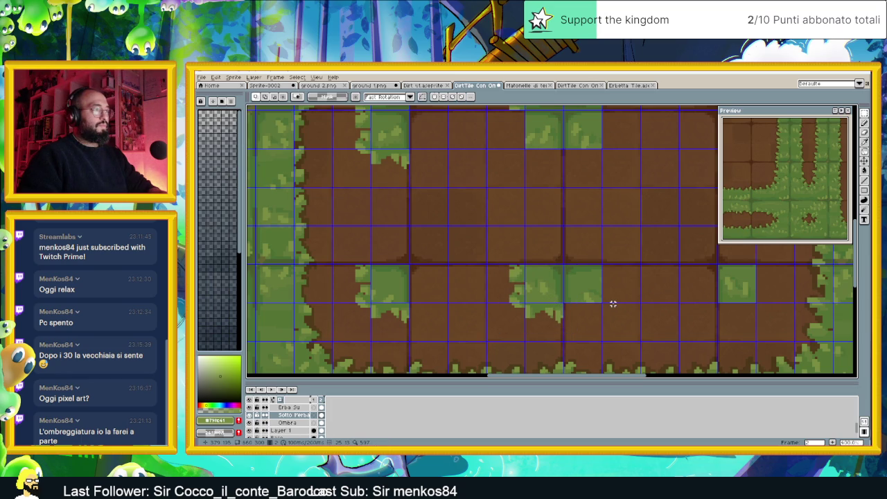
# Paste one more fringed grass tile onto a plain square further down the tileset.
pyautogui.scroll(-1, 613, 303)
pyautogui.scroll(-1, 613, 305)
pyautogui.scroll(-1, 612, 308)
pyautogui.scroll(-1, 612, 313)
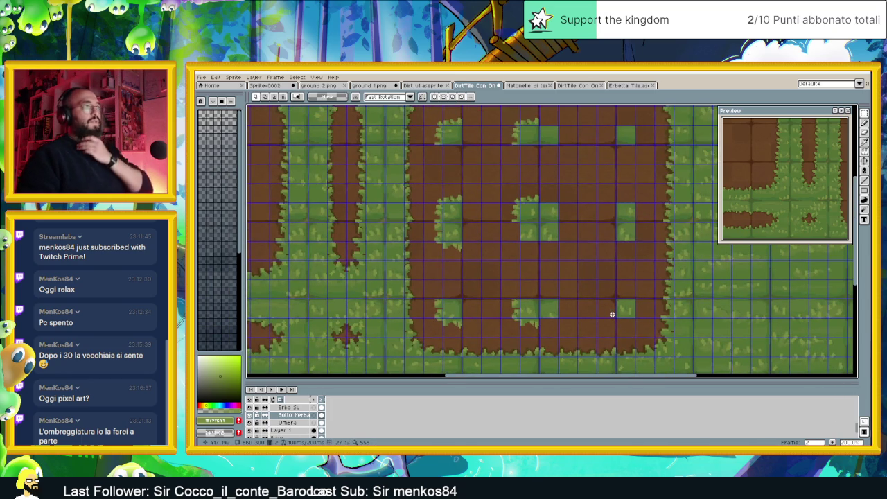
pyautogui.scroll(-1, 612, 315)
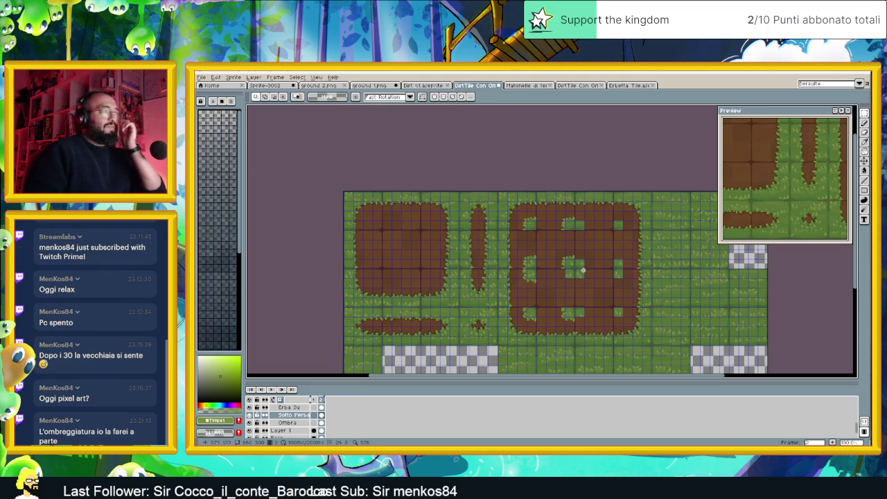
pyautogui.scroll(2, 580, 237)
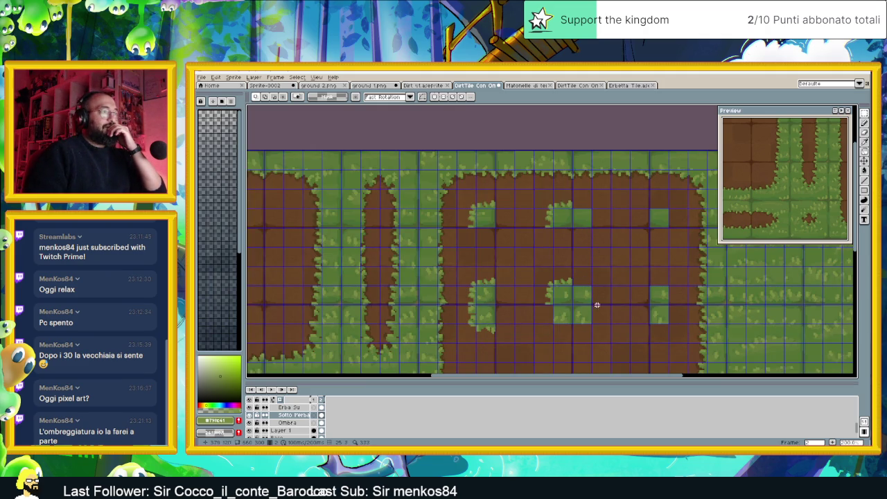
pyautogui.moveTo(570, 324); pyautogui.dragTo(568, 278)
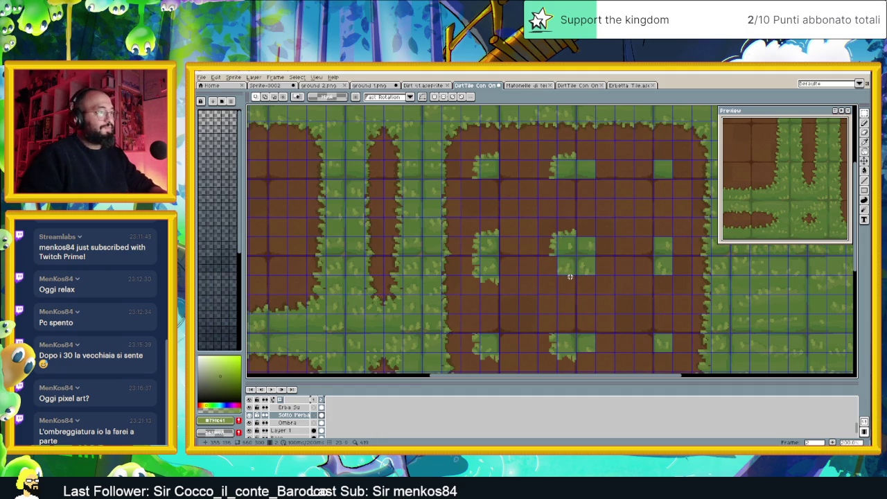
pyautogui.hotkey('ctrl', 'v')
pyautogui.moveTo(495, 270); pyautogui.dragTo(570, 276)
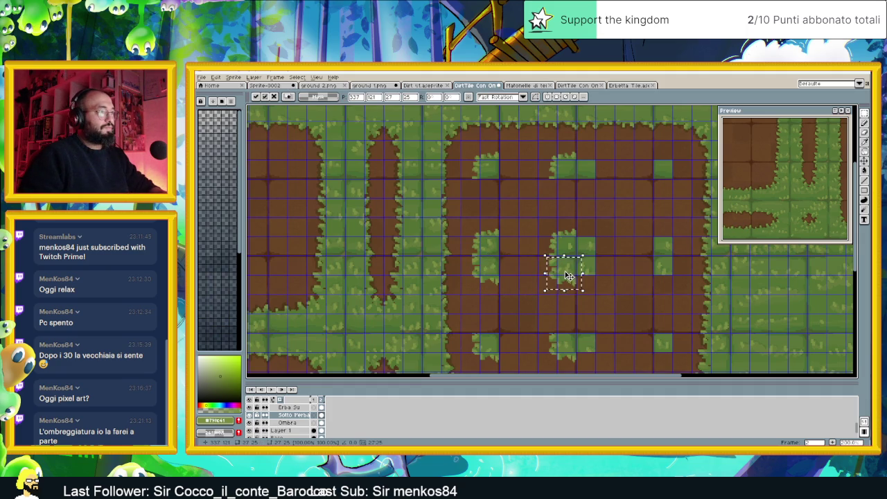
pyautogui.scroll(2, 566, 275)
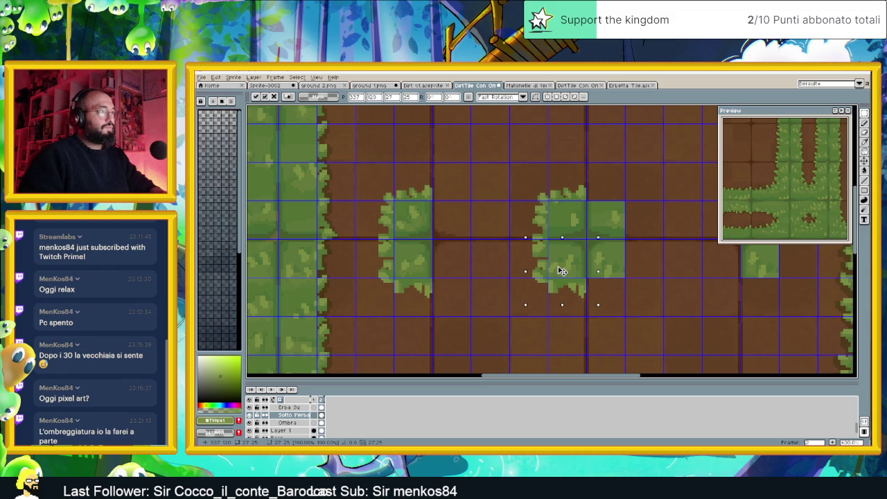
pyautogui.click(623, 276)
# Zoom and pan around the tileset to review the fringed grass squares.
pyautogui.scroll(-1, 623, 276)
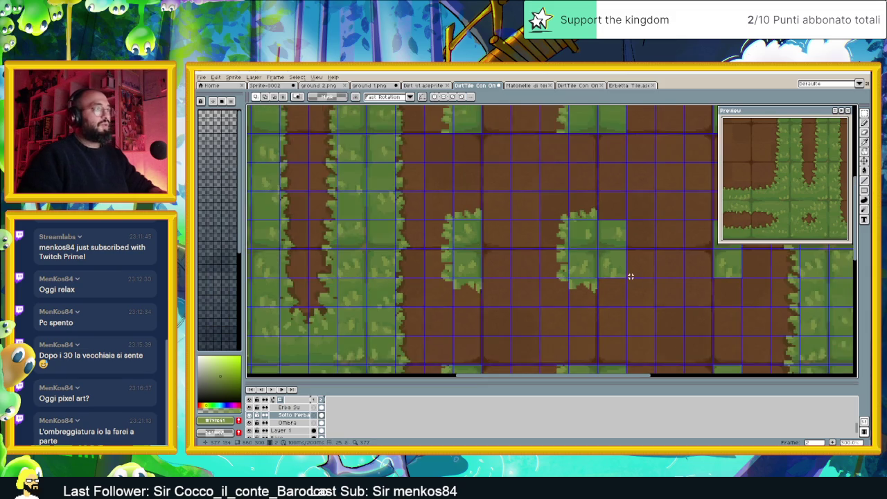
pyautogui.scroll(-1, 629, 277)
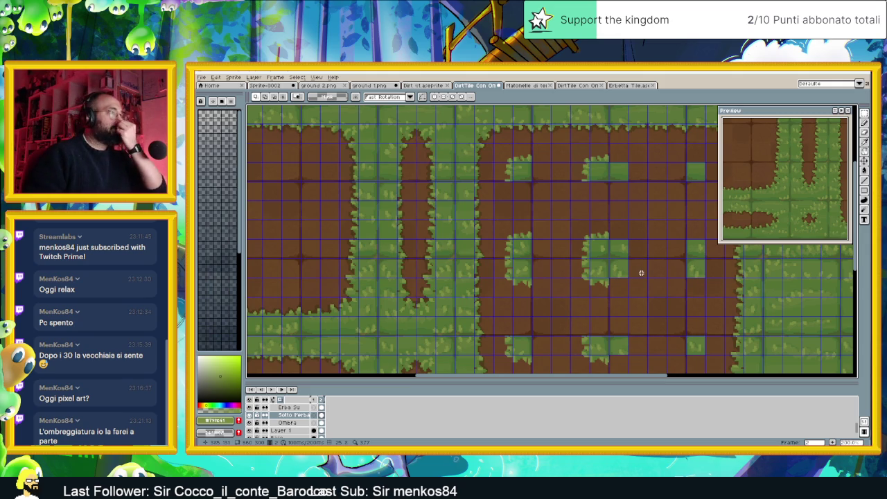
pyautogui.moveTo(641, 273); pyautogui.dragTo(602, 262)
pyautogui.scroll(-1, 601, 262)
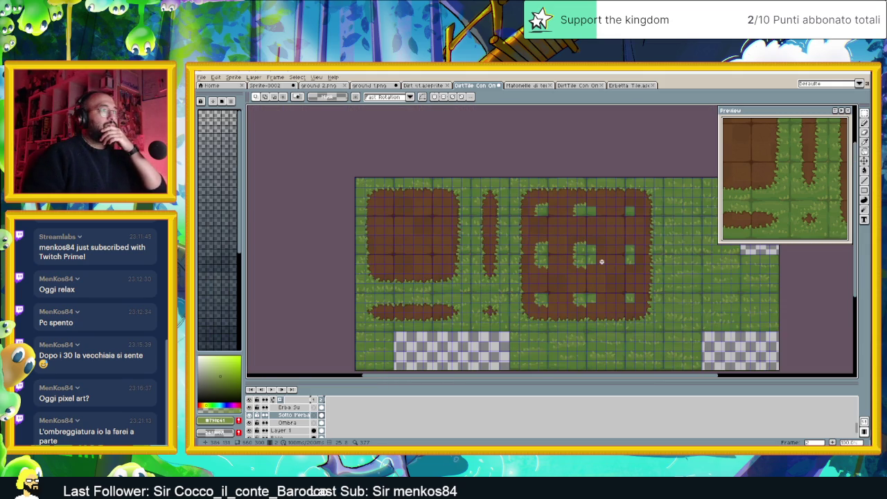
pyautogui.scroll(2, 601, 261)
pyautogui.scroll(1, 592, 226)
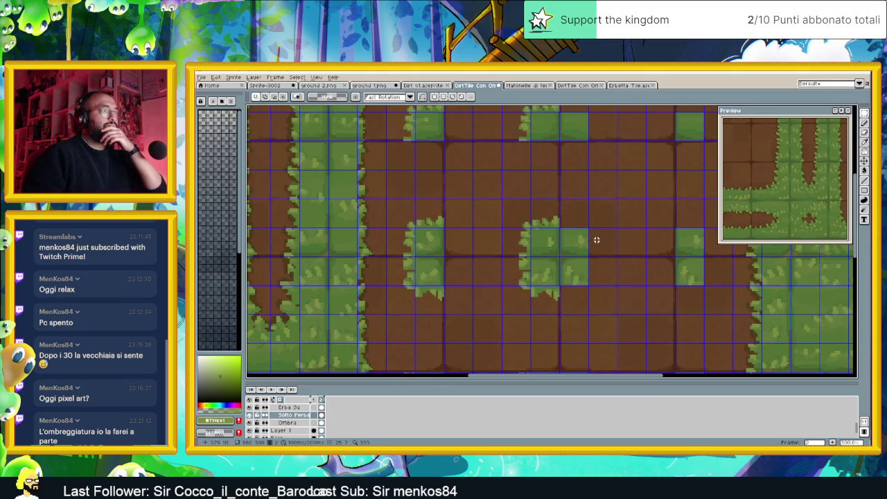
pyautogui.scroll(1, 597, 241)
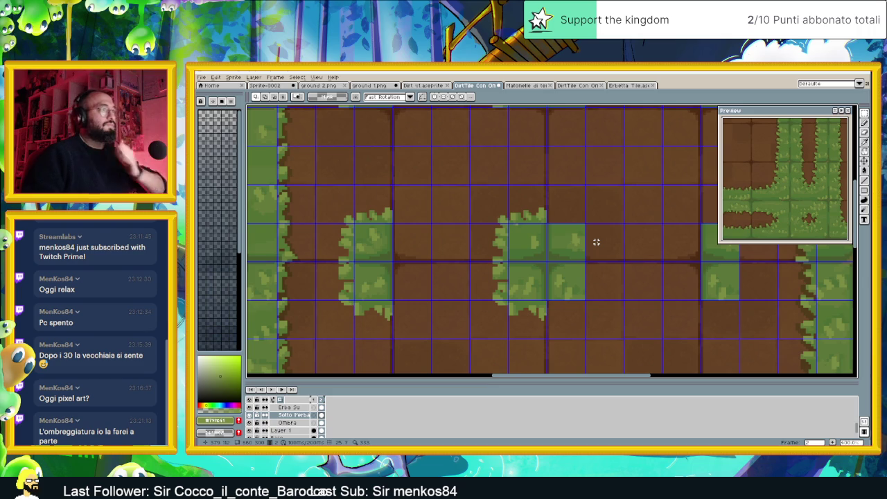
pyautogui.scroll(1, 596, 242)
# With the darker green and pixel Pencil, draw grass blades along the patch's top edge.
pyautogui.keyDown('alt'); pyautogui.click(560, 224); pyautogui.keyUp('alt')
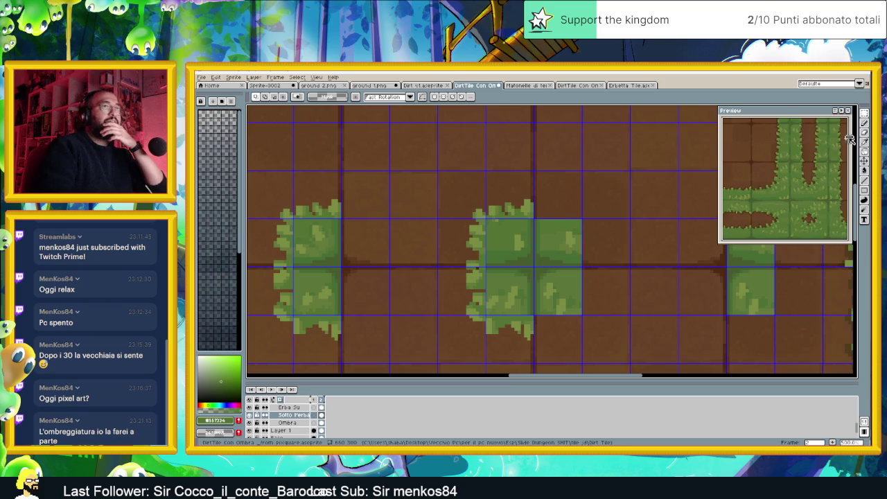
pyautogui.click(865, 123)
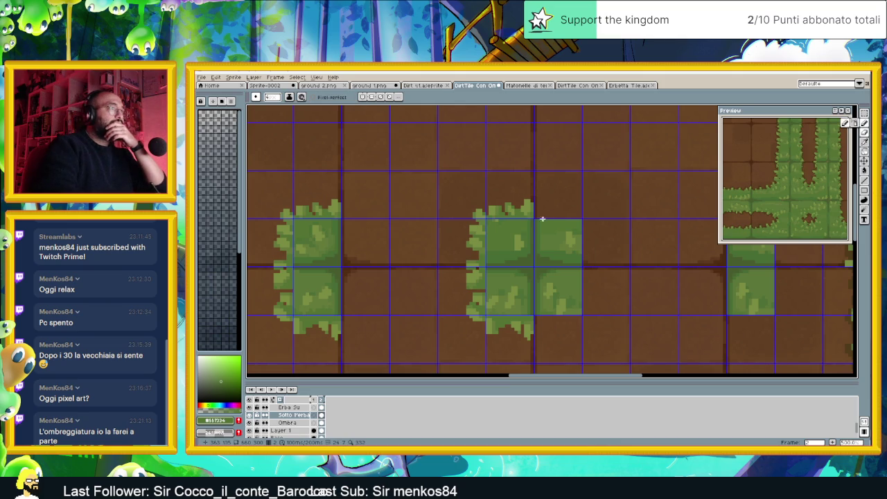
pyautogui.moveTo(551, 212); pyautogui.dragTo(561, 207)
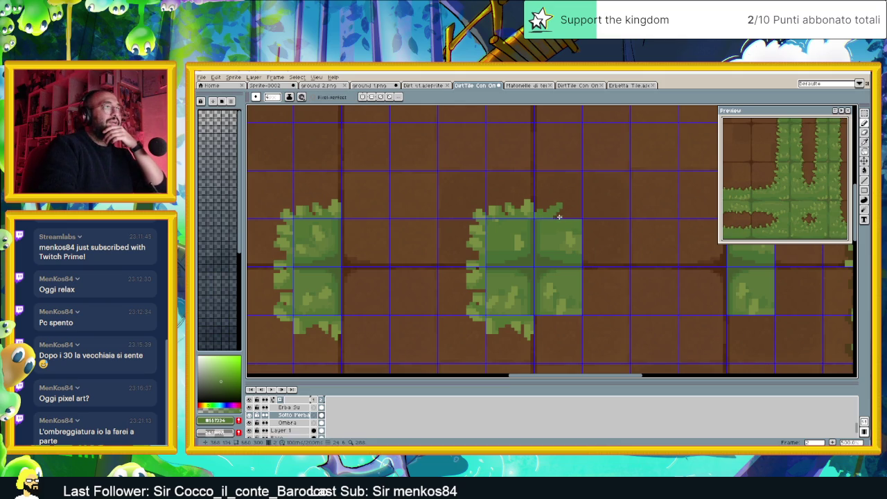
pyautogui.moveTo(571, 215); pyautogui.dragTo(592, 225)
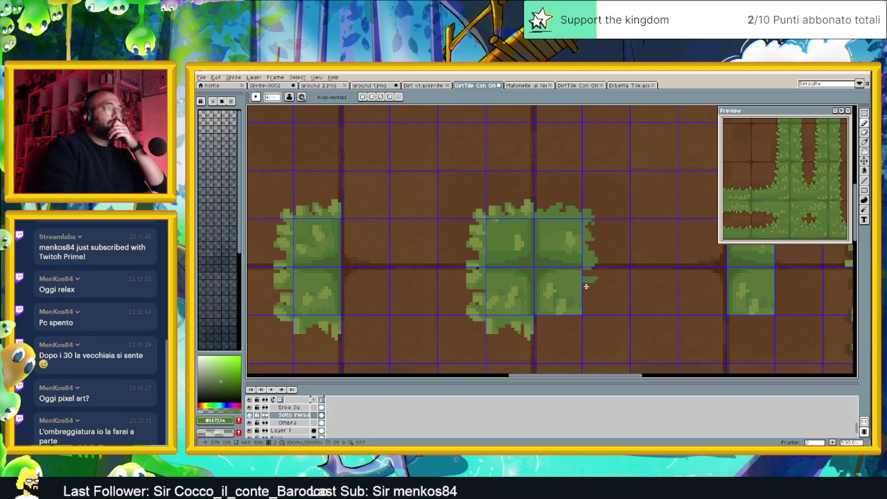
# Add grass fringe along the right edge and bottom-right corner, then undo the last stroke.
pyautogui.moveTo(592, 301)
pyautogui.mouseDown()
pyautogui.moveTo(589, 287)
pyautogui.moveTo(592, 317)
pyautogui.moveTo(569, 321)
pyautogui.moveTo(584, 296)
pyautogui.moveTo(566, 319)
pyautogui.mouseUp()
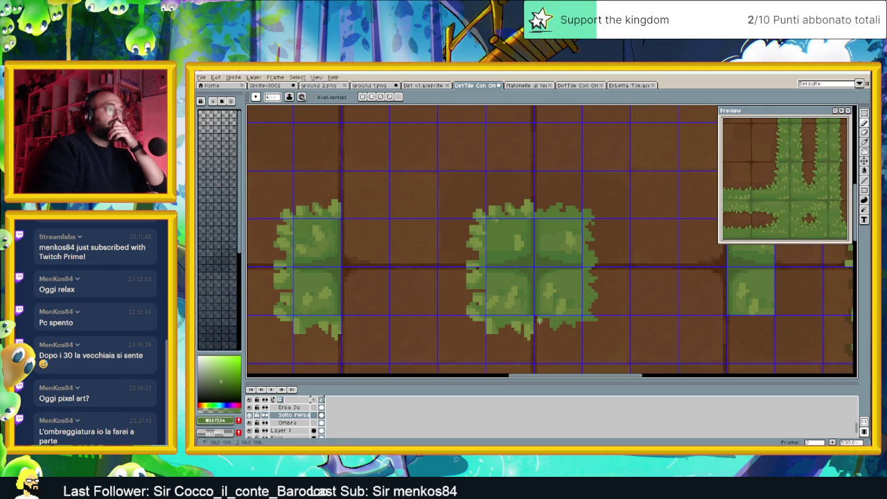
pyautogui.moveTo(540, 319); pyautogui.dragTo(548, 328)
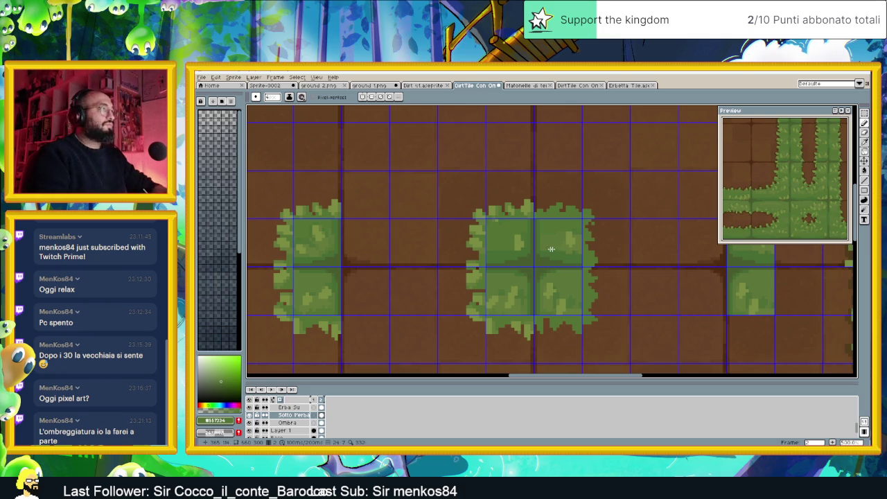
pyautogui.press('i')
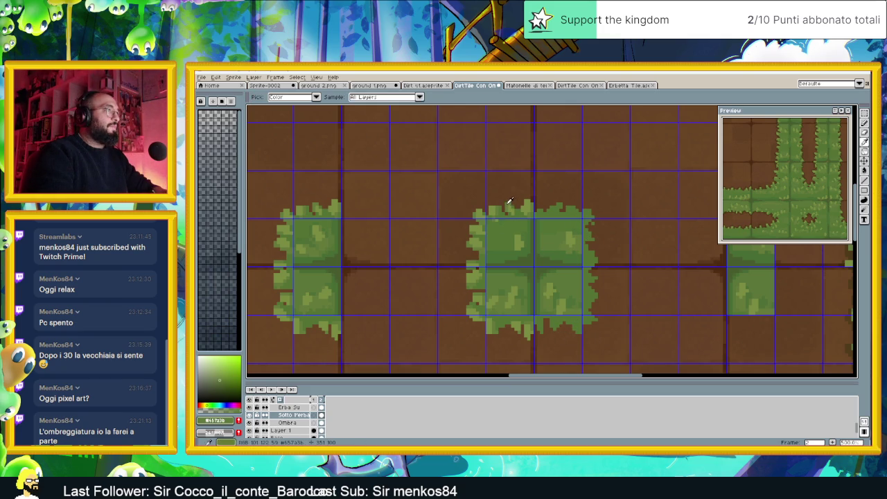
pyautogui.press('b')
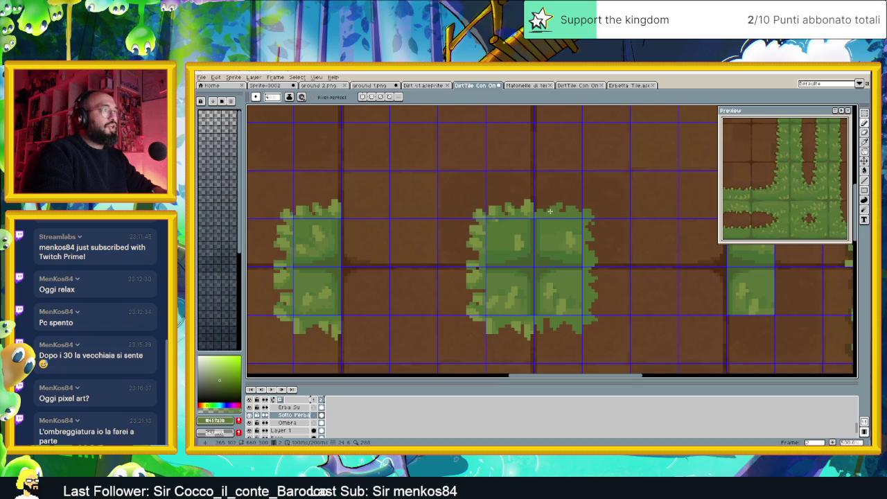
pyautogui.hotkey('ctrl', 'z')
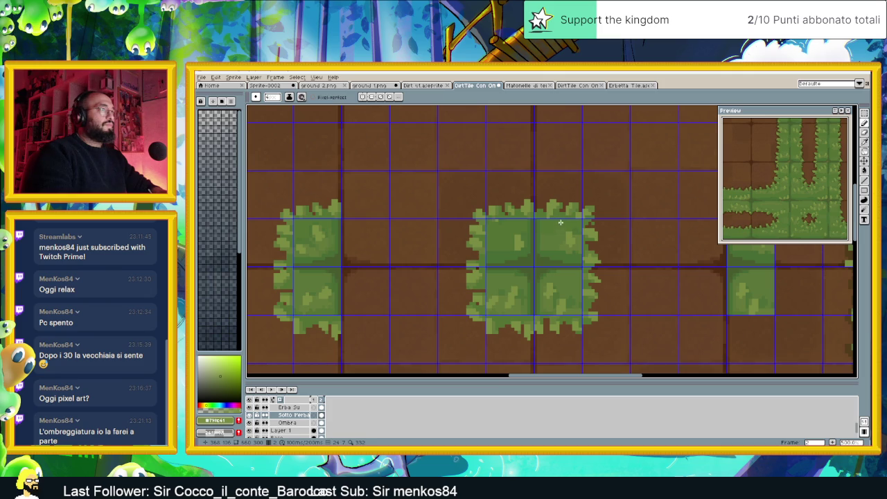
# Marquee-select a block of the central patch's grass pixels and nudge it slightly.
pyautogui.scroll(-1, 612, 251)
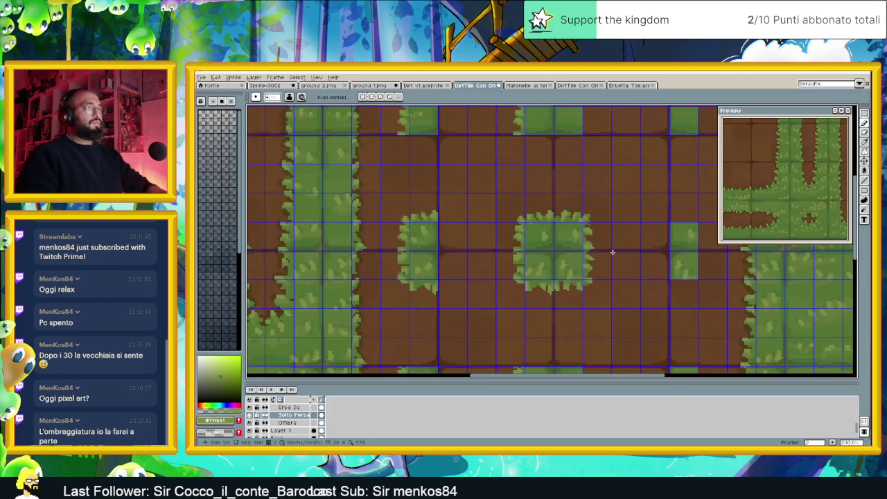
pyautogui.scroll(-1, 618, 252)
pyautogui.scroll(-1, 617, 252)
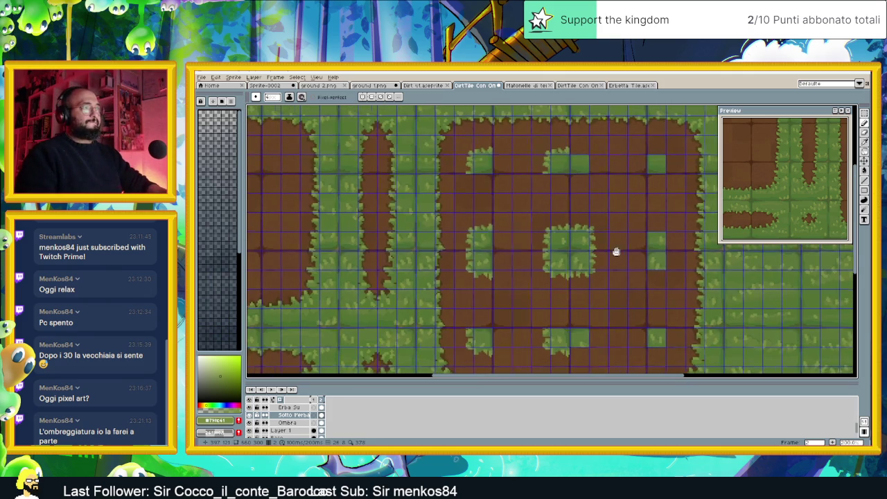
pyautogui.scroll(1, 617, 252)
pyautogui.scroll(-1, 602, 249)
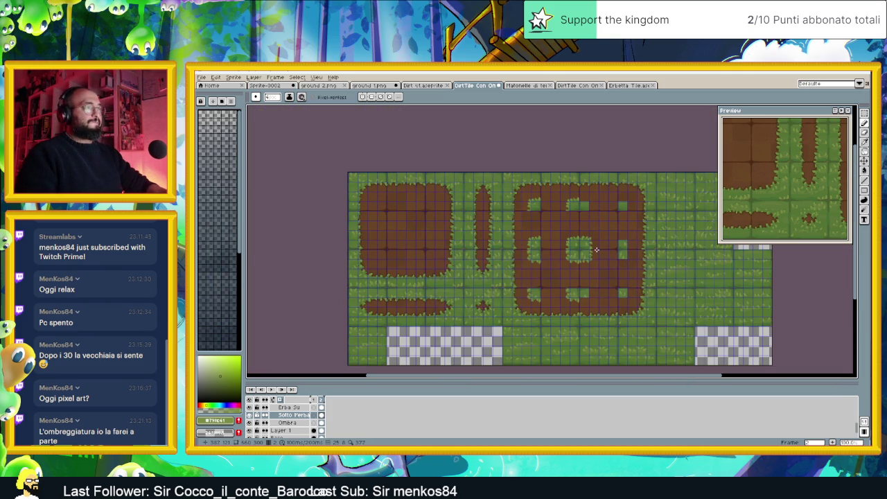
pyautogui.scroll(1, 596, 249)
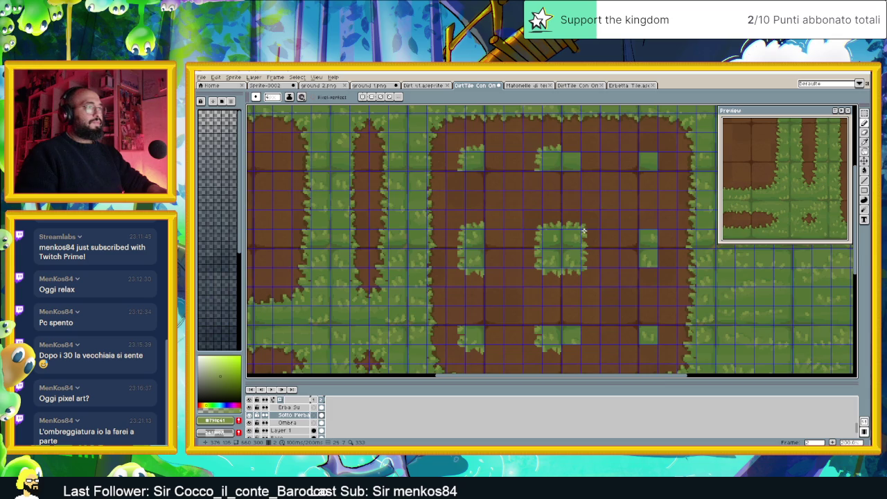
pyautogui.scroll(1, 582, 229)
pyautogui.scroll(1, 586, 236)
pyautogui.scroll(1, 588, 239)
pyautogui.scroll(1, 588, 240)
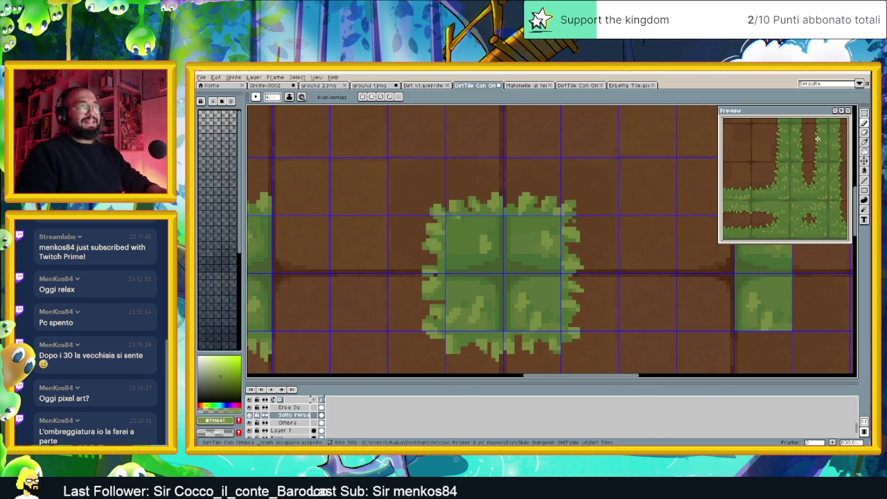
pyautogui.click(864, 116)
pyautogui.moveTo(602, 194)
pyautogui.mouseDown()
pyautogui.moveTo(584, 218)
pyautogui.moveTo(563, 362)
pyautogui.mouseUp()
pyautogui.moveTo(586, 323); pyautogui.dragTo(587, 324)
pyautogui.click(667, 263)
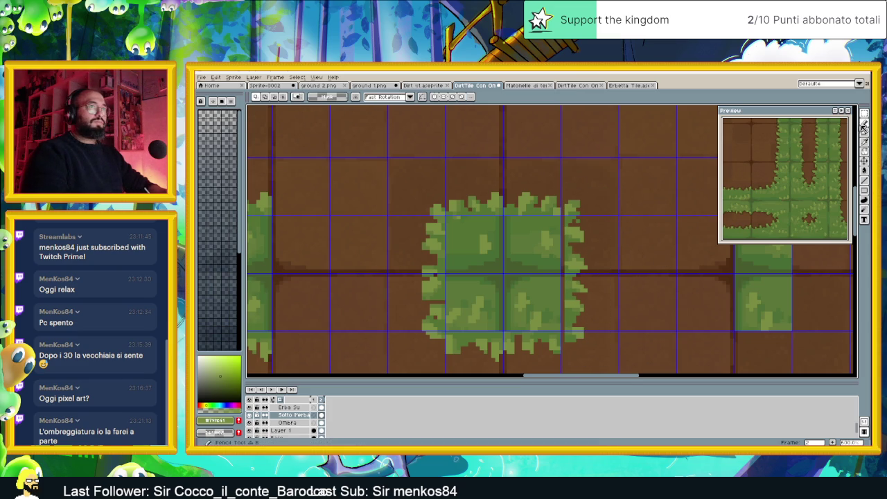
# Eyedrop the darker grass green #557234 and return to the pencil.
pyautogui.click(863, 131)
pyautogui.press('b')
pyautogui.keyDown('alt'); pyautogui.click(567, 227); pyautogui.keyUp('alt')
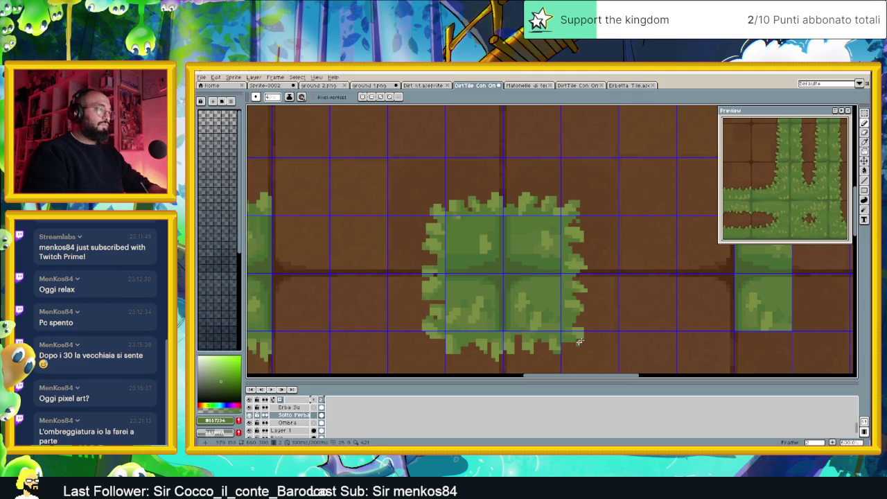
# Zoom and pan to inspect the central grass patch and the tiles to its left.
pyautogui.scroll(1, 513, 331)
pyautogui.scroll(2, 526, 332)
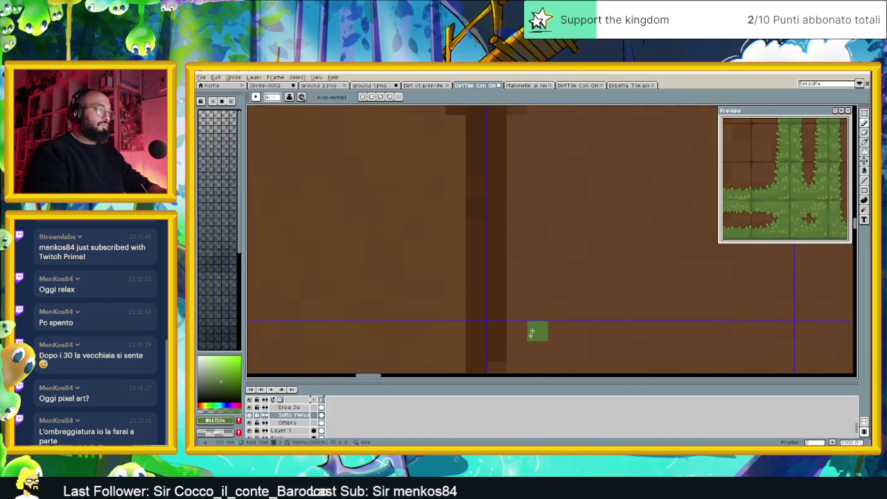
pyautogui.scroll(2, 532, 336)
pyautogui.scroll(-3, 533, 336)
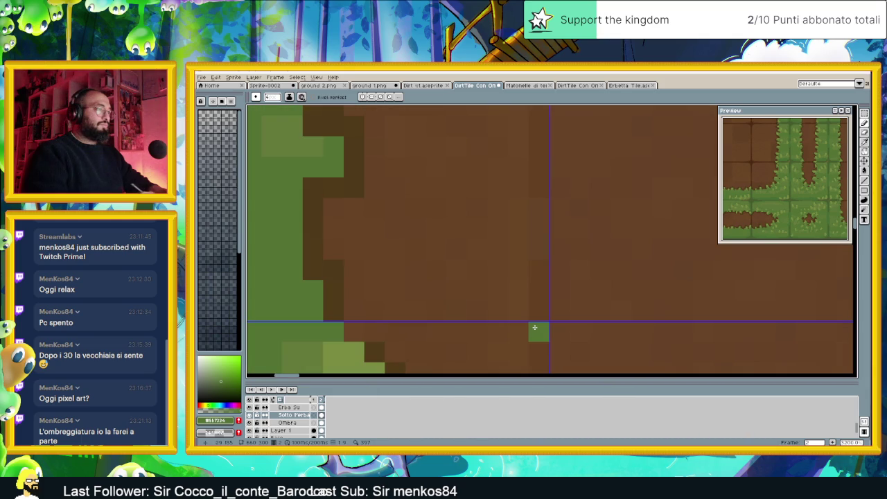
pyautogui.scroll(-1, 537, 331)
pyautogui.scroll(-1, 545, 330)
pyautogui.scroll(-3, 567, 329)
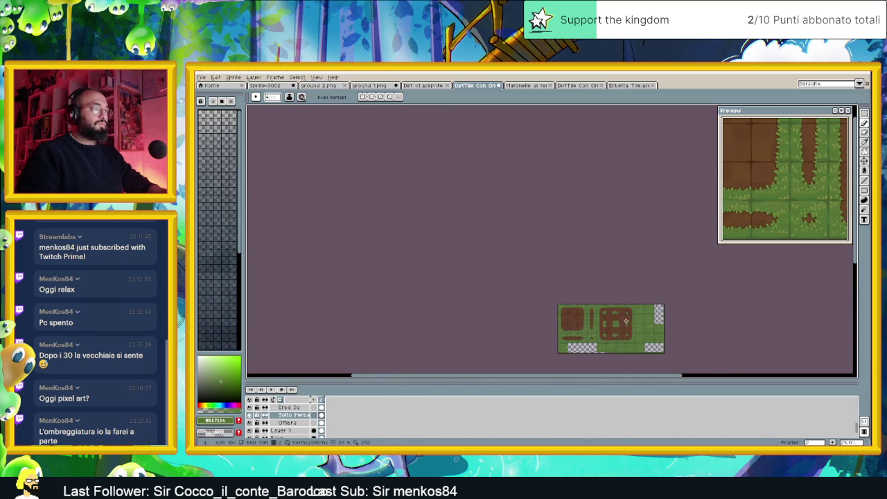
pyautogui.scroll(2, 631, 346)
pyautogui.scroll(2, 572, 251)
pyautogui.scroll(-2, 576, 256)
pyautogui.scroll(-2, 582, 261)
pyautogui.scroll(1, 586, 263)
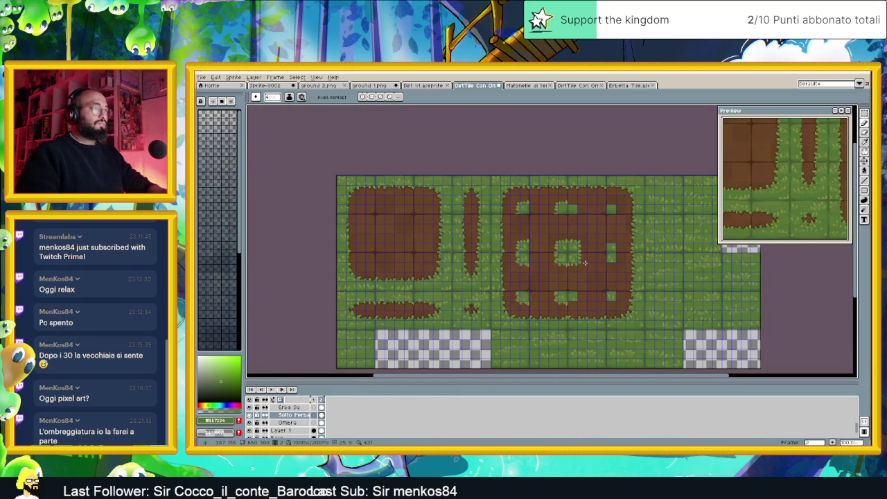
pyautogui.scroll(2, 566, 256)
pyautogui.scroll(1, 623, 253)
pyautogui.scroll(1, 623, 255)
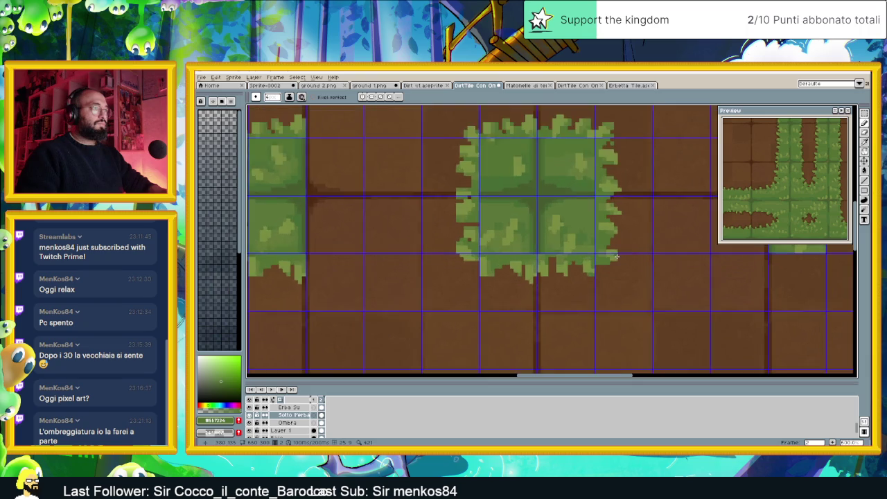
pyautogui.scroll(1, 617, 261)
pyautogui.scroll(1, 618, 261)
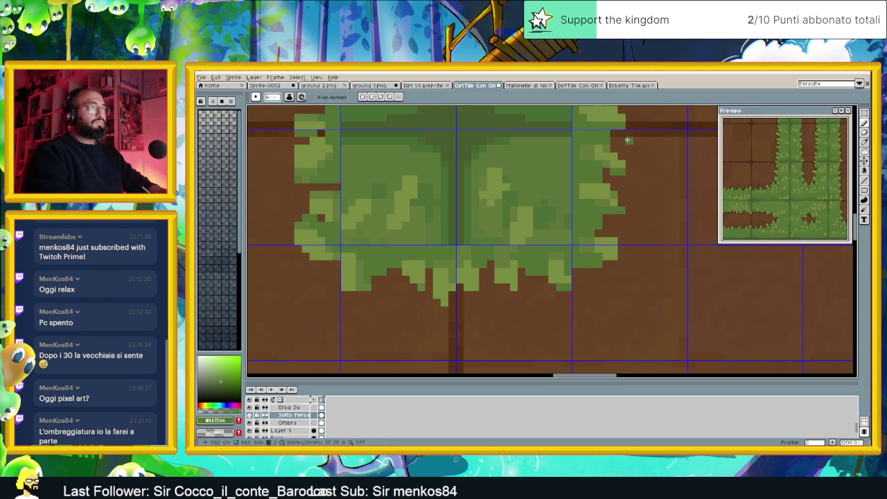
pyautogui.scroll(-1, 628, 144)
pyautogui.moveTo(628, 144); pyautogui.dragTo(619, 253)
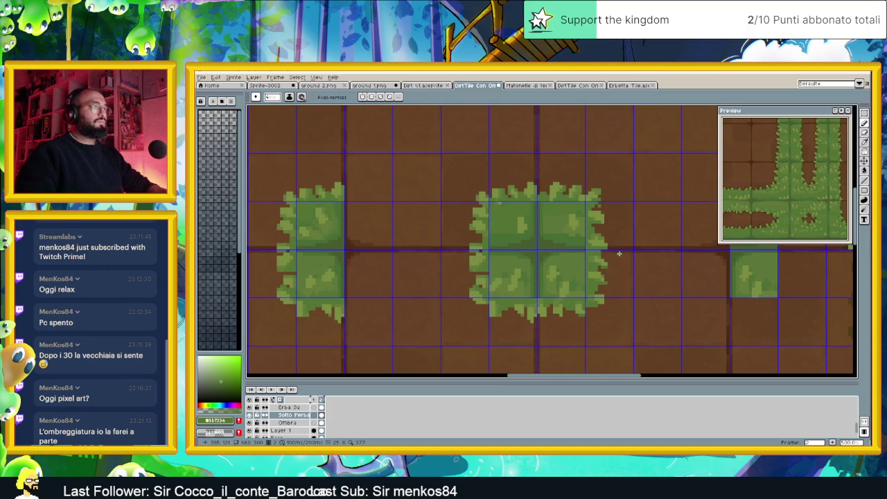
pyautogui.scroll(-1, 617, 270)
pyautogui.moveTo(633, 276); pyautogui.dragTo(584, 263)
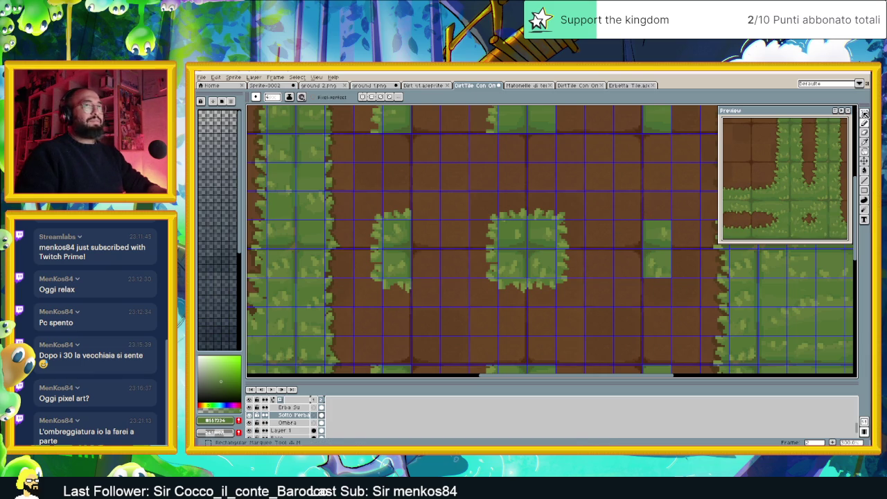
# Shift the narrow grass patch right in the dirt, one pixel back left, and commit.
pyautogui.click(864, 112)
pyautogui.scroll(-1, 587, 208)
pyautogui.scroll(1, 584, 210)
pyautogui.moveTo(575, 189); pyautogui.dragTo(529, 305)
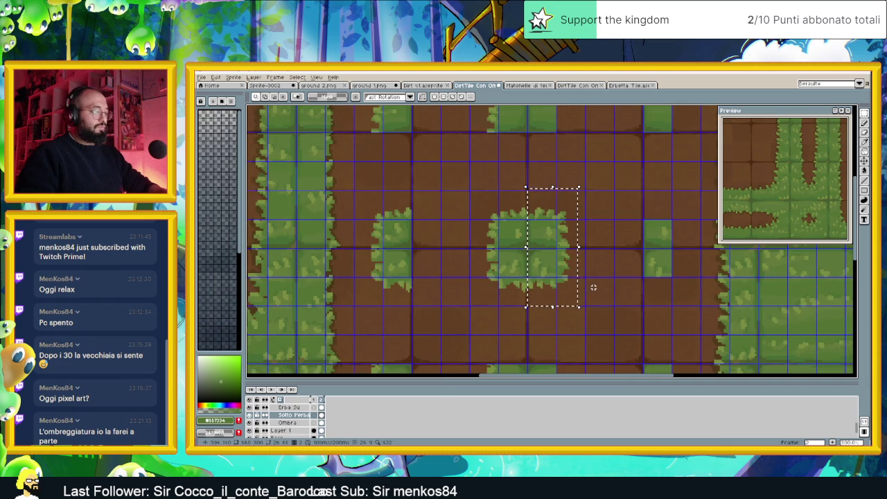
pyautogui.moveTo(553, 243); pyautogui.dragTo(669, 241)
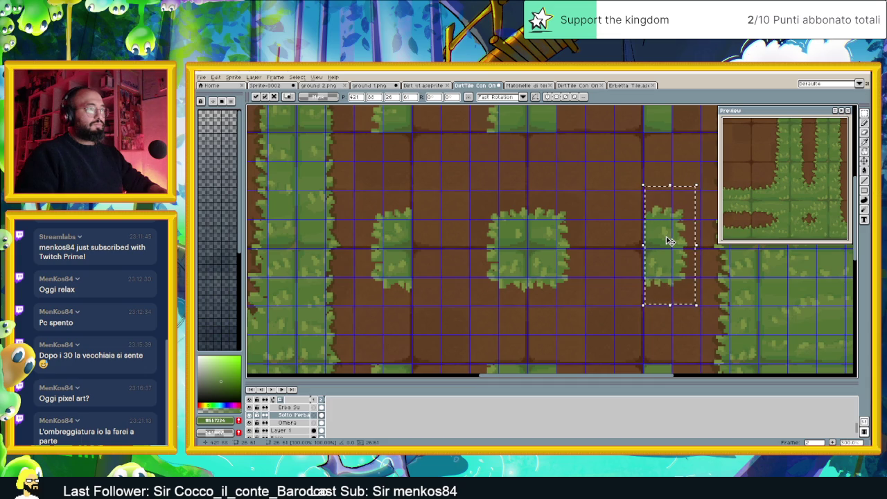
pyautogui.moveTo(669, 241); pyautogui.dragTo(664, 241)
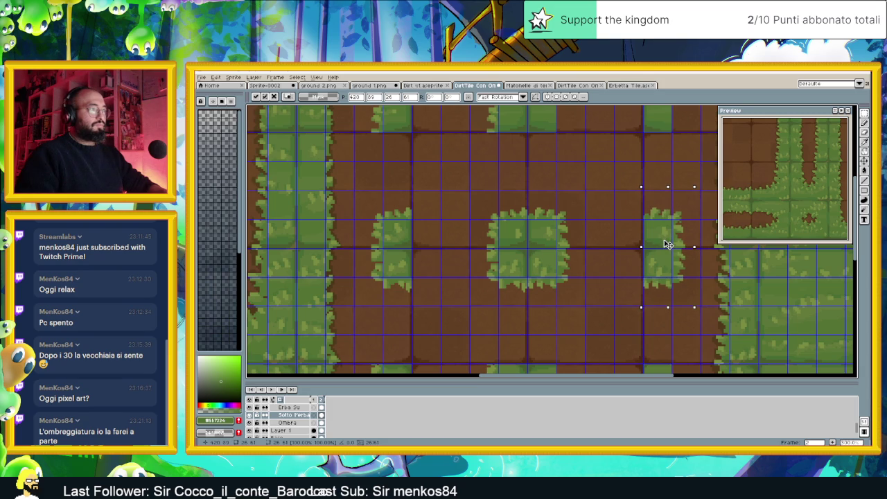
pyautogui.press('Return')
pyautogui.hotkey('ctrl', 'd')
# Select a grass patch tile to copy.
pyautogui.scroll(-1, 608, 241)
pyautogui.scroll(-1, 610, 240)
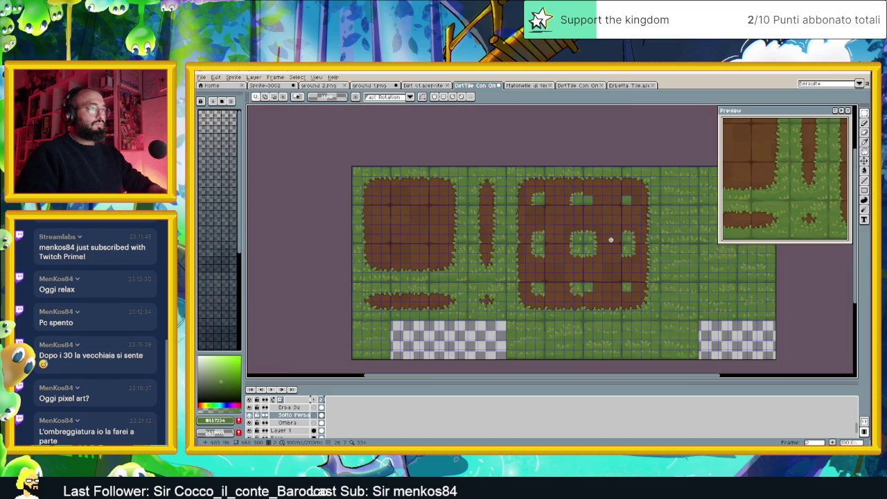
pyautogui.scroll(1, 611, 239)
pyautogui.scroll(1, 611, 239)
pyautogui.moveTo(584, 184)
pyautogui.mouseDown()
pyautogui.moveTo(542, 241)
pyautogui.moveTo(516, 258)
pyautogui.mouseUp()
# Paste two copies of the grass patch, one higher up and one on the right dirt tile.
pyautogui.scroll(2, 620, 233)
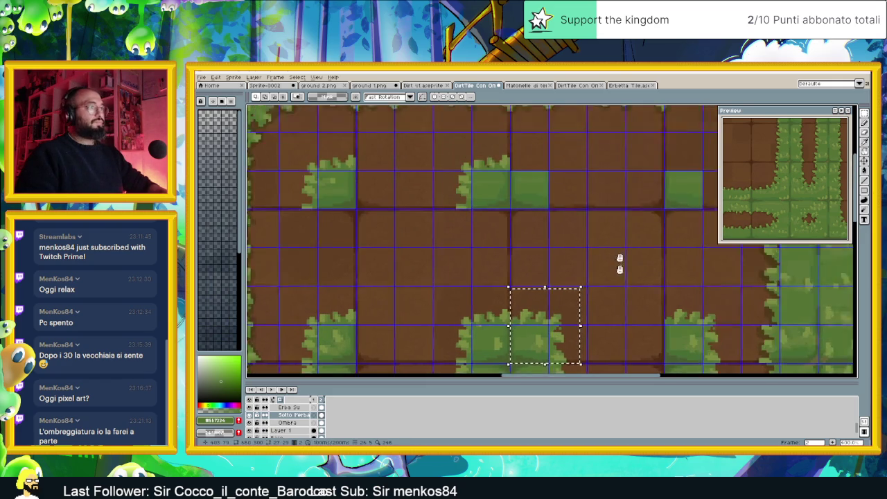
pyautogui.scroll(2, 619, 234)
pyautogui.hotkey('ctrl', 'v')
pyautogui.moveTo(546, 361)
pyautogui.mouseDown()
pyautogui.moveTo(564, 237)
pyautogui.moveTo(544, 210)
pyautogui.mouseUp()
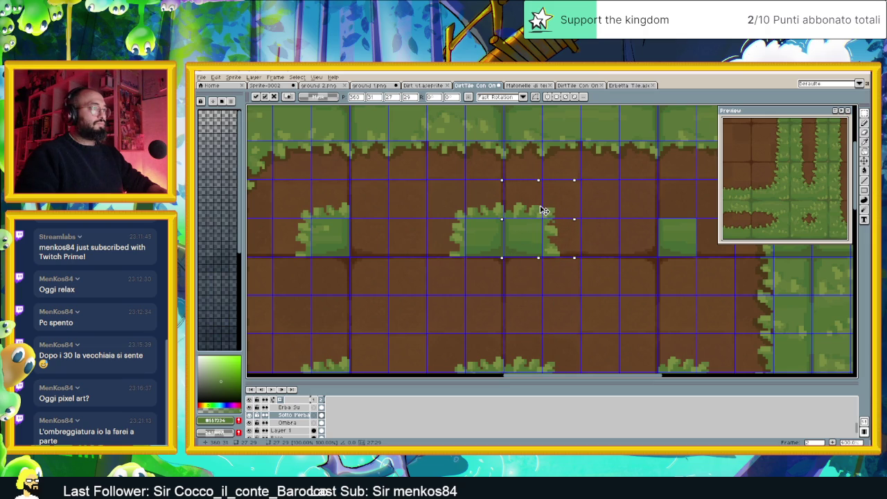
pyautogui.click(594, 191)
pyautogui.scroll(-1, 614, 216)
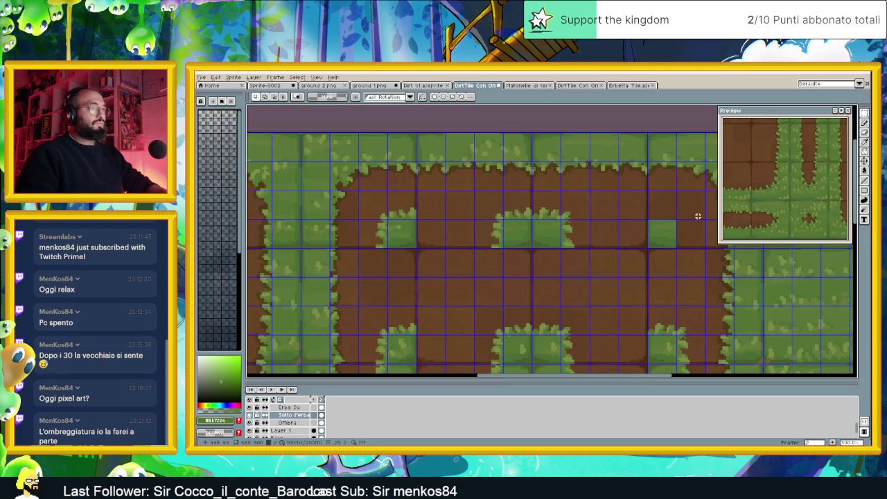
pyautogui.hotkey('ctrl', 'v')
pyautogui.moveTo(564, 335); pyautogui.dragTo(678, 218)
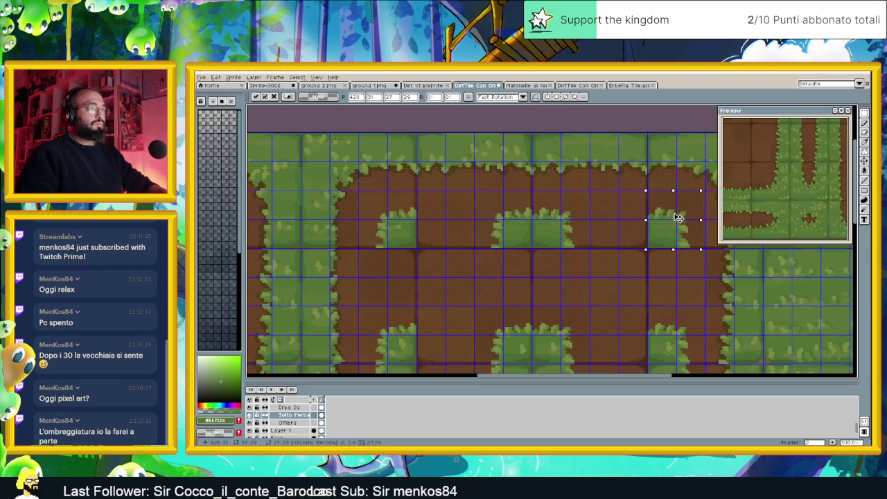
pyautogui.click(676, 229)
# Move another grass patch down to the lower right, nudge it up-left, and deselect.
pyautogui.scroll(-1, 676, 297)
pyautogui.scroll(-1, 623, 249)
pyautogui.scroll(1, 624, 249)
pyautogui.scroll(1, 630, 292)
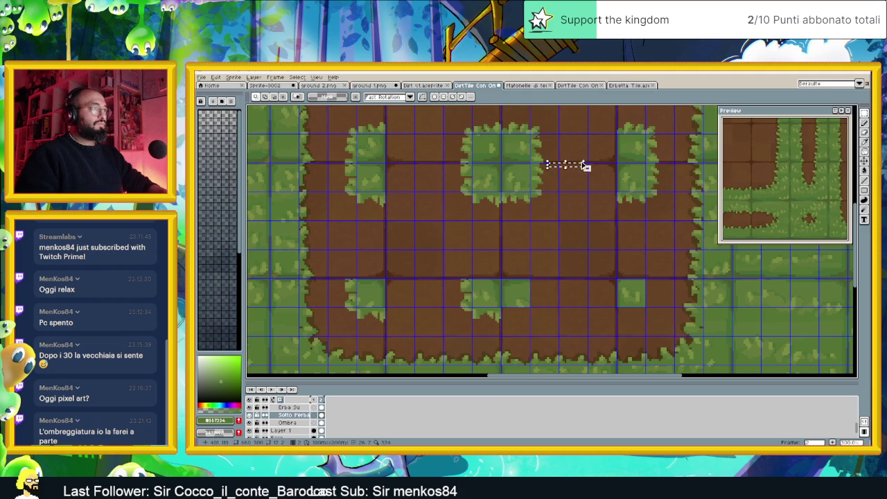
pyautogui.moveTo(558, 163)
pyautogui.mouseDown()
pyautogui.moveTo(500, 211)
pyautogui.moveTo(524, 307)
pyautogui.mouseUp()
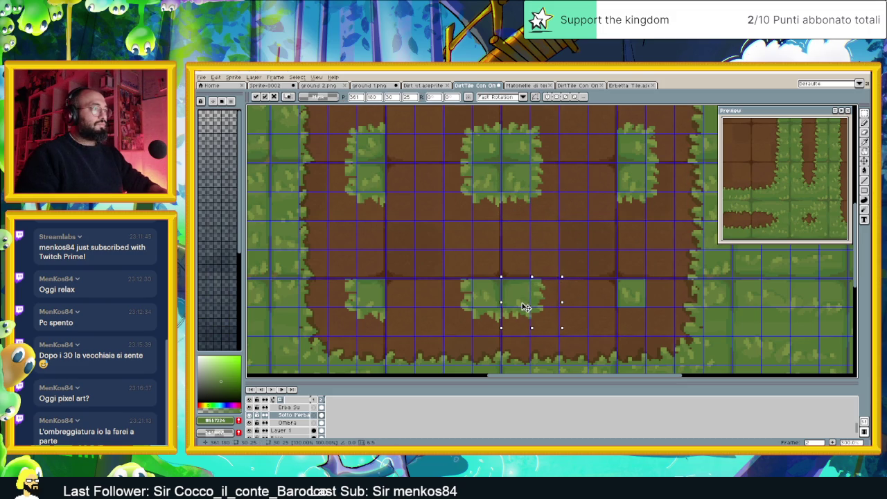
pyautogui.press('Return')
pyautogui.click(592, 296)
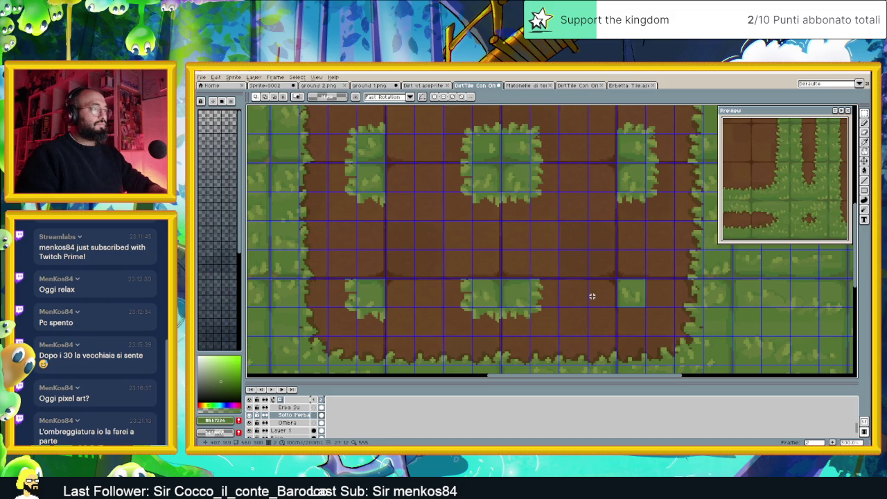
pyautogui.moveTo(500, 162); pyautogui.dragTo(660, 311)
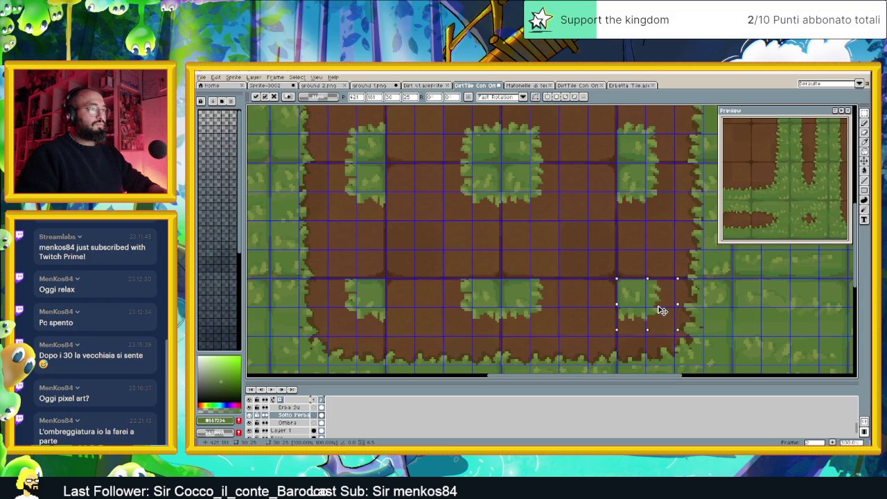
pyautogui.moveTo(662, 309); pyautogui.dragTo(658, 308)
pyautogui.hotkey('ctrl', 'd')
pyautogui.scroll(-3, 673, 261)
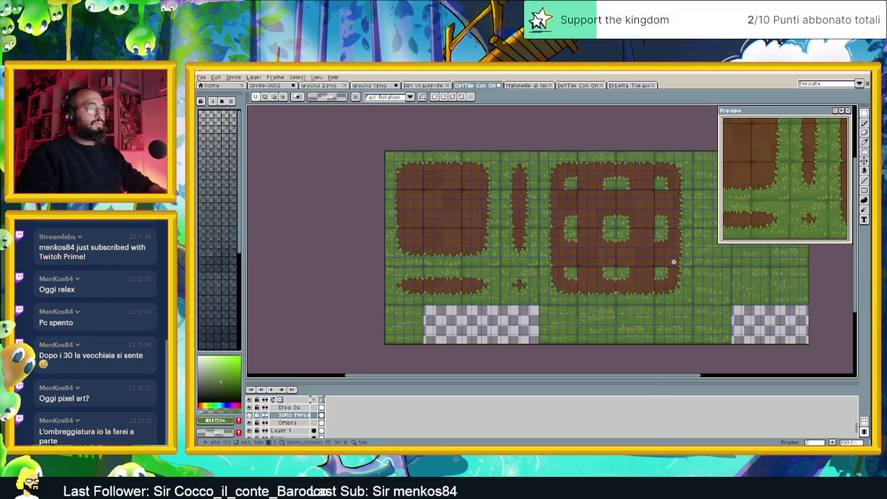
# Save the DirtTile Con Ombra tileset and make the Maschera D'ombra shadow layer visible.
pyautogui.moveTo(676, 260); pyautogui.dragTo(632, 288)
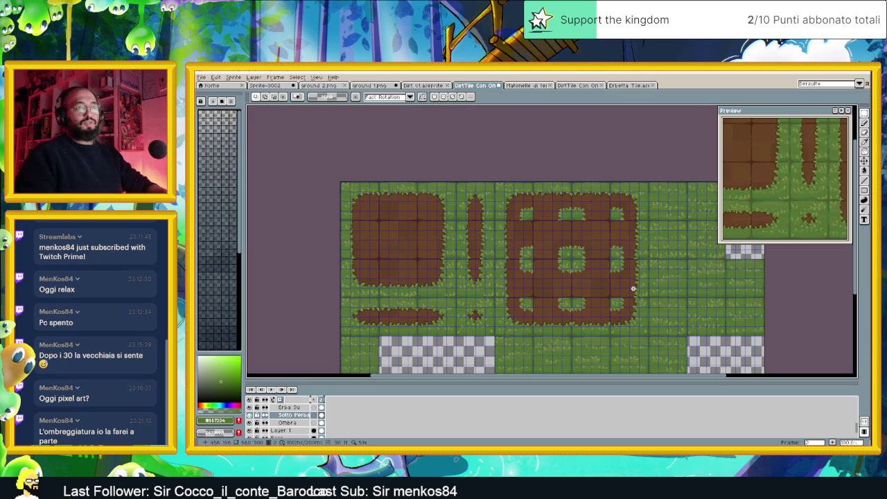
pyautogui.hotkey('ctrl', 's')
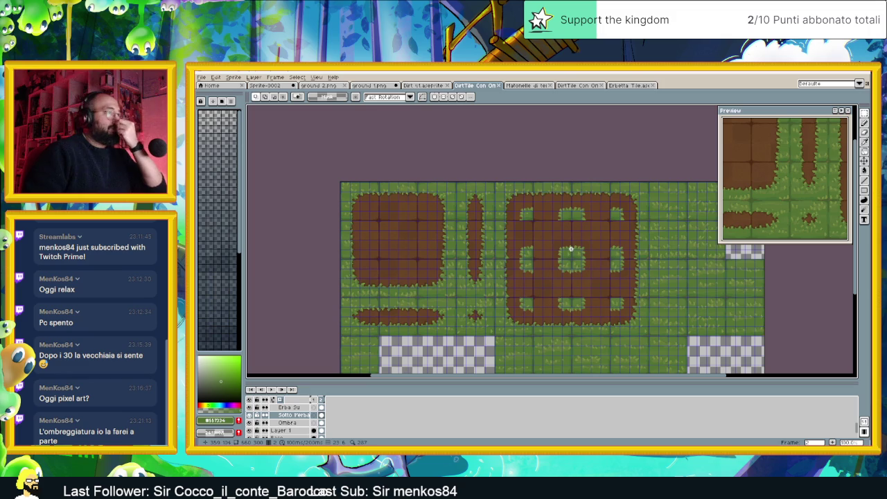
pyautogui.scroll(1, 571, 248)
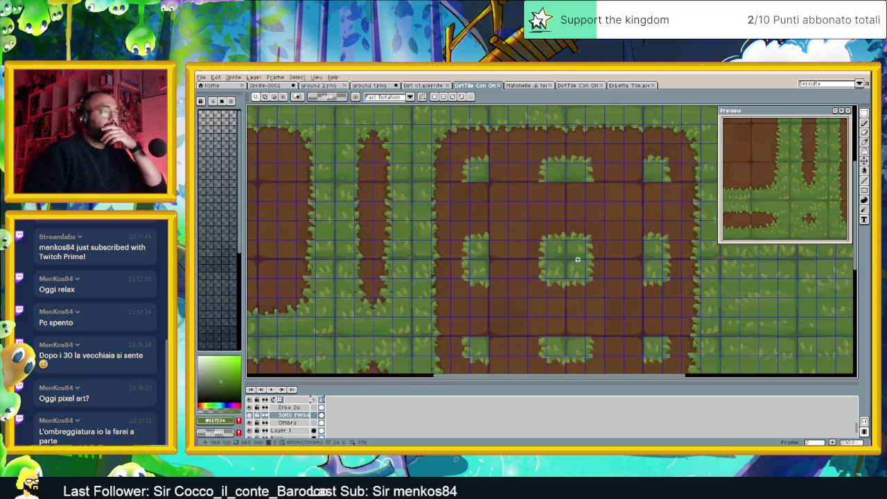
pyautogui.scroll(-1, 577, 259)
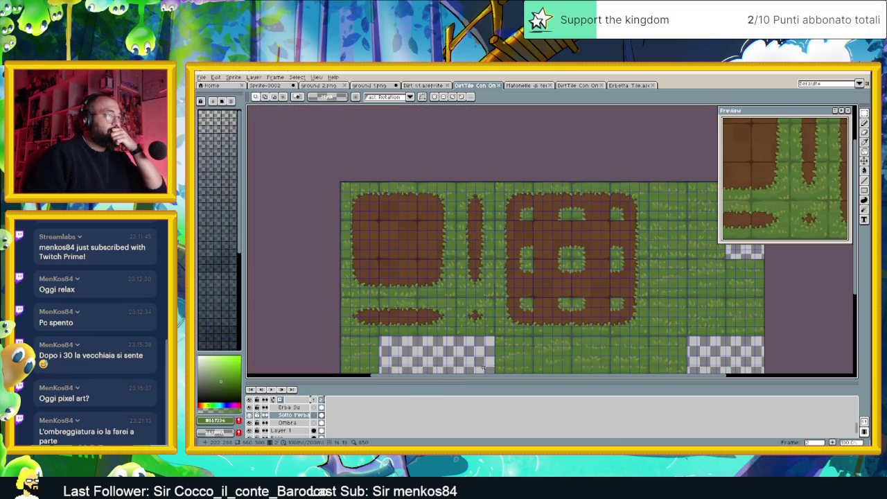
pyautogui.scroll(-2, 292, 420)
pyautogui.click(250, 414)
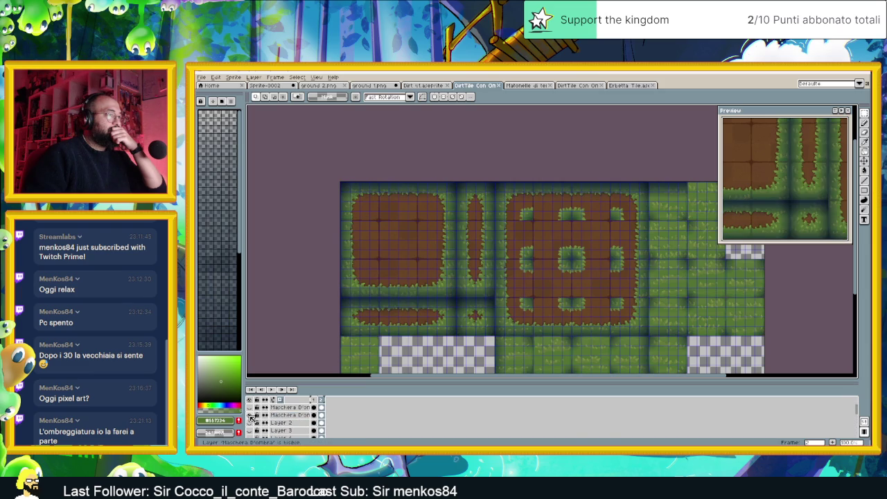
pyautogui.hscroll(3, 664, 316)
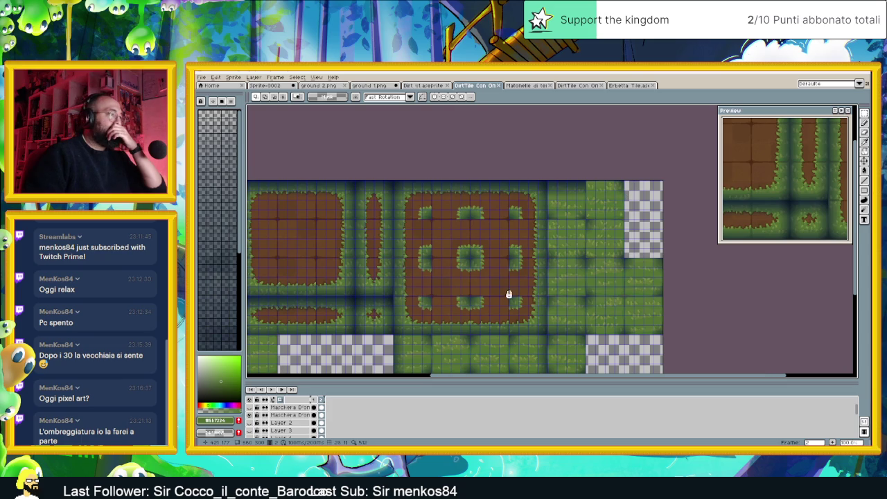
pyautogui.moveTo(509, 294); pyautogui.dragTo(511, 229)
pyautogui.scroll(1, 447, 277)
pyautogui.scroll(1, 447, 277)
pyautogui.scroll(1, 448, 276)
pyautogui.moveTo(448, 277); pyautogui.dragTo(454, 247)
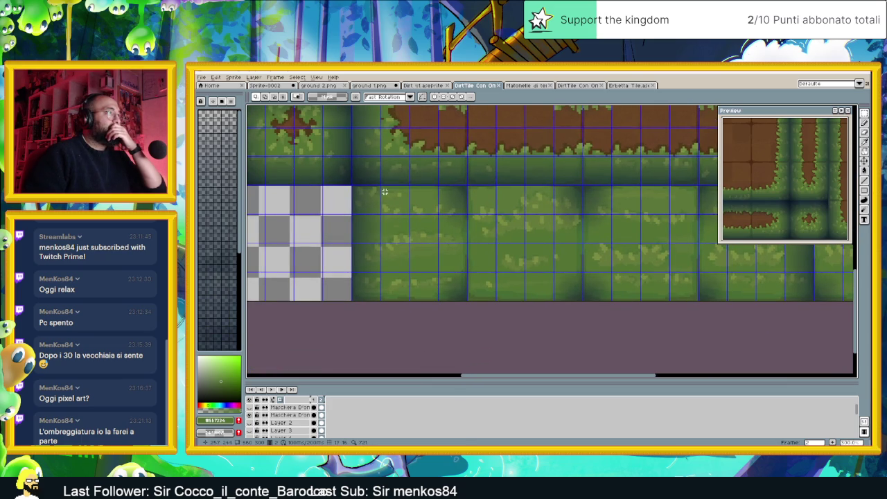
pyautogui.moveTo(381, 185); pyautogui.dragTo(436, 303)
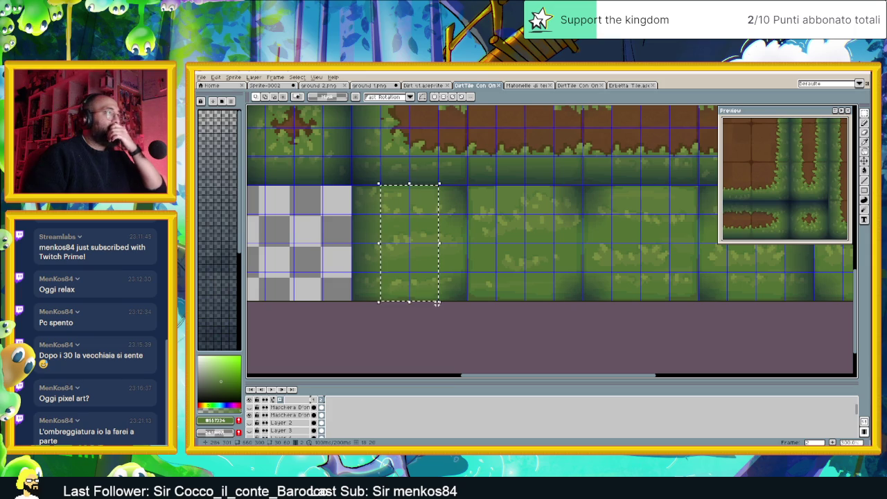
pyautogui.click(446, 227)
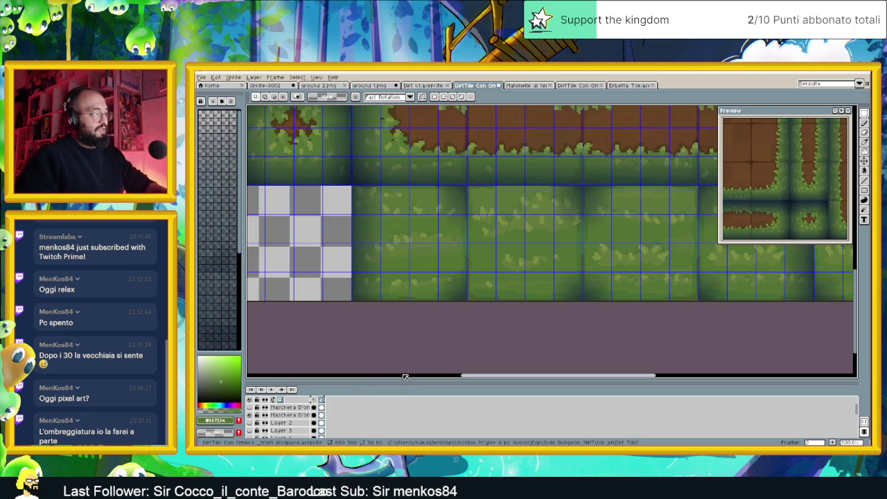
pyautogui.hotkey('ctrl', 'z')
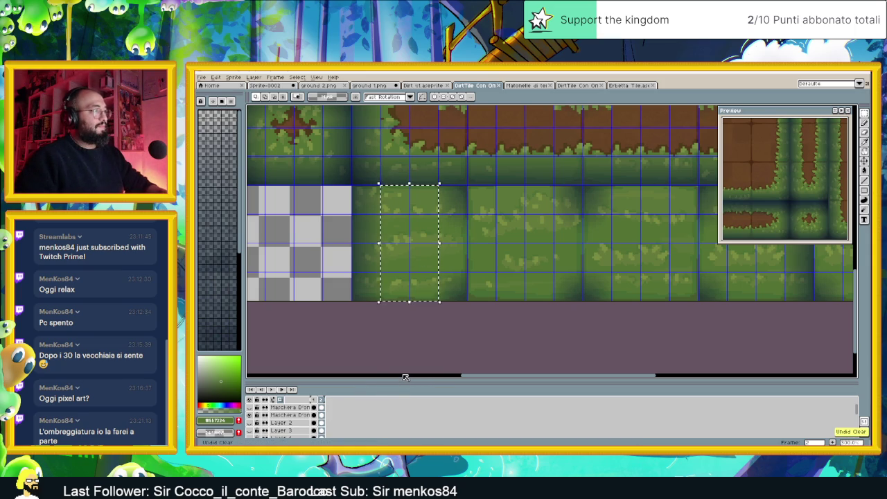
pyautogui.hotkey('ctrl', 'z')
pyautogui.scroll(2, 287, 421)
pyautogui.scroll(2, 291, 425)
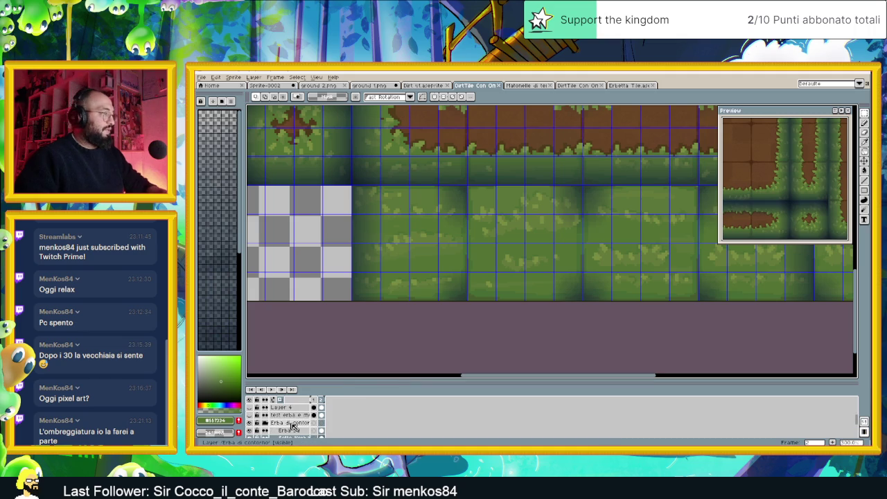
pyautogui.click(294, 430)
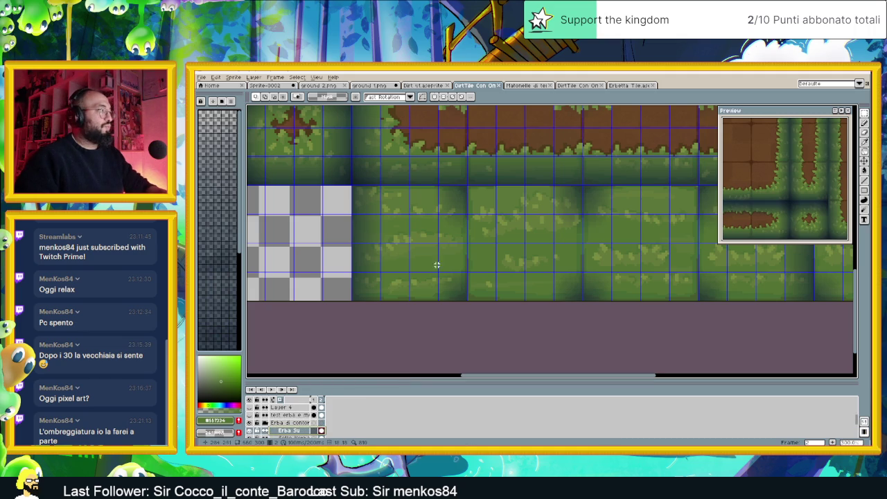
# Fill a lower-row column with dirt and clear the neighbouring grass block and tile.
pyautogui.moveTo(381, 185); pyautogui.dragTo(437, 303)
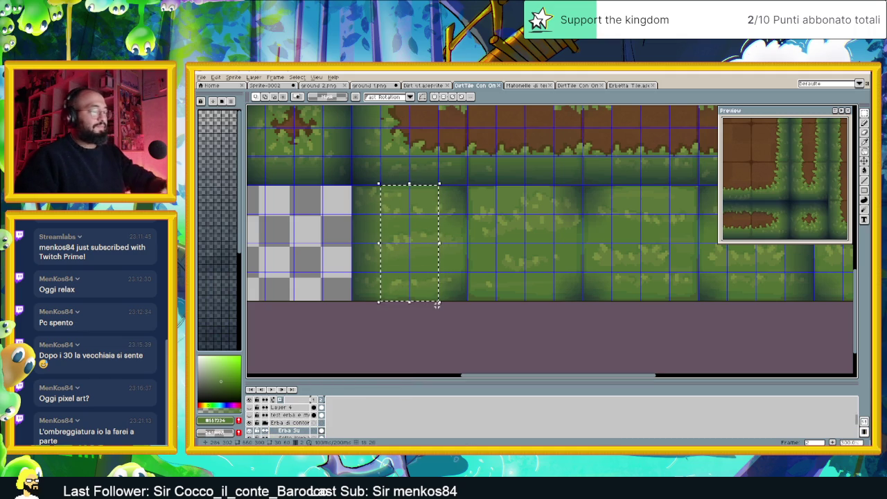
pyautogui.press('f')
pyautogui.hotkey('ctrl', 'd')
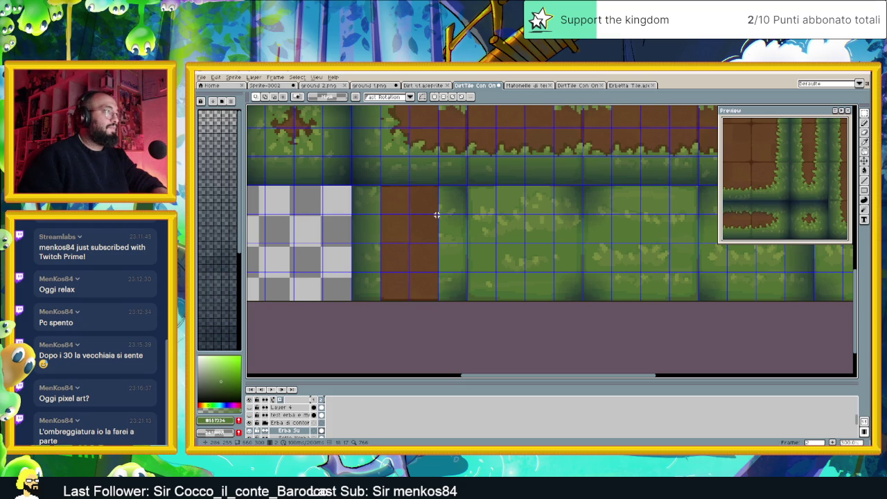
pyautogui.moveTo(436, 215)
pyautogui.mouseDown()
pyautogui.moveTo(468, 239)
pyautogui.moveTo(467, 272)
pyautogui.mouseUp()
pyautogui.hotkey('ctrl', 'd')
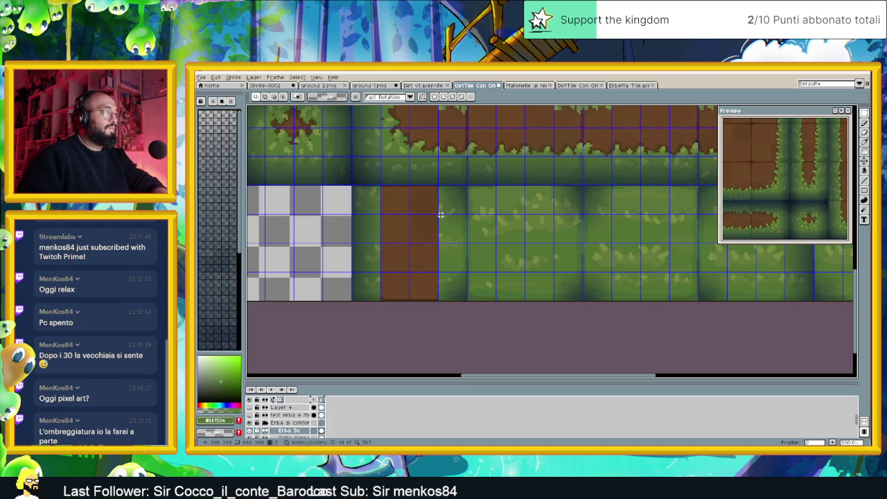
pyautogui.moveTo(438, 215); pyautogui.dragTo(465, 268)
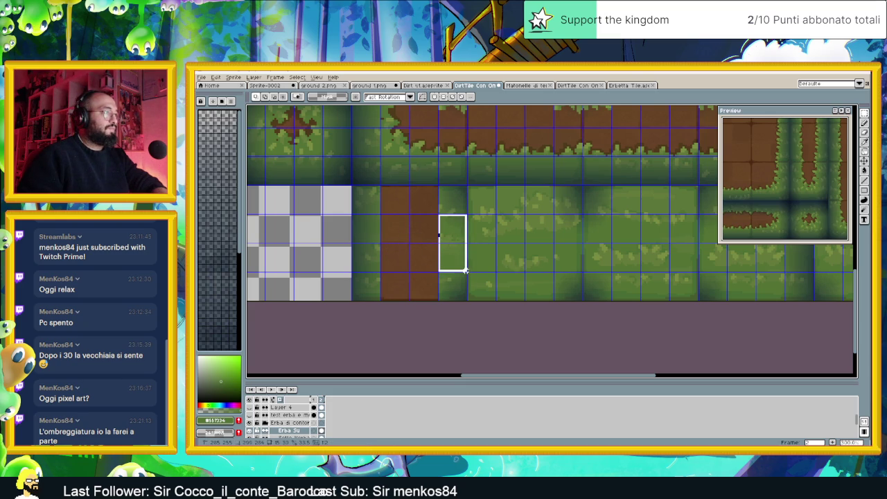
pyautogui.hscroll(3, 461, 259)
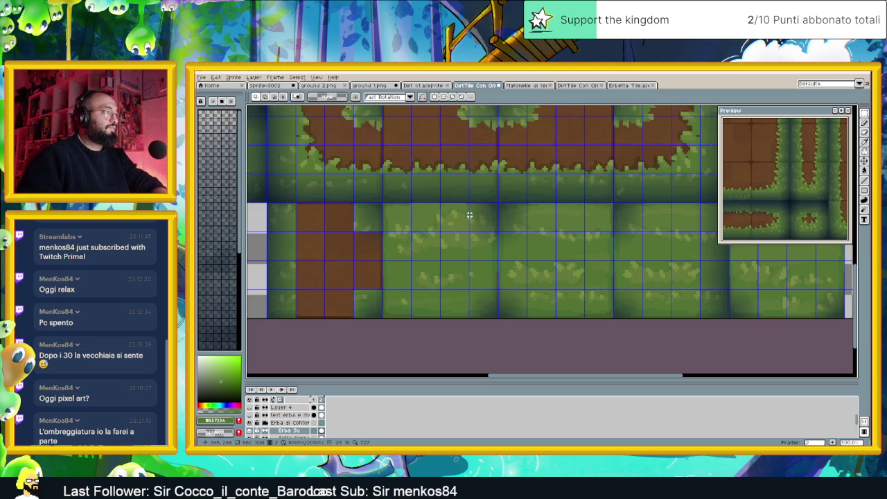
pyautogui.moveTo(468, 203); pyautogui.dragTo(385, 320)
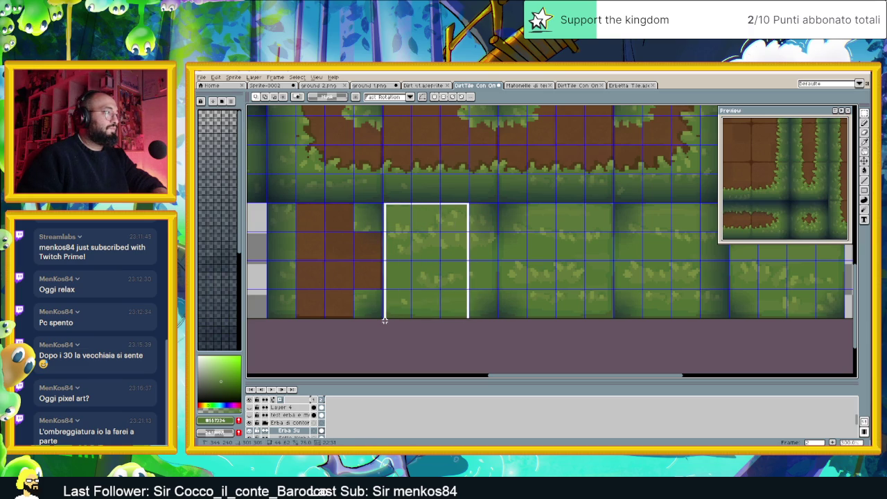
pyautogui.press('Delete')
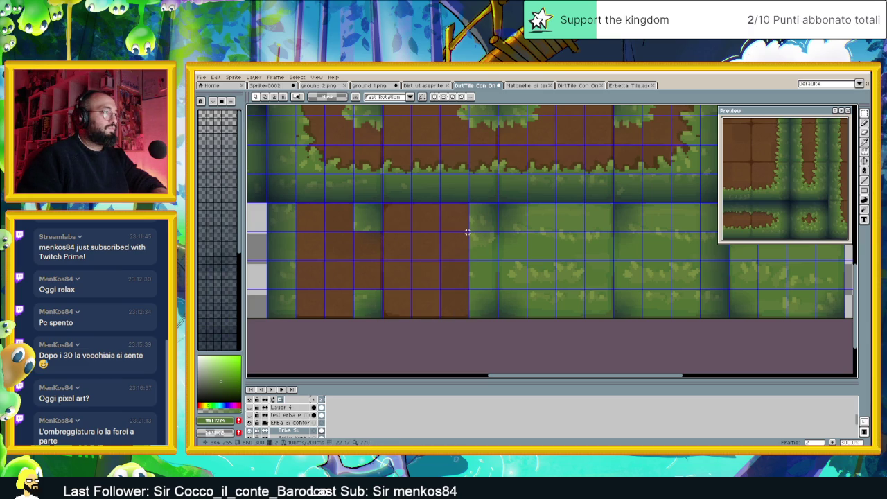
pyautogui.moveTo(469, 232); pyautogui.dragTo(525, 289)
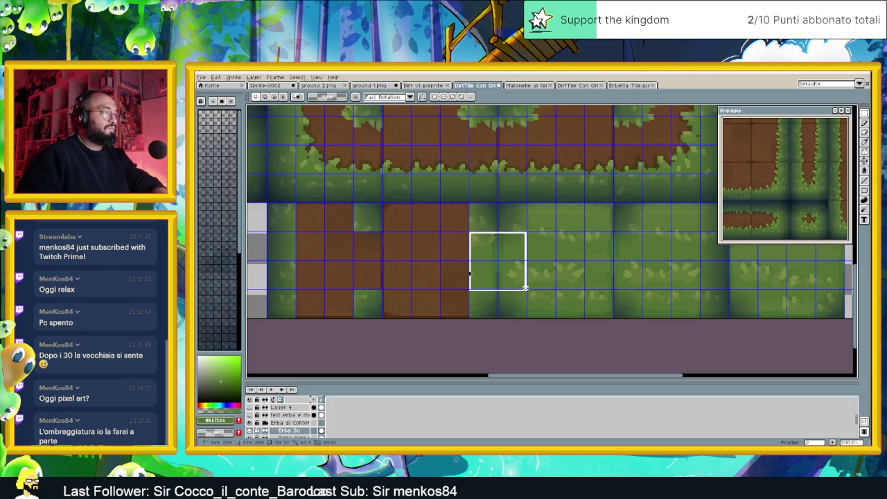
pyautogui.press('Delete')
# Clear several more lower-row grass tiles and columns further right down to dirt.
pyautogui.moveTo(574, 281); pyautogui.dragTo(454, 277)
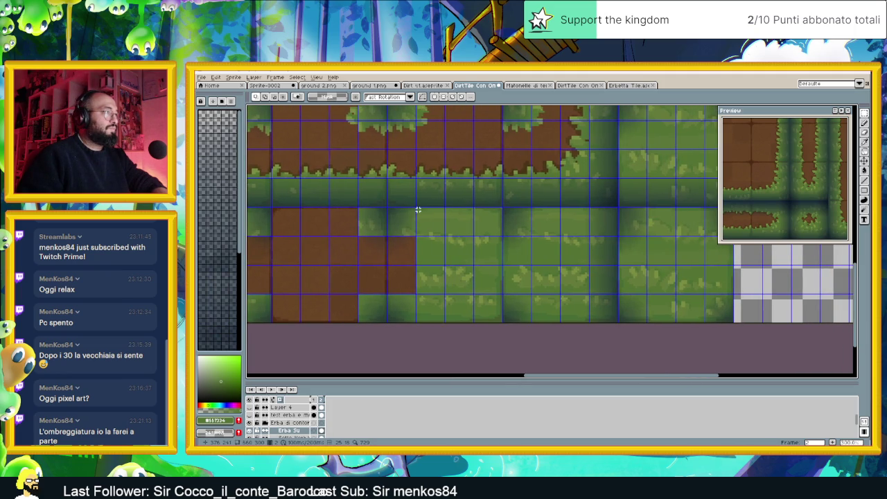
pyautogui.moveTo(415, 207); pyautogui.dragTo(500, 325)
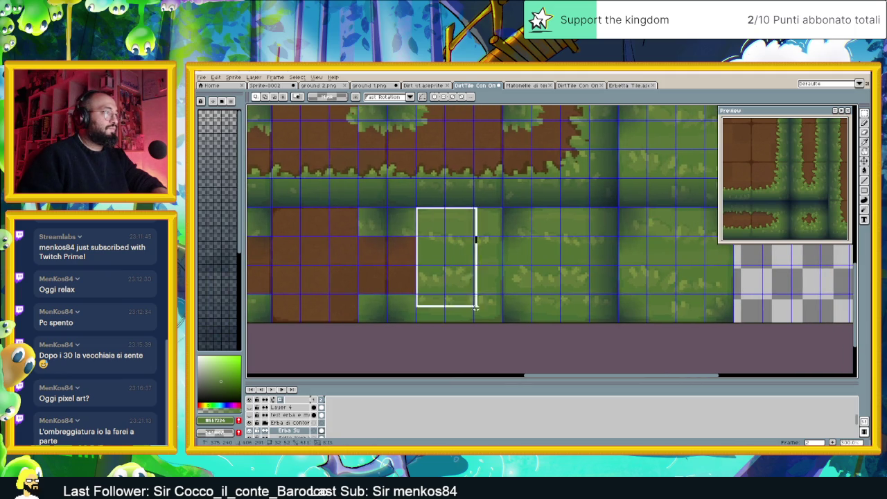
pyautogui.press('Delete')
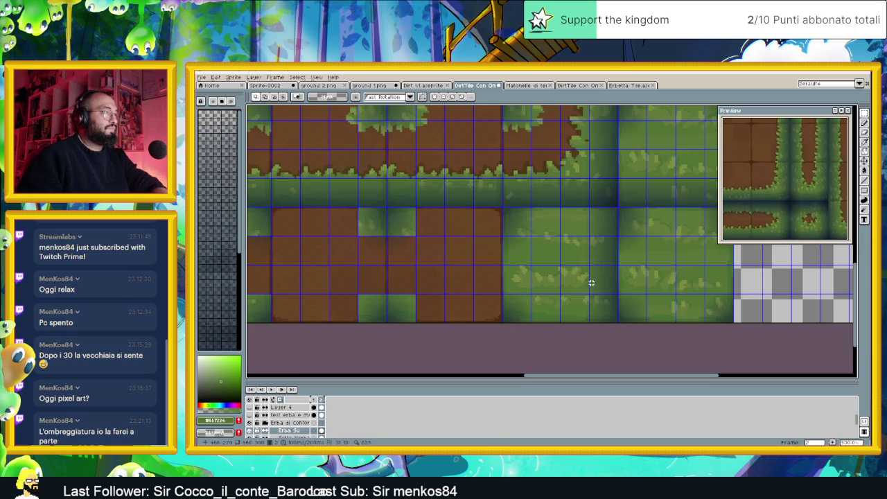
pyautogui.moveTo(596, 276); pyautogui.dragTo(511, 284)
pyautogui.moveTo(417, 243); pyautogui.dragTo(500, 300)
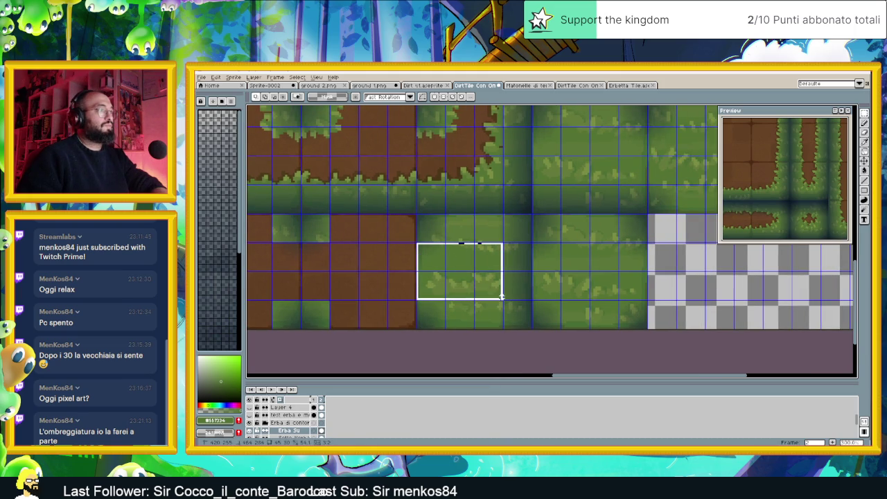
pyautogui.press('Delete')
pyautogui.moveTo(502, 214); pyautogui.dragTo(446, 339)
pyautogui.press('Delete')
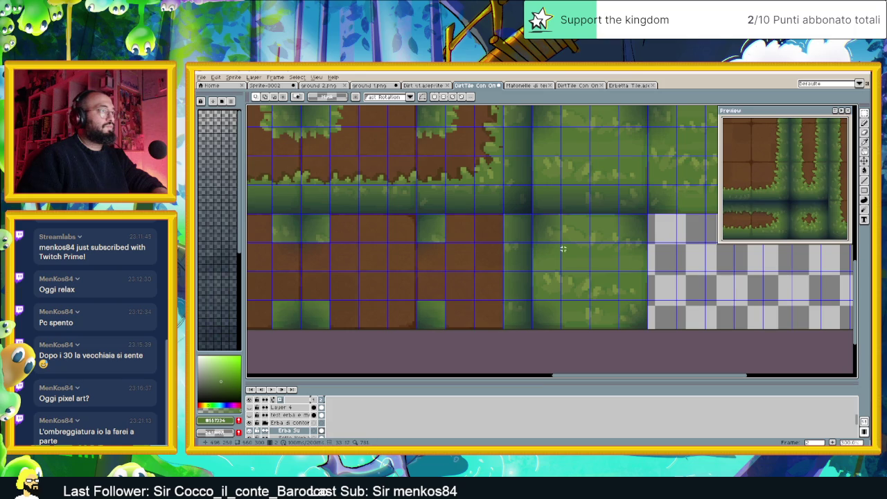
pyautogui.moveTo(533, 245); pyautogui.dragTo(642, 299)
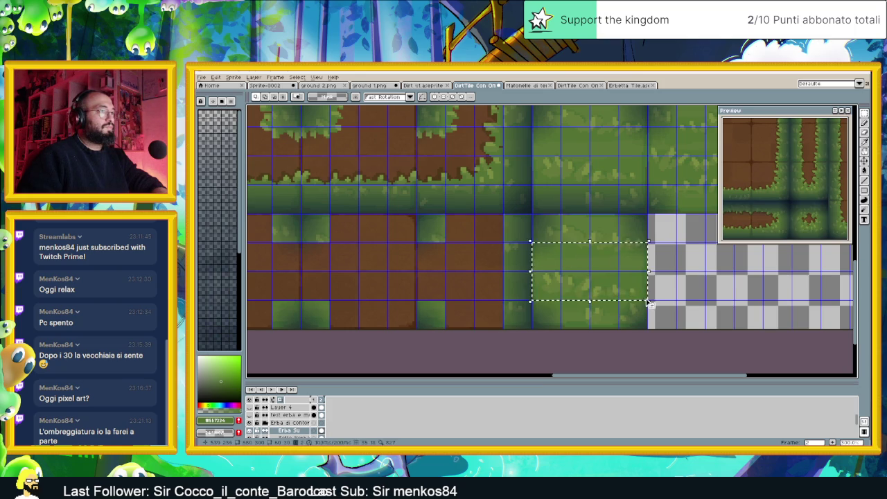
pyautogui.press('Delete')
pyautogui.moveTo(561, 214); pyautogui.dragTo(619, 332)
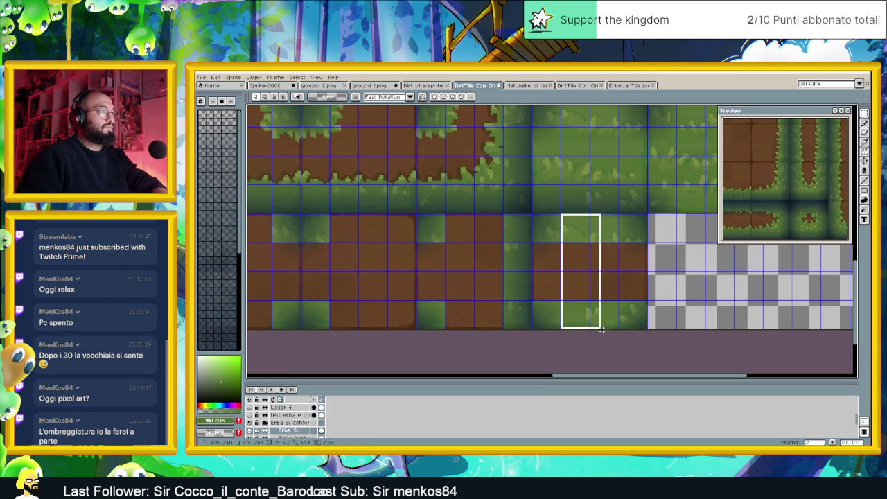
pyautogui.press('Delete')
pyautogui.scroll(1, 690, 299)
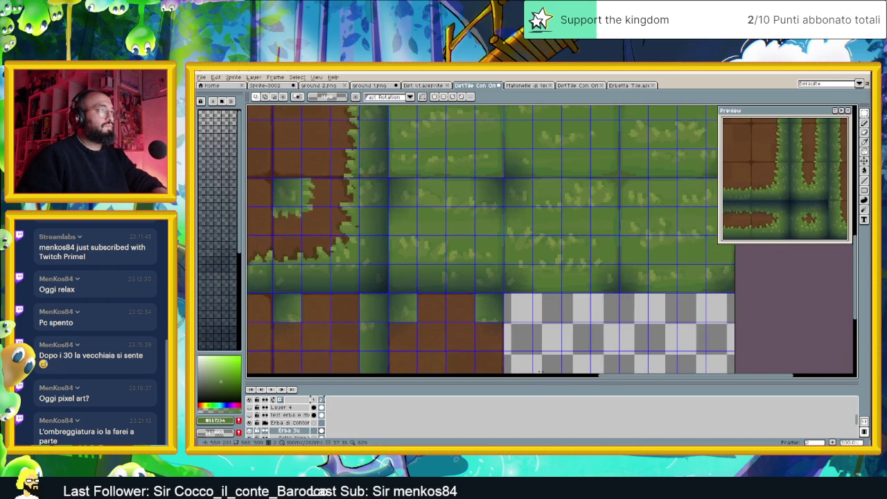
# Clear a long horizontal grass strip plus adjacent tiles and a tall block to dirt.
pyautogui.scroll(1, 432, 194)
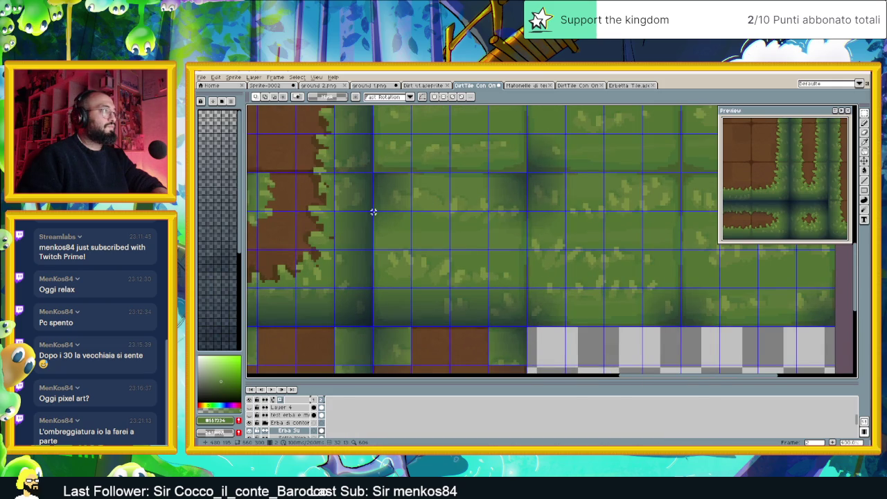
pyautogui.moveTo(372, 212); pyautogui.dragTo(525, 286)
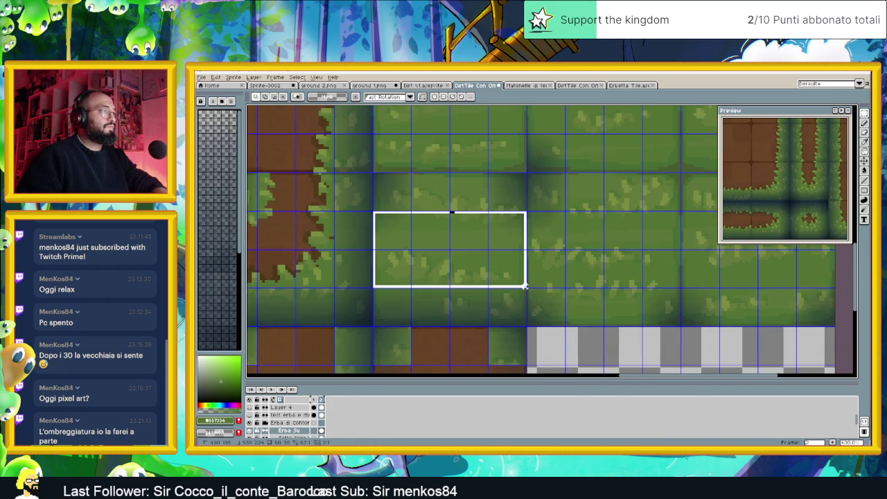
pyautogui.moveTo(525, 286); pyautogui.dragTo(792, 284)
pyautogui.scroll(-2, 711, 303)
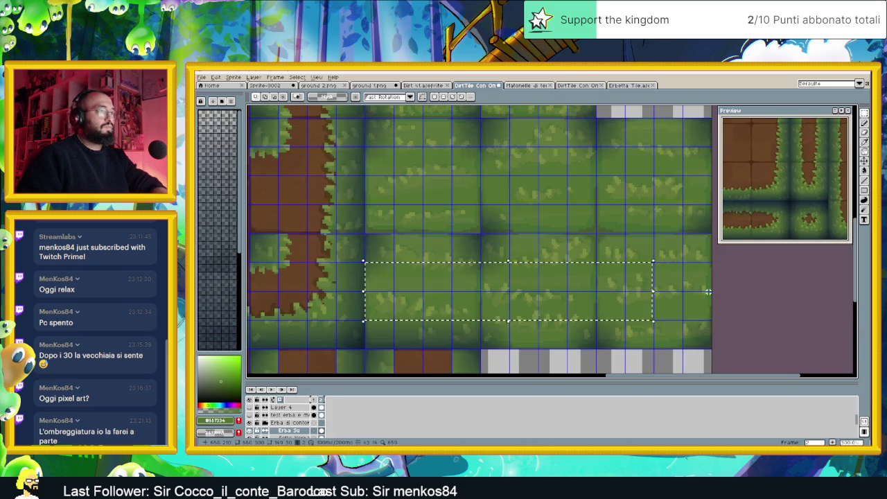
pyautogui.moveTo(710, 263); pyautogui.dragTo(367, 321)
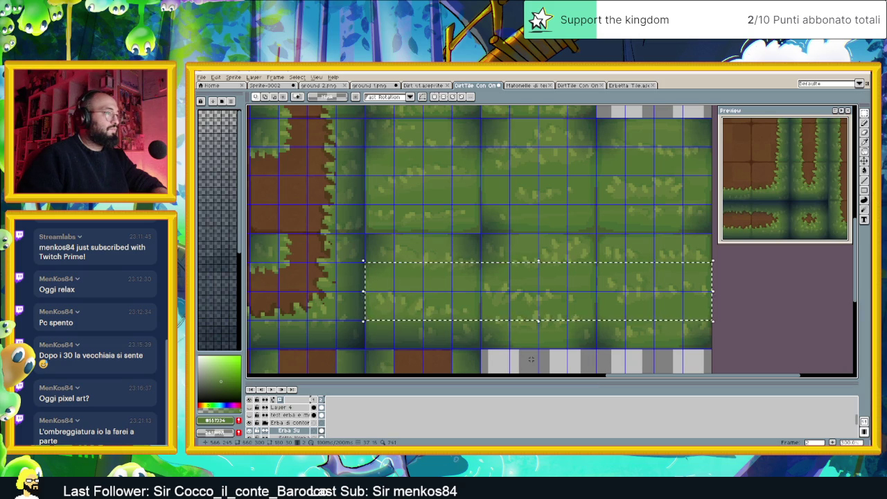
pyautogui.press('Delete')
pyautogui.moveTo(394, 234); pyautogui.dragTo(452, 296)
pyautogui.press('Delete')
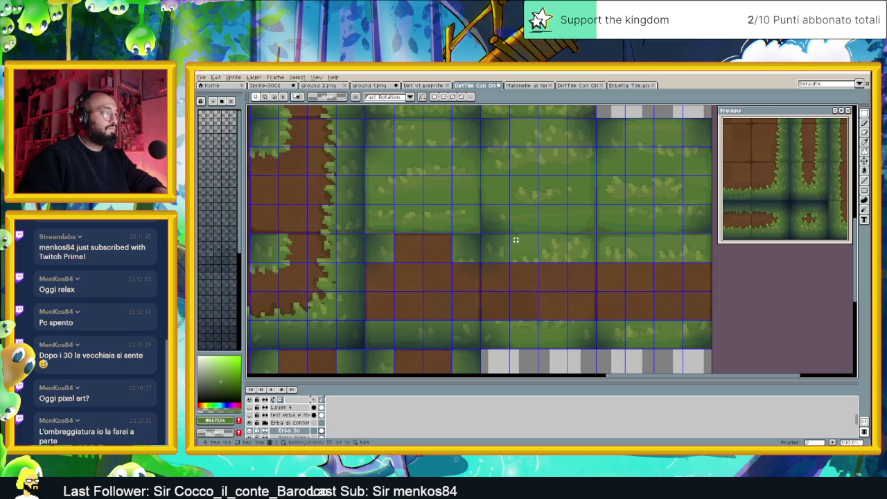
pyautogui.moveTo(509, 234); pyautogui.dragTo(566, 350)
pyautogui.press('Delete')
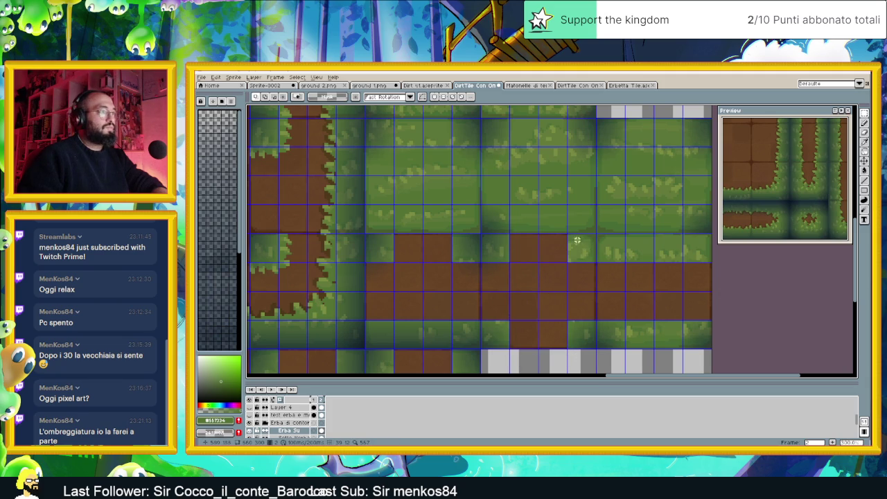
# Clear the grass along the dirt strip and a full grass row, leaving a thin band.
pyautogui.hscroll(1, 569, 234)
pyautogui.hscroll(1, 602, 245)
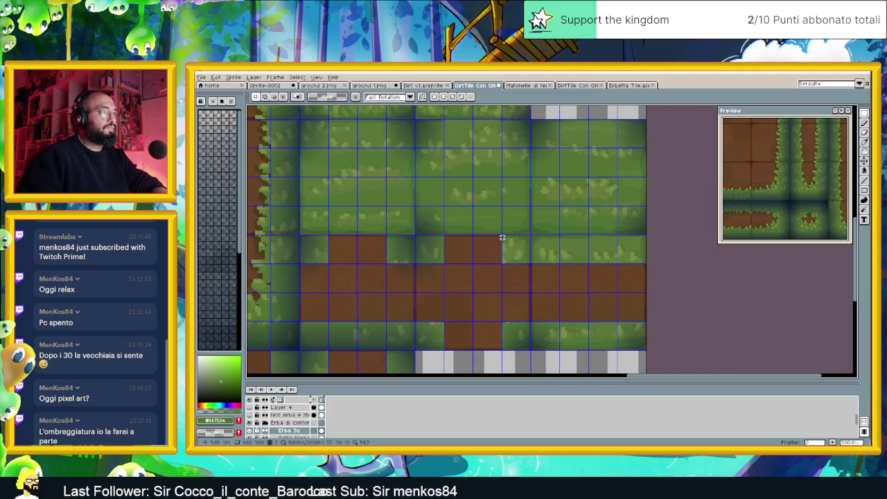
pyautogui.moveTo(501, 235); pyautogui.dragTo(656, 267)
pyautogui.press('Delete')
pyautogui.moveTo(491, 272); pyautogui.dragTo(537, 319)
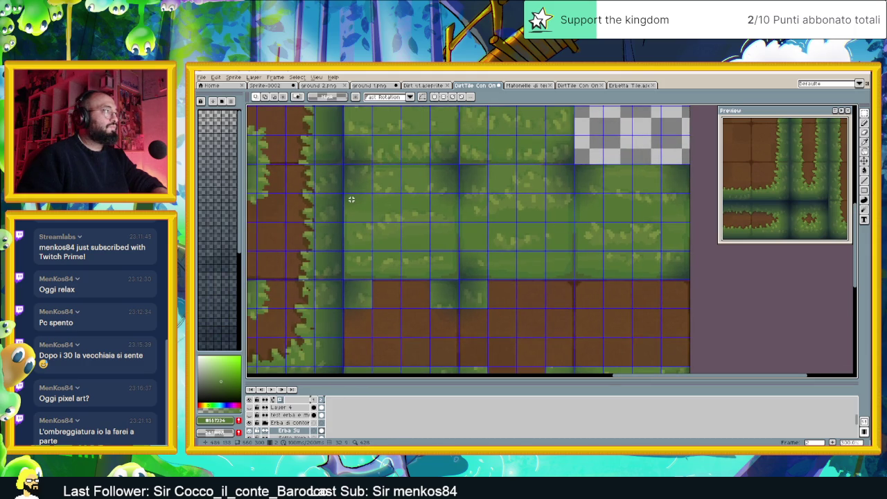
pyautogui.moveTo(392, 197); pyautogui.dragTo(381, 204)
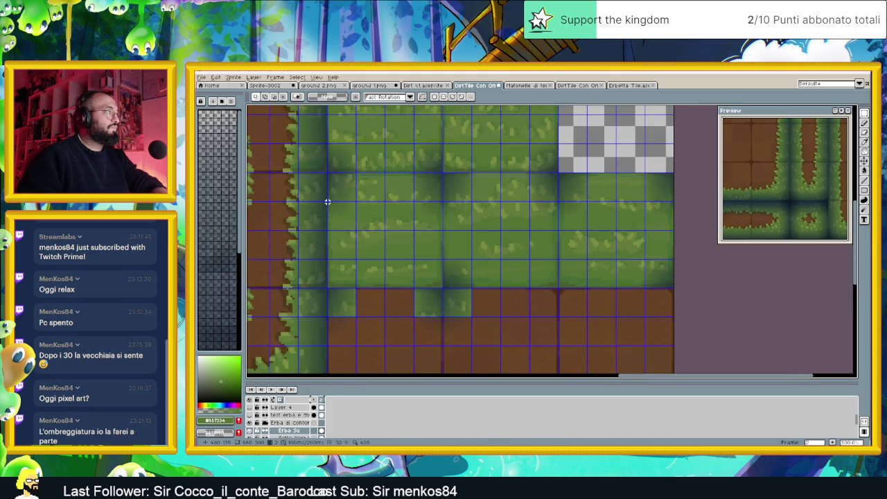
pyautogui.moveTo(327, 202); pyautogui.dragTo(699, 258)
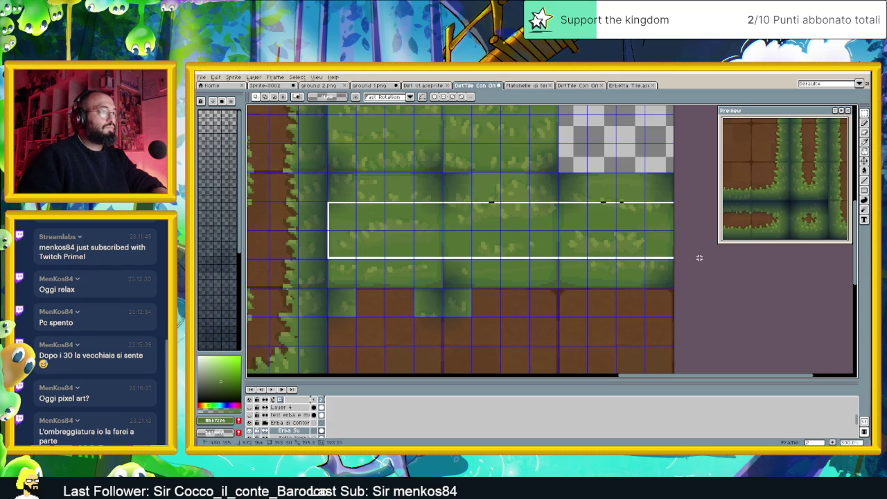
pyautogui.press('Delete')
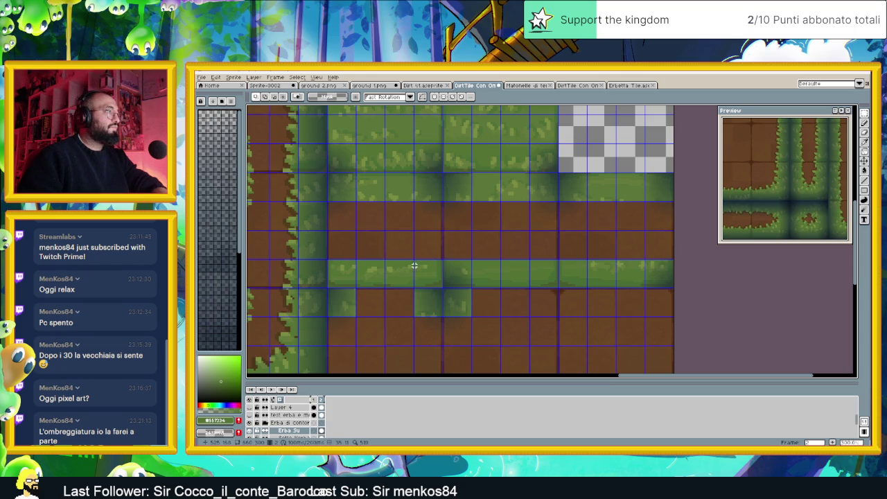
pyautogui.moveTo(442, 259); pyautogui.dragTo(327, 286)
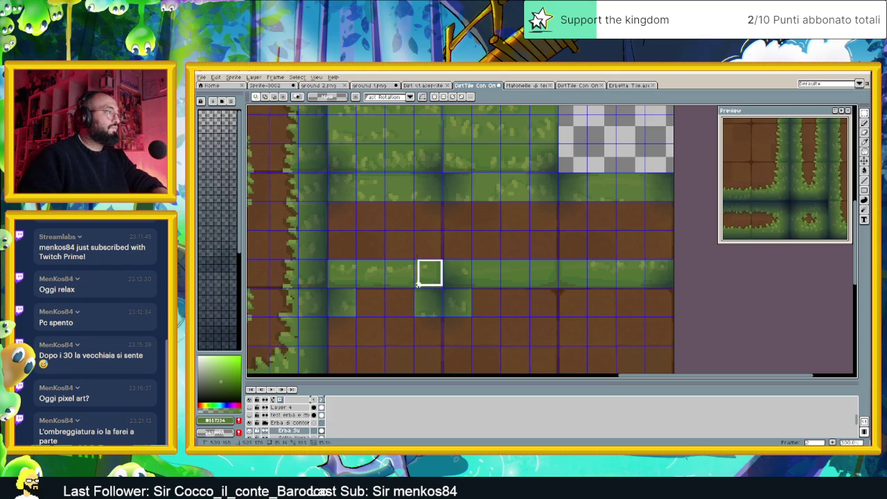
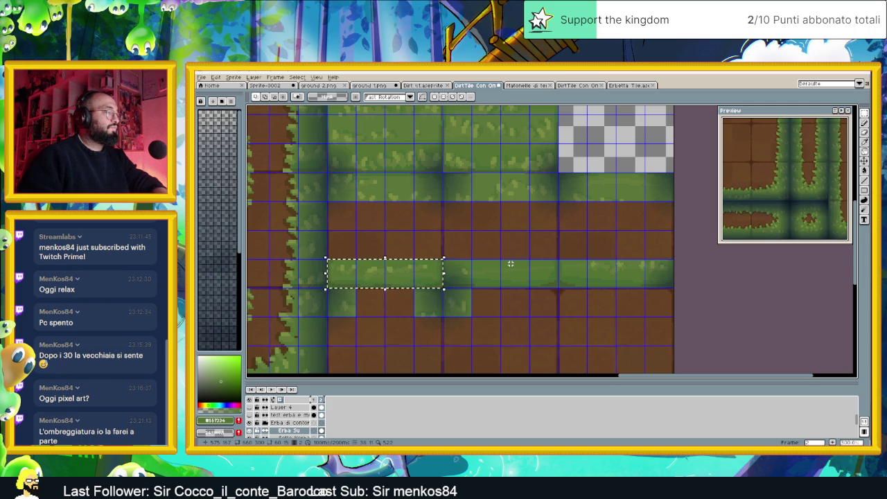
# Clear the selected grass and two adjacent middle-row grass strips to dirt.
pyautogui.press('Delete')
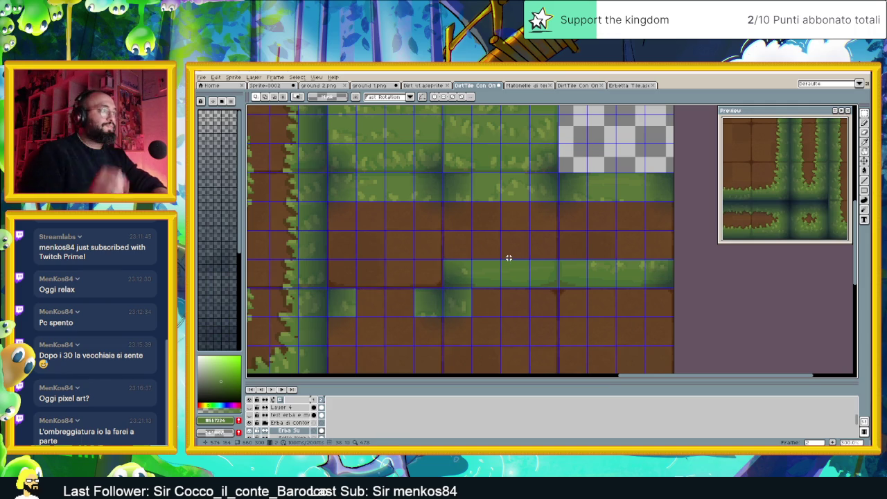
pyautogui.moveTo(556, 259); pyautogui.dragTo(473, 286)
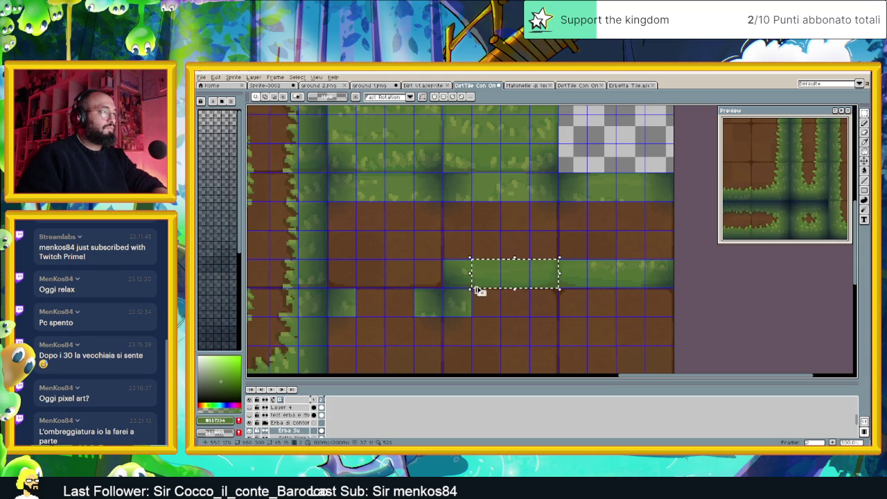
pyautogui.press('Delete')
pyautogui.moveTo(560, 259); pyautogui.dragTo(644, 286)
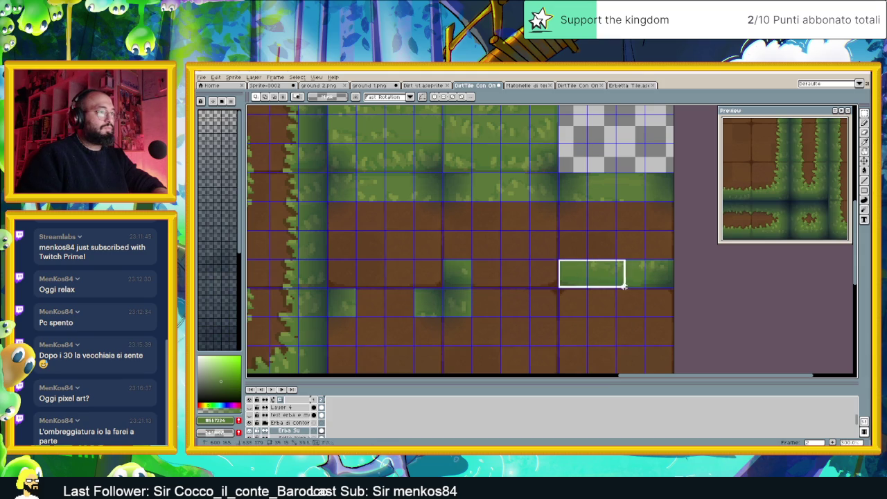
pyautogui.press('Delete')
pyautogui.scroll(3, 666, 251)
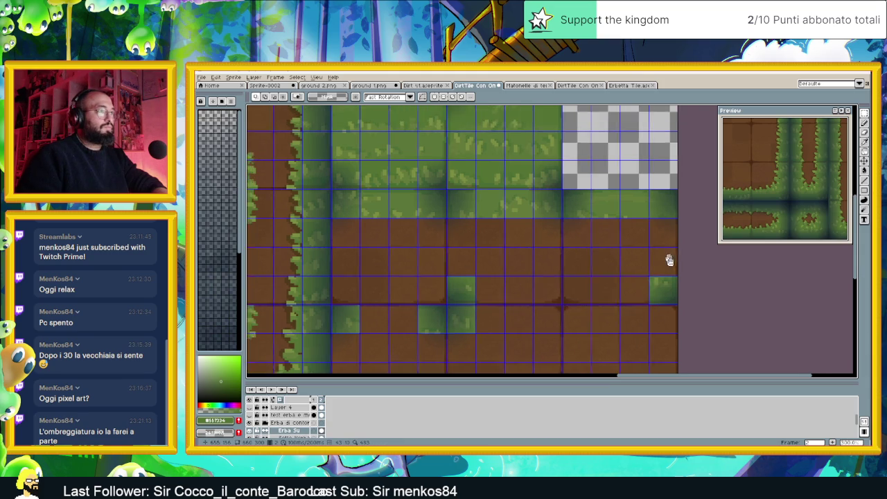
# Erase the green tiles at the map's right edge and two lower-row grass patches.
pyautogui.moveTo(652, 251); pyautogui.dragTo(595, 188)
pyautogui.press('Delete')
pyautogui.scroll(2, 580, 291)
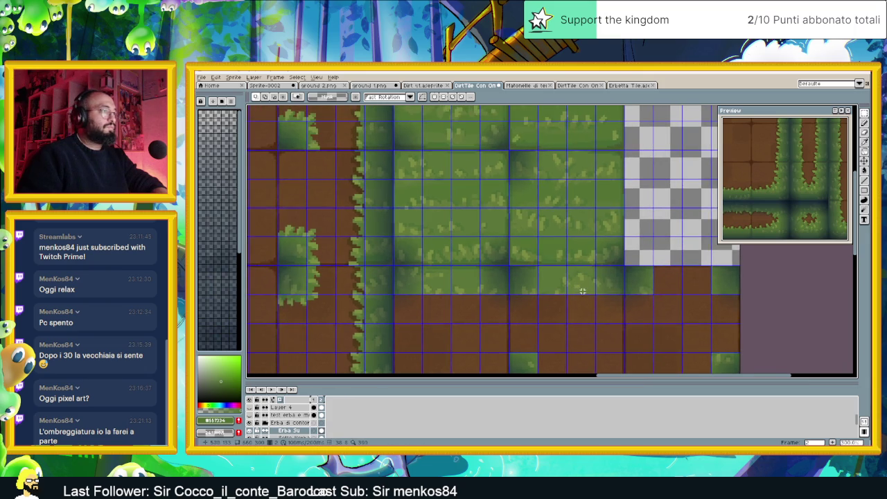
pyautogui.moveTo(594, 298)
pyautogui.mouseDown()
pyautogui.moveTo(586, 271)
pyautogui.moveTo(538, 266)
pyautogui.mouseUp()
pyautogui.press('Delete')
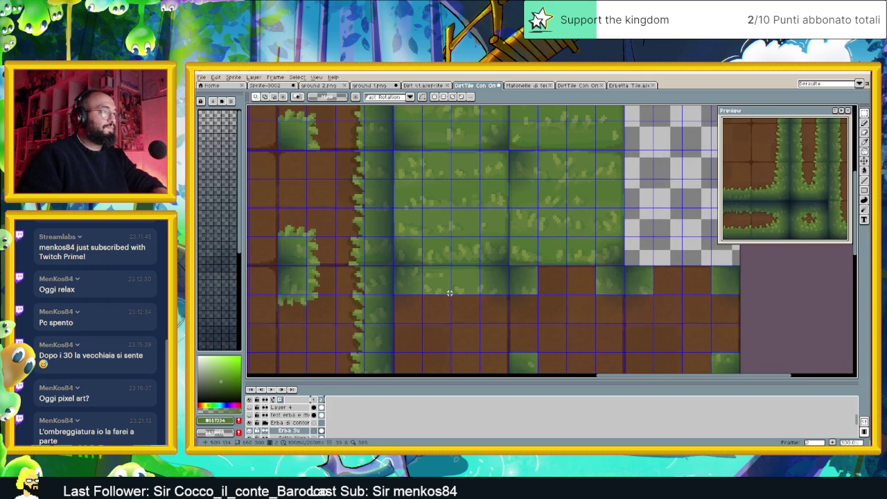
pyautogui.moveTo(479, 297); pyautogui.dragTo(424, 266)
pyautogui.press('Delete')
# Deselect and zoom out to review the whole tileset map.
pyautogui.hotkey('ctrl', 'd')
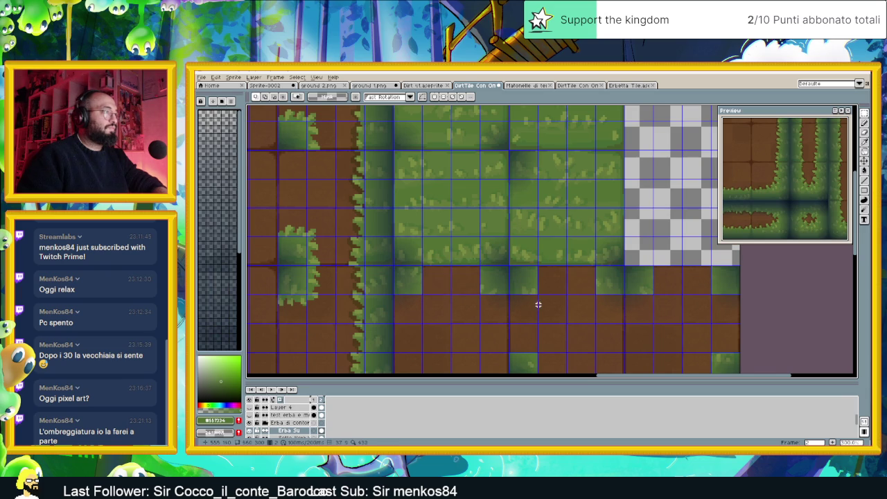
pyautogui.scroll(-1, 538, 301)
pyautogui.scroll(-1, 559, 353)
pyautogui.scroll(-1, 560, 353)
pyautogui.moveTo(564, 337); pyautogui.dragTo(548, 279)
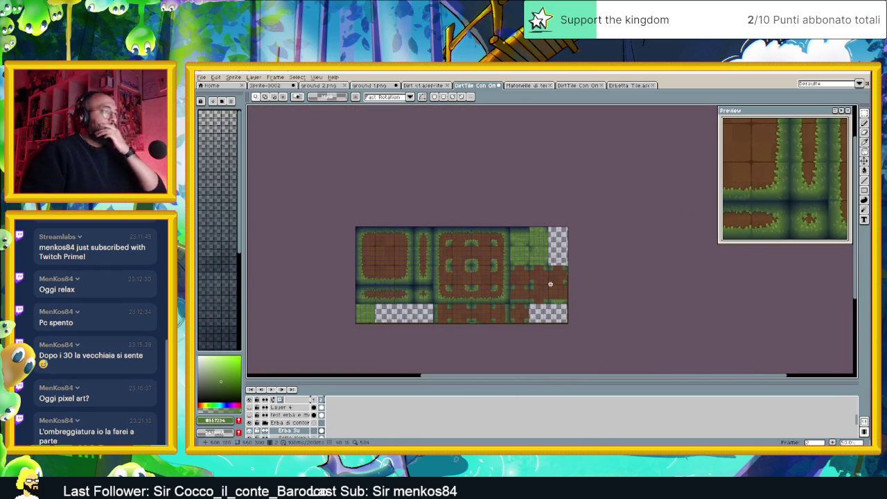
pyautogui.scroll(1, 551, 283)
pyautogui.scroll(1, 571, 315)
pyautogui.scroll(1, 513, 275)
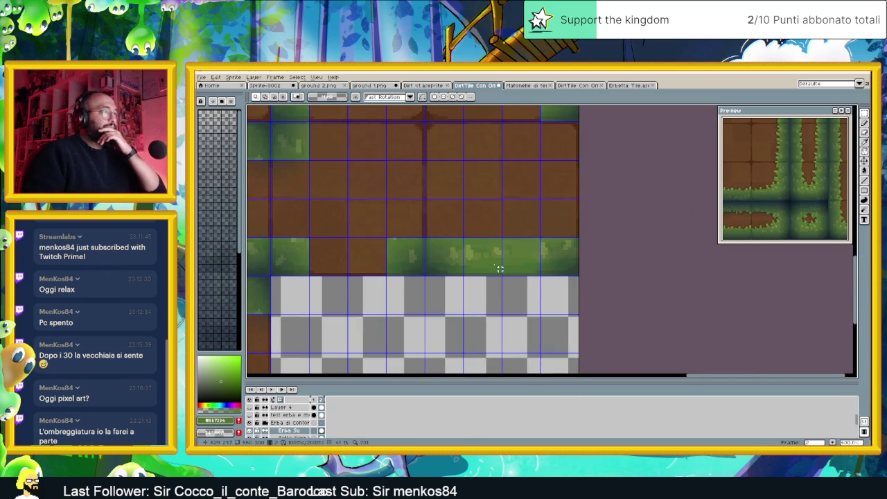
# Select another grass tile above the empty dirt area.
pyautogui.moveTo(464, 237); pyautogui.dragTo(538, 282)
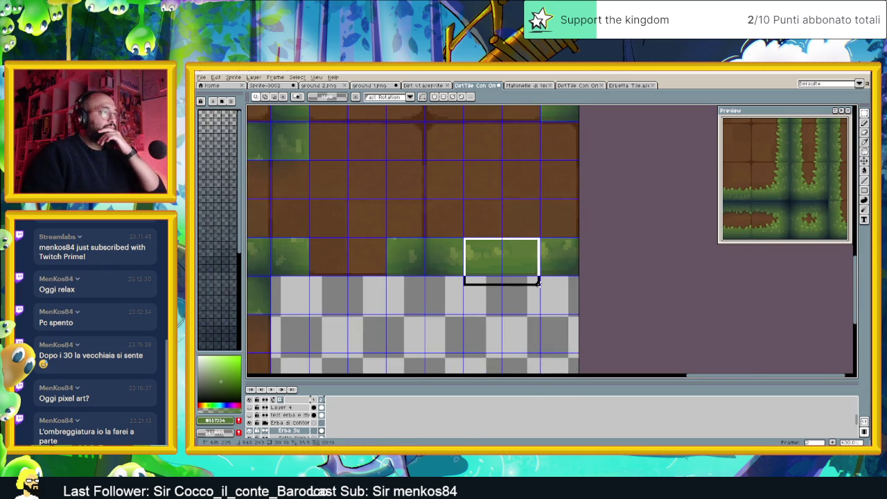
pyautogui.moveTo(538, 283); pyautogui.dragTo(540, 286)
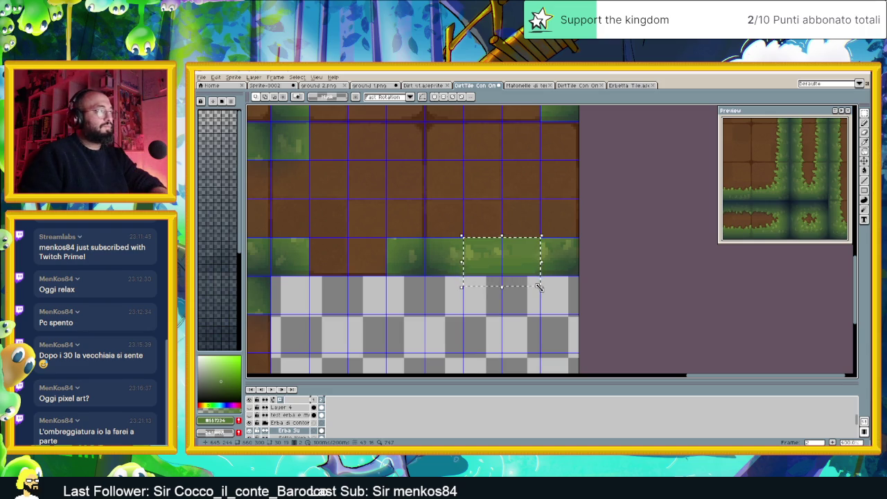
pyautogui.scroll(-1, 539, 287)
pyautogui.scroll(-1, 516, 291)
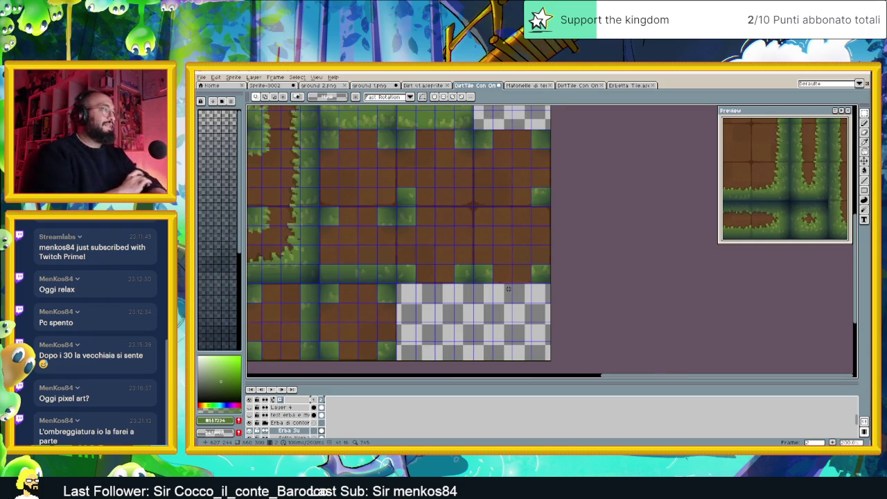
pyautogui.scroll(-1, 458, 250)
pyautogui.scroll(1, 468, 187)
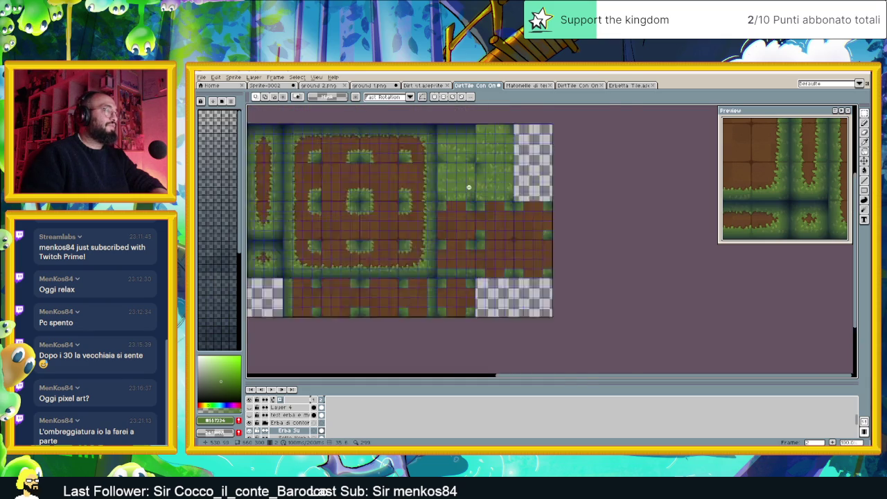
# Clear a large grass block and a small grass patch to dirt.
pyautogui.scroll(1, 470, 187)
pyautogui.scroll(1, 480, 203)
pyautogui.scroll(1, 480, 203)
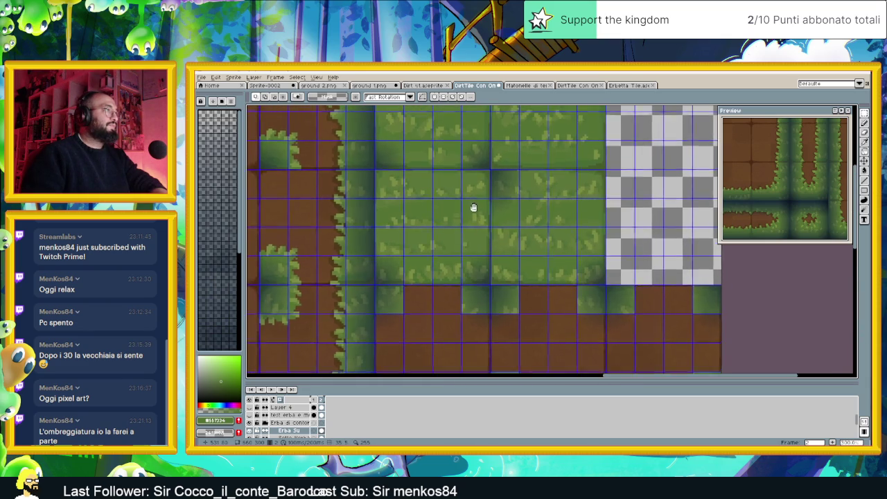
pyautogui.moveTo(489, 171); pyautogui.dragTo(375, 256)
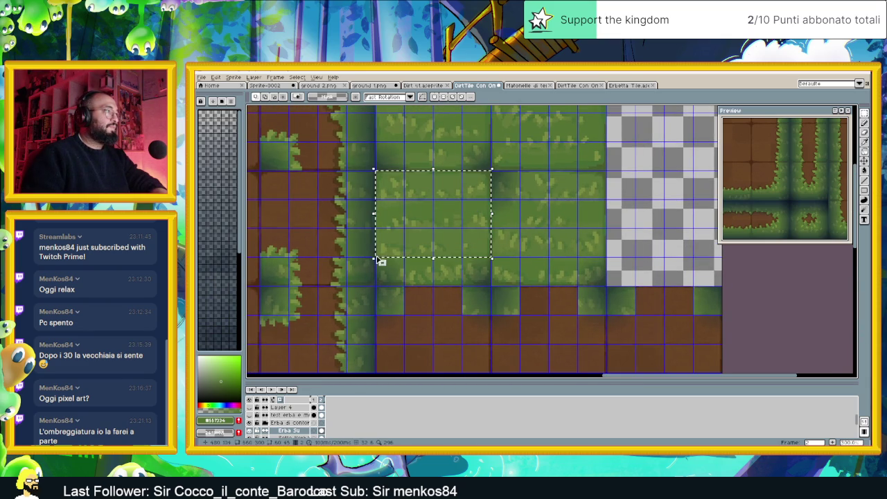
pyautogui.press('Delete')
pyautogui.moveTo(566, 227); pyautogui.dragTo(503, 239)
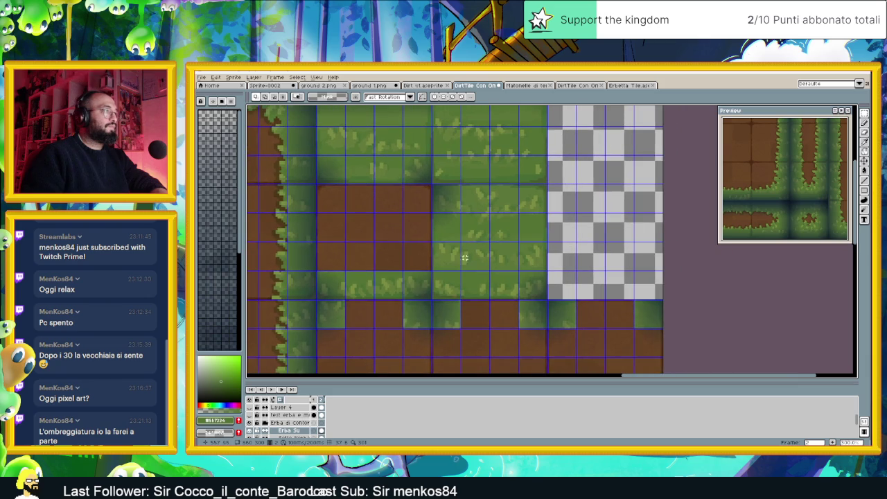
pyautogui.moveTo(401, 271); pyautogui.dragTo(347, 317)
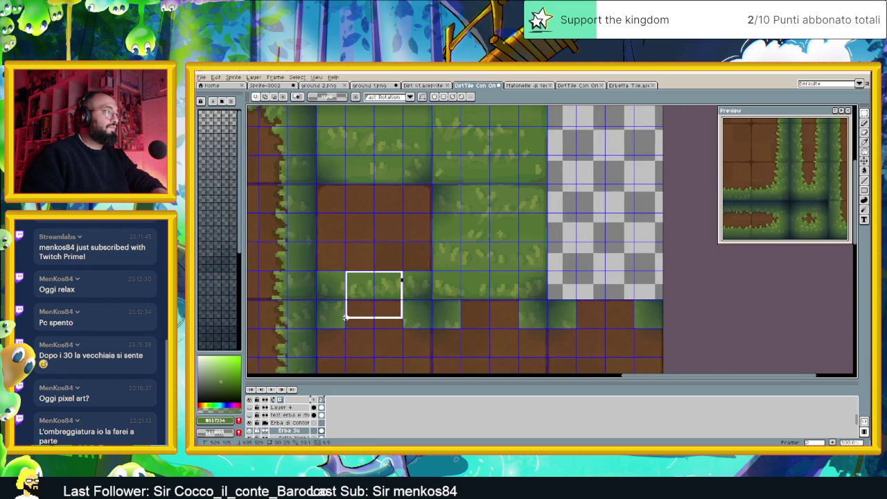
pyautogui.press('Delete')
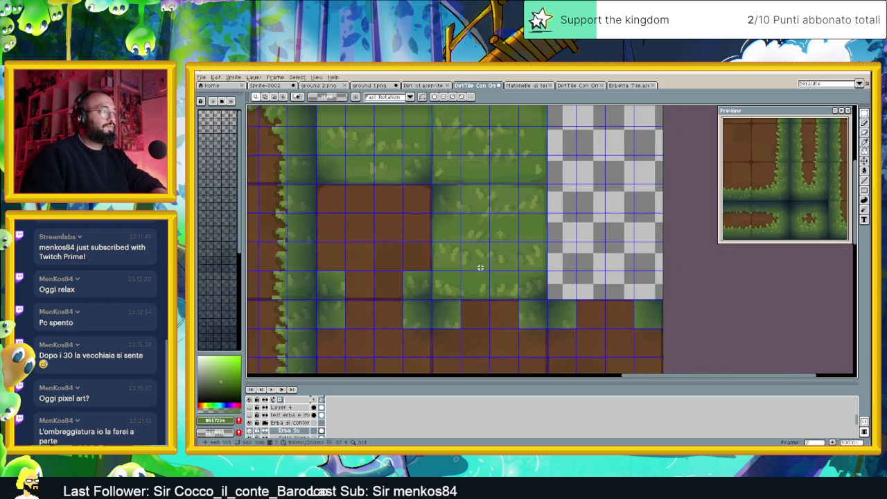
# Clear a grass square and the grass strip beside the dirt patch.
pyautogui.moveTo(431, 298); pyautogui.dragTo(513, 220)
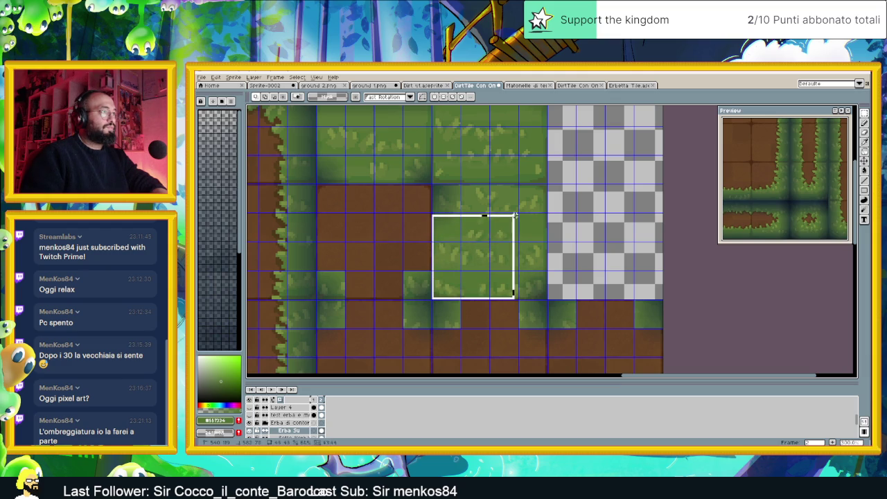
pyautogui.press('Delete')
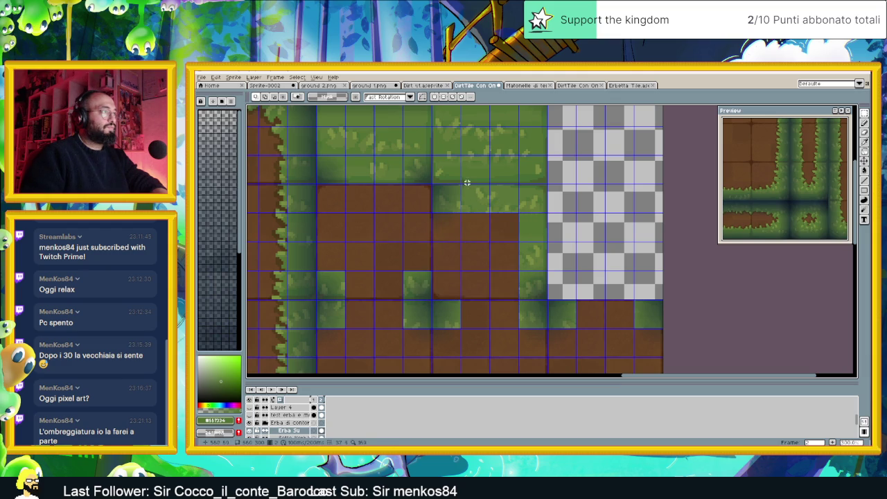
pyautogui.moveTo(461, 184); pyautogui.dragTo(499, 201)
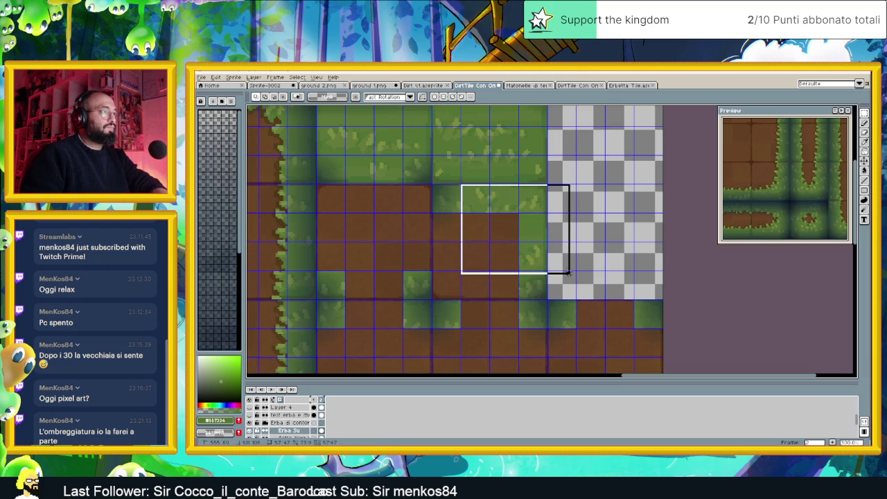
pyautogui.moveTo(558, 225); pyautogui.dragTo(574, 264)
pyautogui.press('Delete')
pyautogui.moveTo(565, 213); pyautogui.dragTo(615, 309)
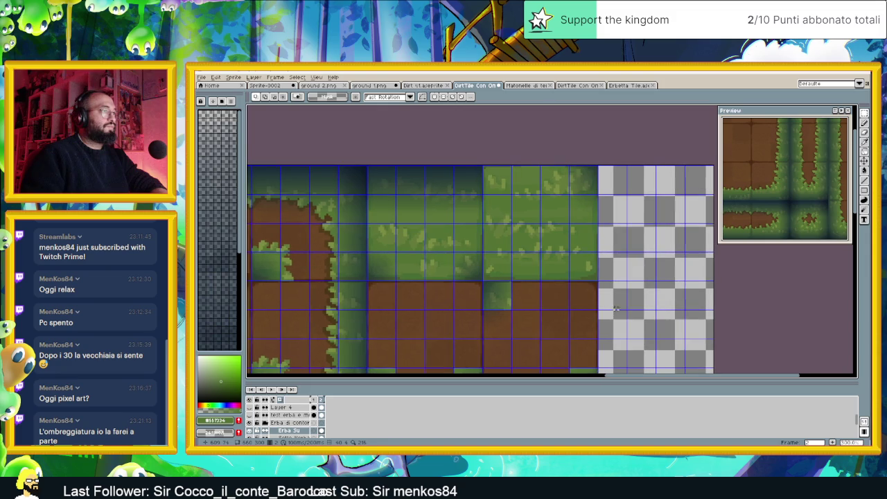
pyautogui.scroll(1, 584, 266)
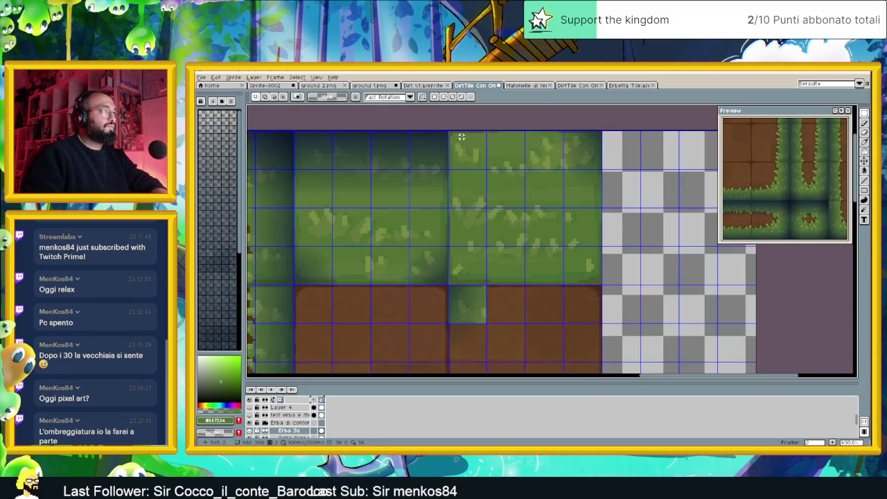
# Clear a tall grass column and a wide grass block near the map's top.
pyautogui.moveTo(448, 131); pyautogui.dragTo(554, 280)
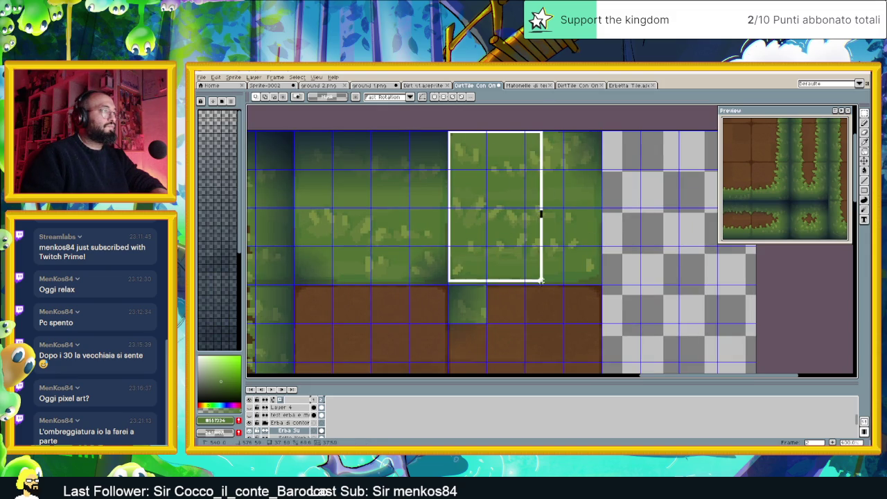
pyautogui.moveTo(553, 280)
pyautogui.mouseDown()
pyautogui.moveTo(561, 283)
pyautogui.moveTo(541, 173)
pyautogui.mouseUp()
pyautogui.press('Delete')
pyautogui.press('Delete')
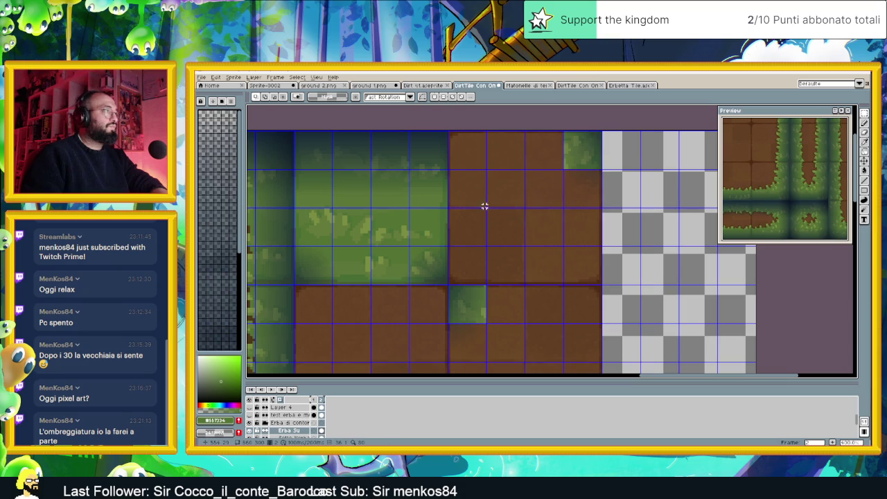
pyautogui.moveTo(483, 203); pyautogui.dragTo(562, 214)
pyautogui.moveTo(377, 181); pyautogui.dragTo(525, 254)
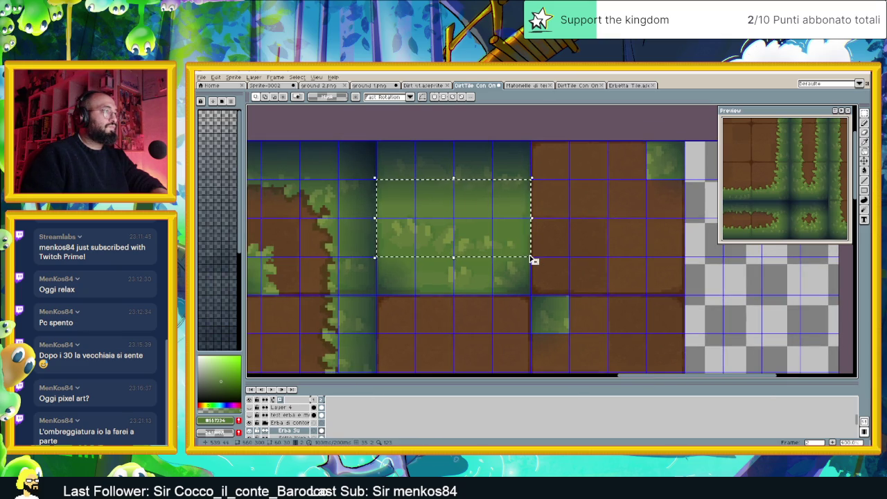
pyautogui.press('Delete')
pyautogui.moveTo(416, 257); pyautogui.dragTo(490, 292)
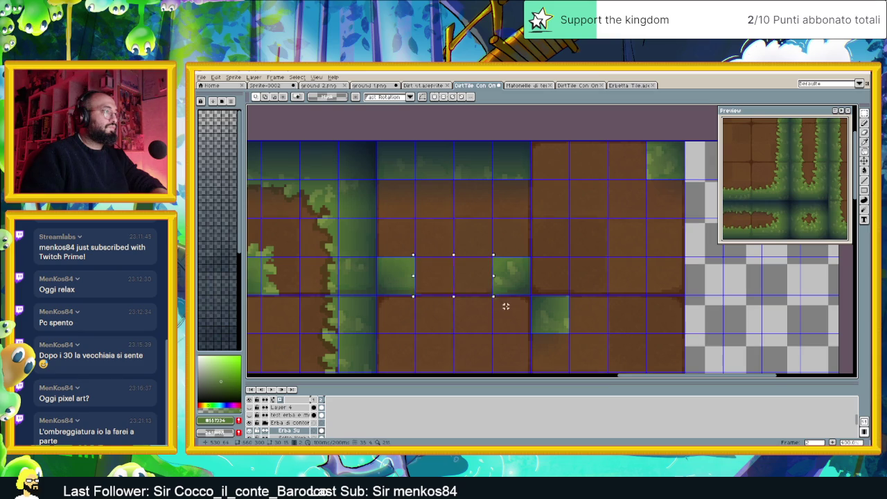
pyautogui.scroll(-2, 508, 303)
pyautogui.scroll(-2, 511, 303)
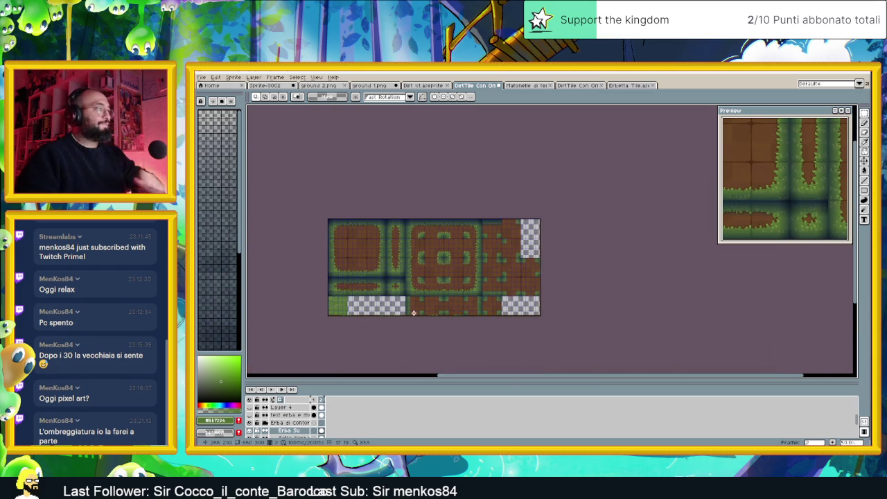
# Turn off the shadow mask layer's visibility in the Layers panel.
pyautogui.scroll(1, 461, 310)
pyautogui.scroll(1, 444, 305)
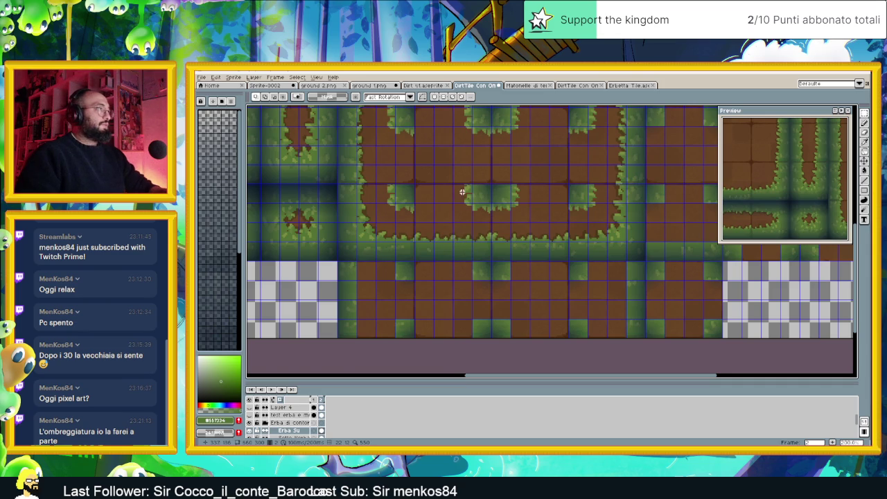
pyautogui.moveTo(462, 192); pyautogui.dragTo(477, 213)
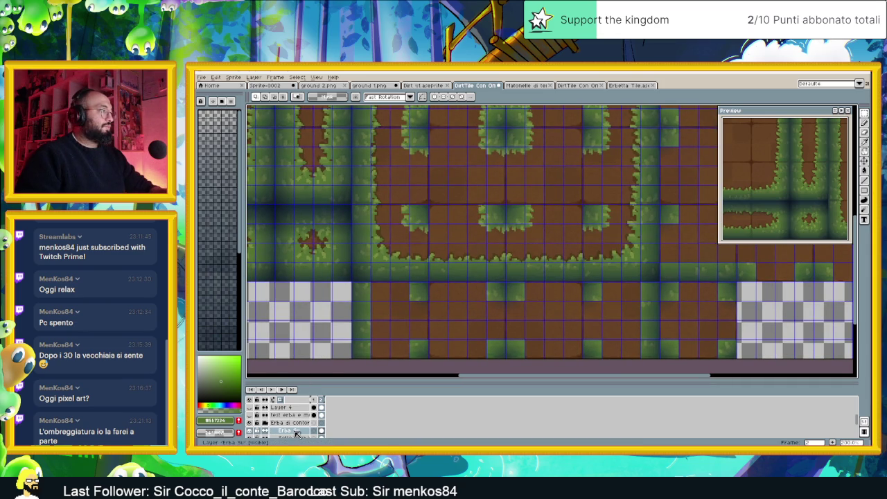
pyautogui.scroll(-3, 291, 424)
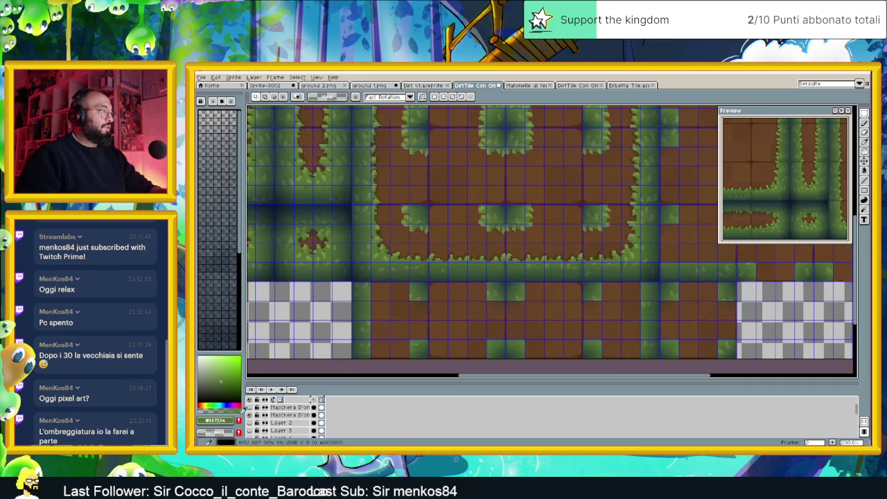
pyautogui.click(249, 414)
pyautogui.scroll(3, 291, 419)
pyautogui.scroll(-2, 297, 421)
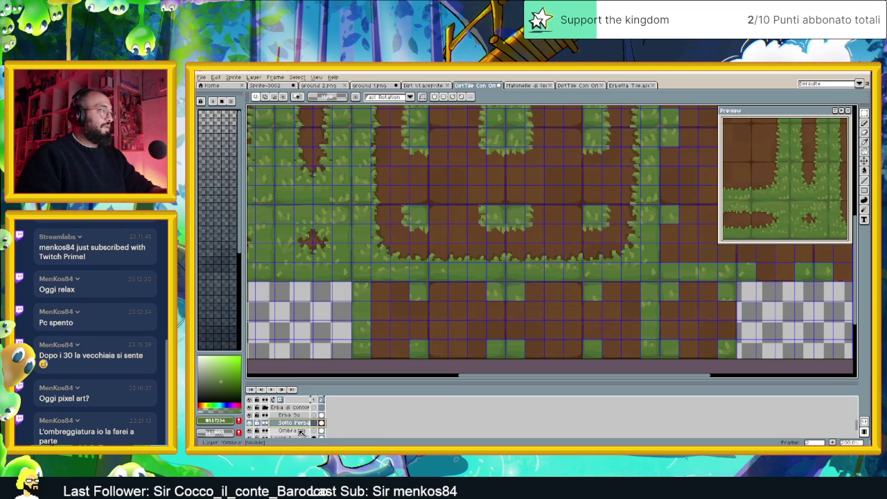
# Move the selected grass patch down onto the lower dirt row.
pyautogui.moveTo(520, 175)
pyautogui.mouseDown()
pyautogui.moveTo(462, 161)
pyautogui.moveTo(513, 218)
pyautogui.mouseUp()
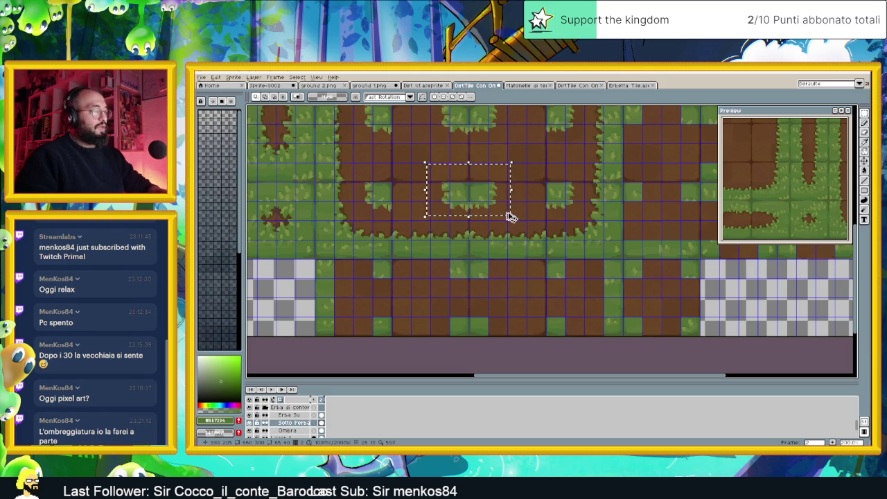
pyautogui.click(479, 197)
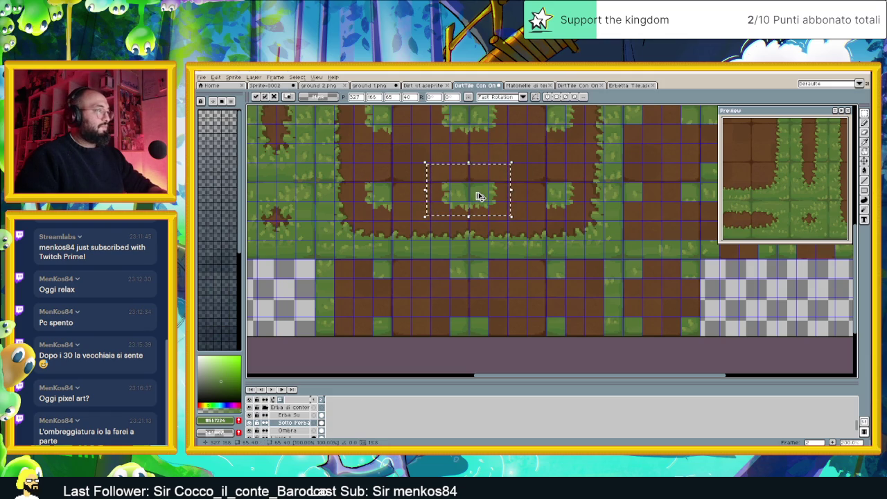
pyautogui.moveTo(479, 197); pyautogui.dragTo(482, 272)
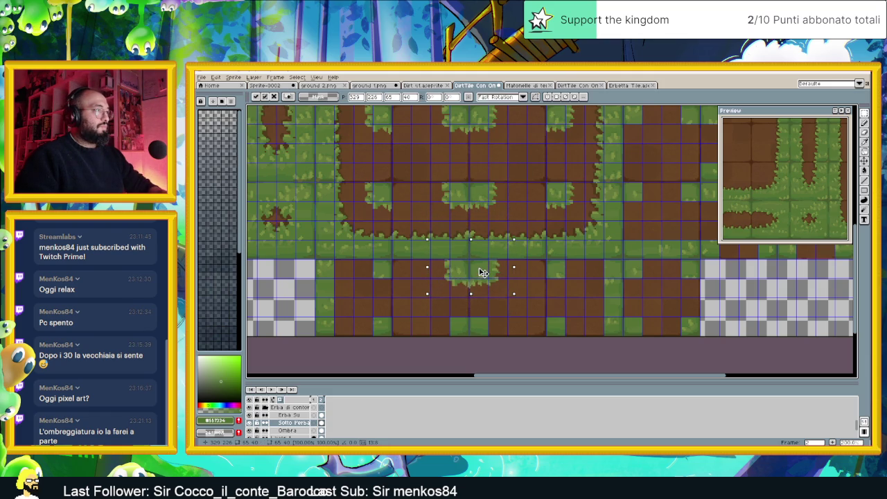
pyautogui.click(525, 296)
# Paste a copy of an upper grass patch onto the lower dirt row.
pyautogui.moveTo(481, 153); pyautogui.dragTo(487, 225)
pyautogui.moveTo(430, 137); pyautogui.dragTo(511, 176)
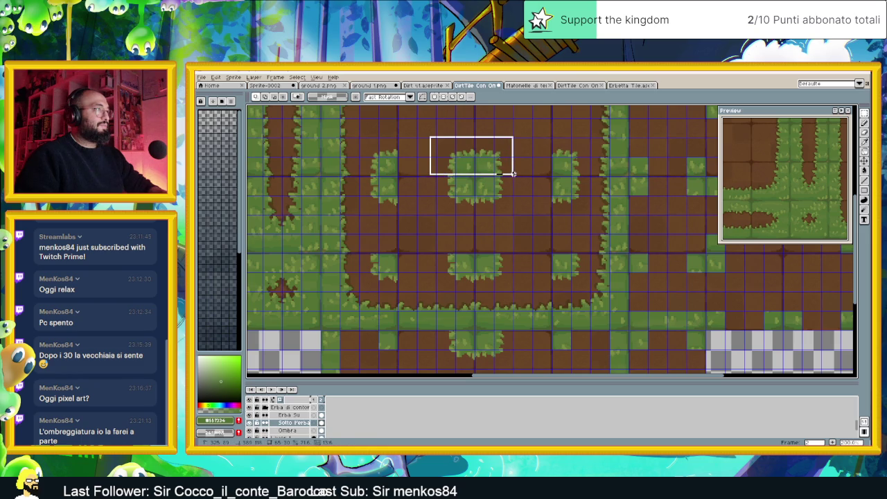
pyautogui.moveTo(514, 175); pyautogui.dragTo(515, 176)
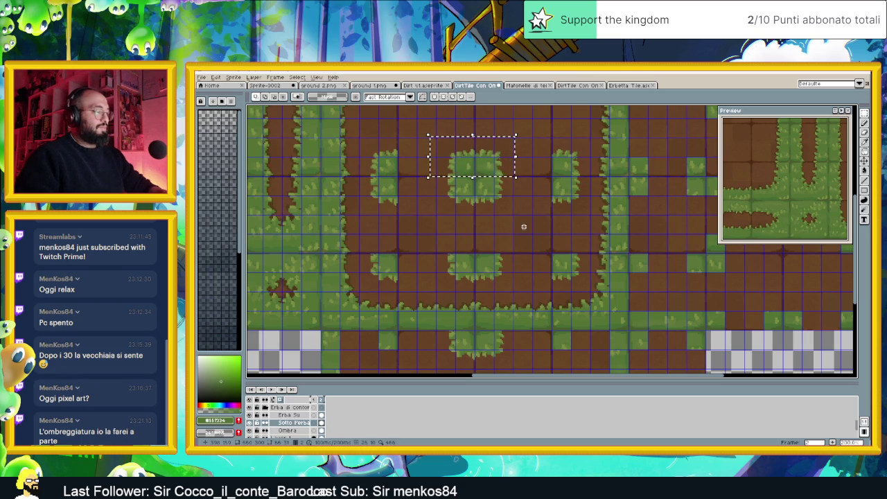
pyautogui.moveTo(512, 265); pyautogui.dragTo(509, 147)
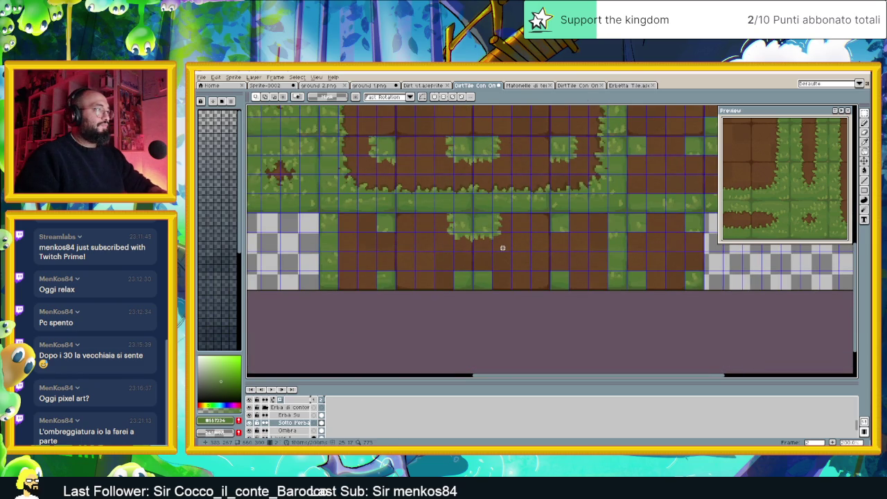
pyautogui.hotkey('ctrl', 'v')
pyautogui.moveTo(491, 246); pyautogui.dragTo(489, 274)
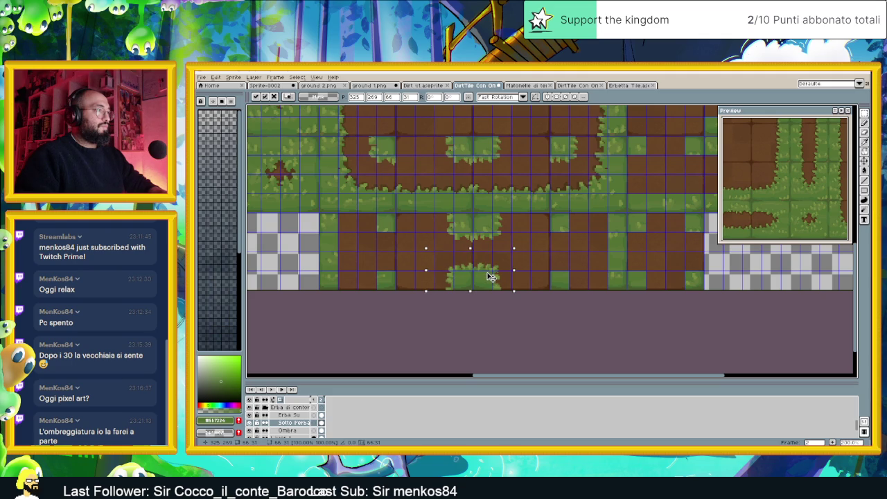
pyautogui.scroll(1, 519, 275)
pyautogui.scroll(1, 488, 287)
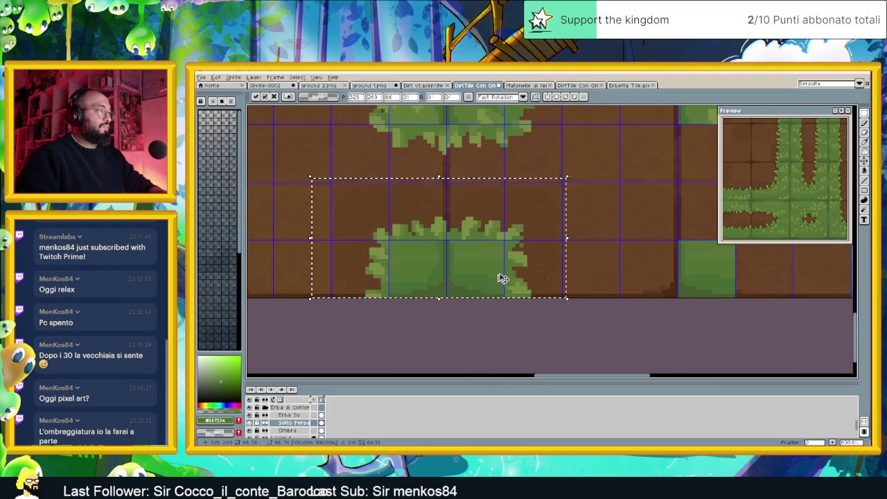
pyautogui.click(529, 322)
pyautogui.scroll(-1, 461, 264)
pyautogui.scroll(-1, 460, 247)
pyautogui.scroll(-2, 517, 257)
pyautogui.scroll(-1, 553, 262)
pyautogui.scroll(-2, 497, 242)
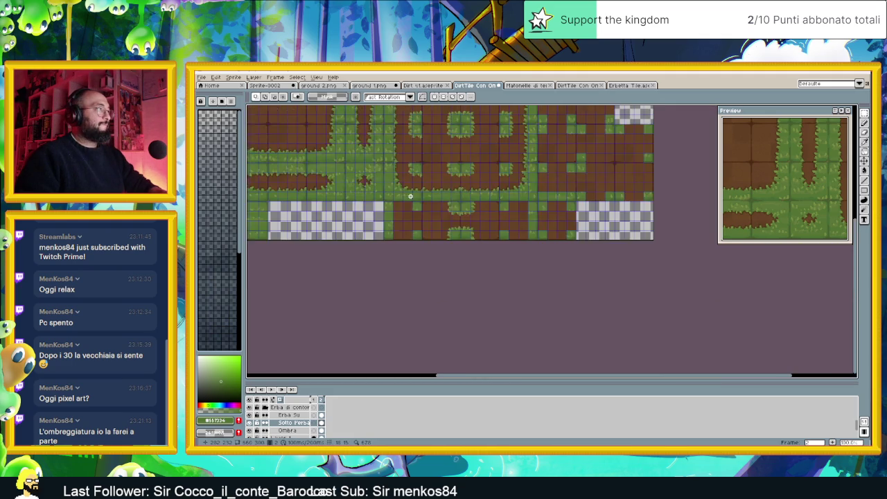
pyautogui.scroll(1, 432, 228)
pyautogui.scroll(-1, 430, 227)
# Shift a large block of grass-edge and dirt tiles to the right.
pyautogui.moveTo(399, 171); pyautogui.dragTo(424, 251)
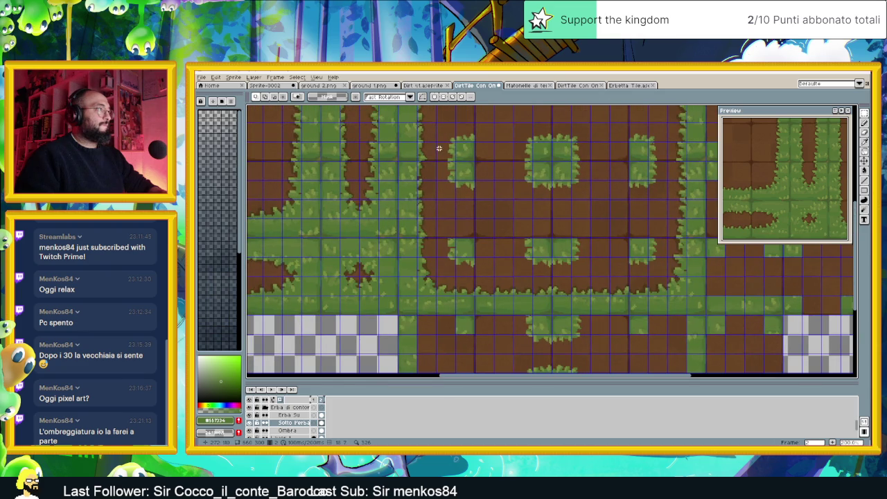
pyautogui.scroll(-1, 439, 184)
pyautogui.scroll(-1, 440, 174)
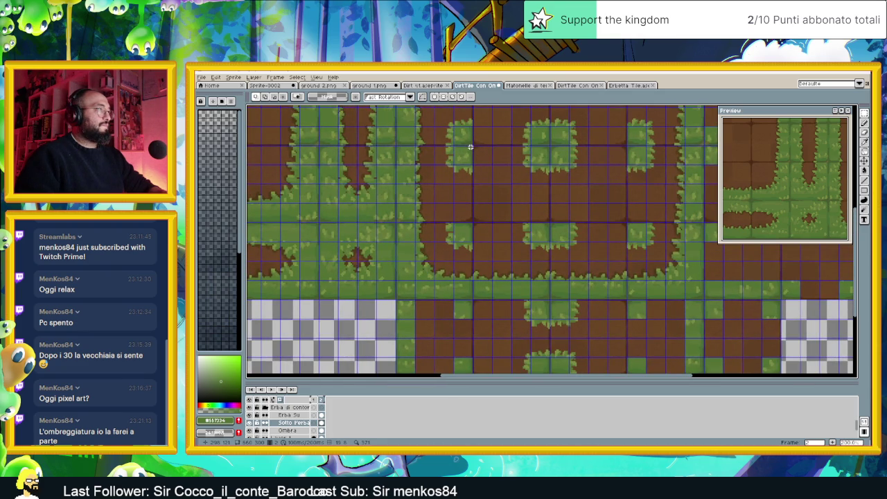
pyautogui.moveTo(471, 145); pyautogui.dragTo(397, 221)
pyautogui.scroll(1, 418, 164)
pyautogui.scroll(1, 418, 164)
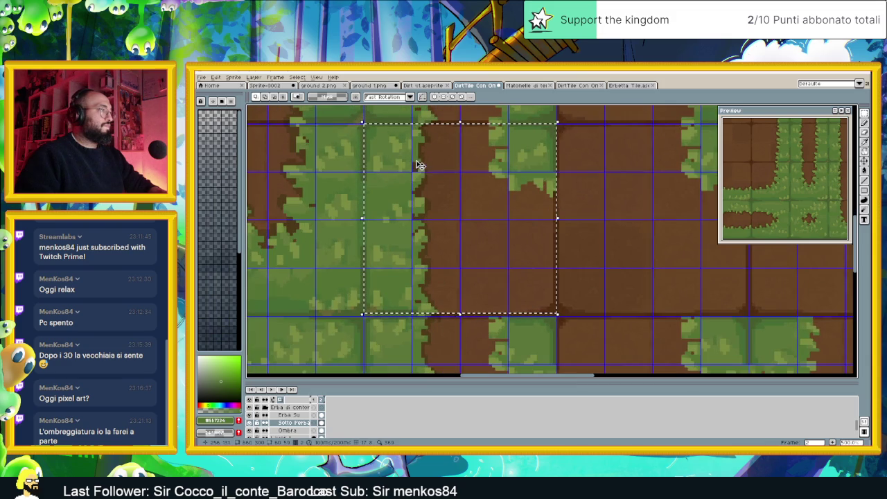
pyautogui.click(557, 124)
pyautogui.moveTo(555, 125); pyautogui.dragTo(363, 319)
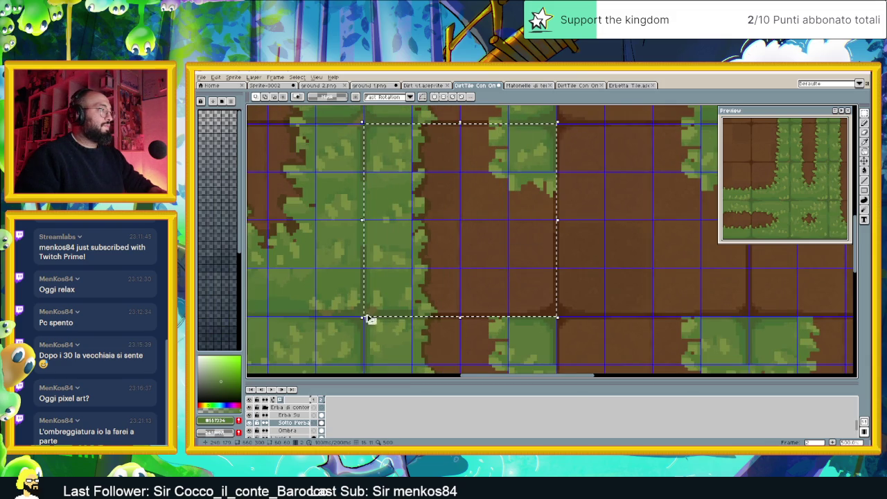
pyautogui.scroll(-4, 535, 282)
pyautogui.scroll(1, 534, 283)
pyautogui.scroll(4, 545, 315)
pyautogui.moveTo(452, 196); pyautogui.dragTo(508, 196)
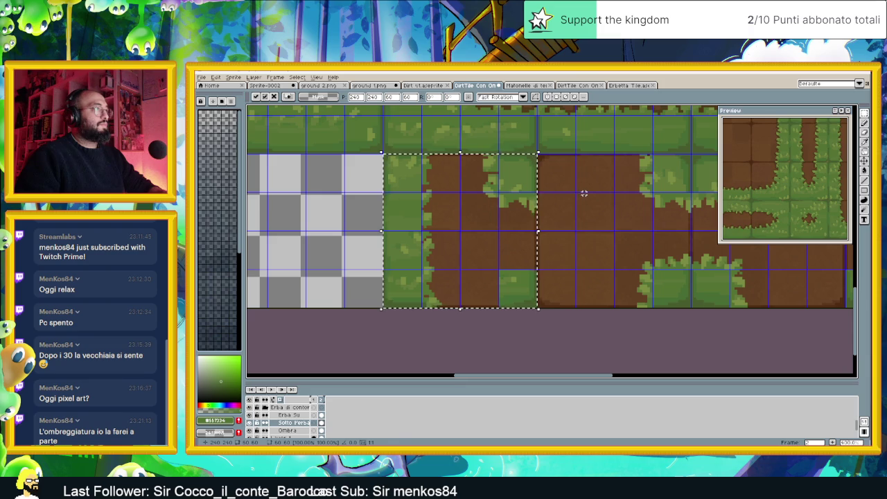
pyautogui.hotkey('ctrl', 'd')
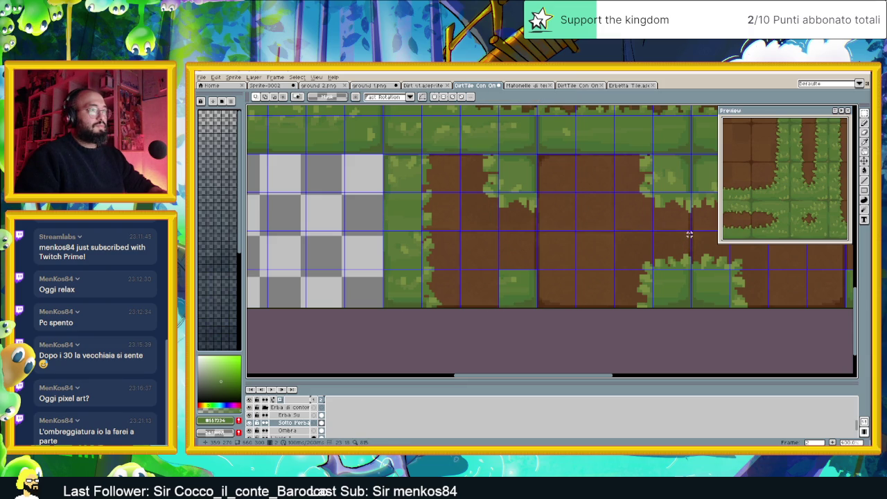
# Move the lower grass corner block left and a grass-edged tile strip right.
pyautogui.moveTo(688, 235); pyautogui.dragTo(614, 313)
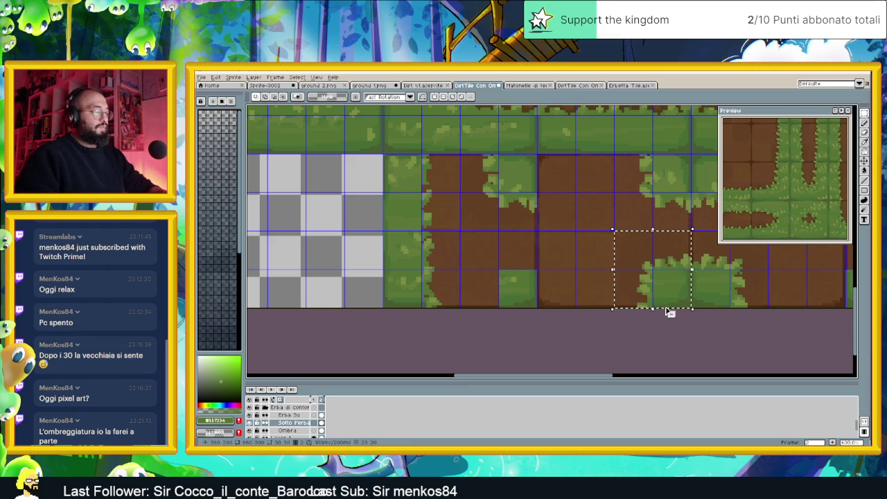
pyautogui.moveTo(676, 293); pyautogui.dragTo(518, 285)
pyautogui.press('Return')
pyautogui.scroll(-2, 548, 275)
pyautogui.hscroll(2, 524, 277)
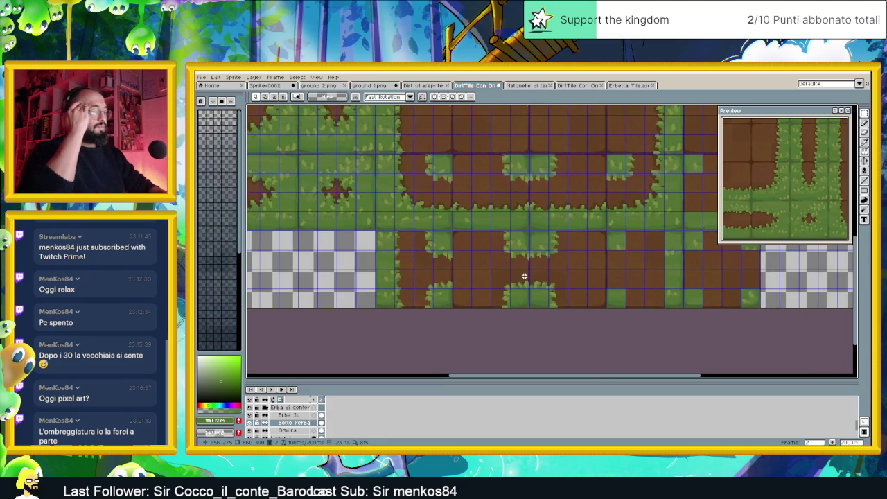
pyautogui.hscroll(2, 589, 262)
pyautogui.scroll(1, 558, 263)
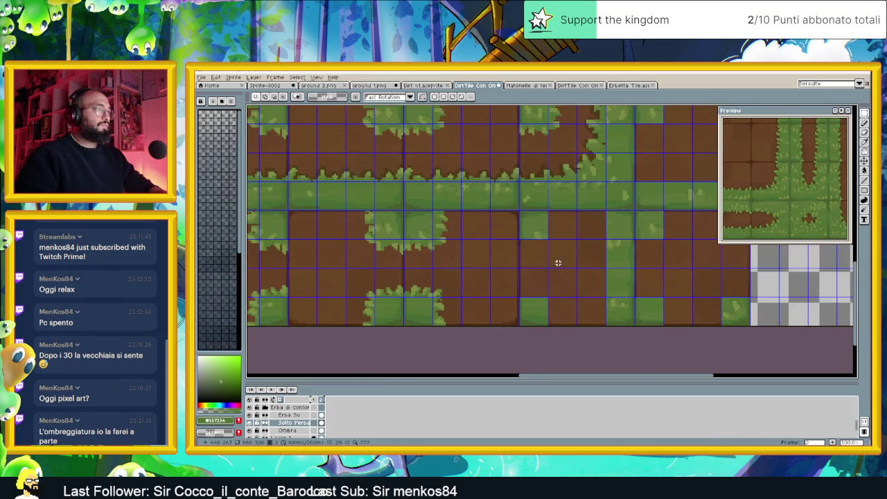
pyautogui.moveTo(453, 211); pyautogui.dragTo(402, 327)
pyautogui.moveTo(423, 235); pyautogui.dragTo(554, 240)
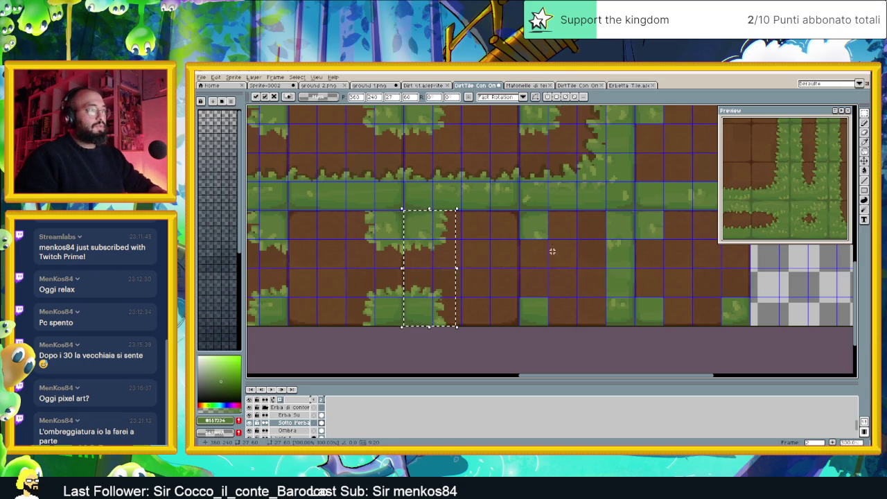
pyautogui.press('Return')
pyautogui.scroll(-1, 440, 265)
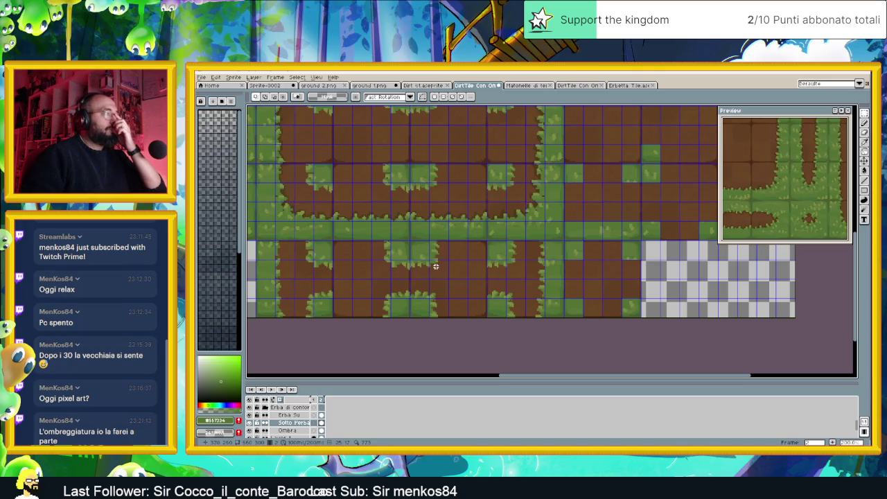
# Move a column of grass-patch tiles far right, aligned to the grid.
pyautogui.moveTo(299, 233); pyautogui.dragTo(348, 323)
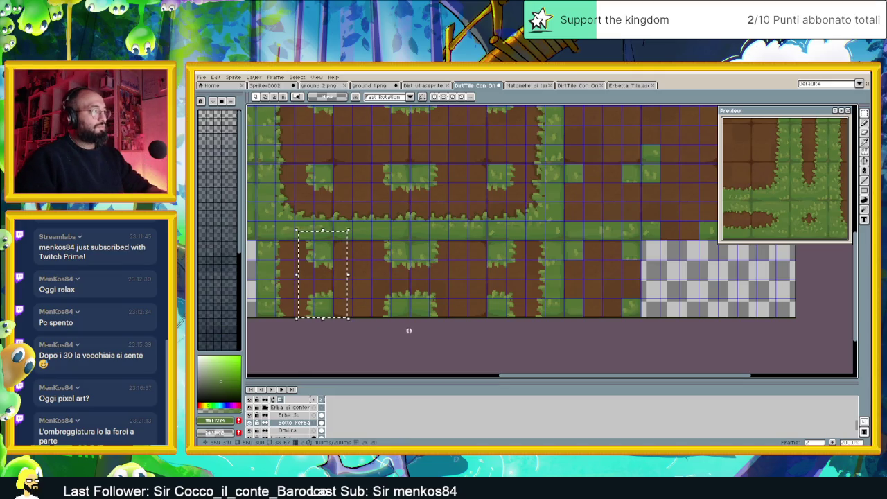
pyautogui.hotkey('ctrl', 't')
pyautogui.moveTo(322, 251); pyautogui.dragTo(627, 252)
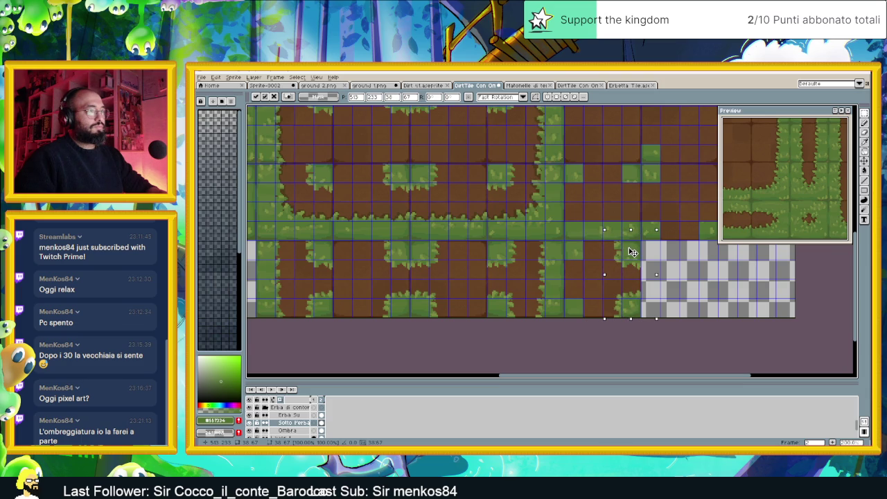
pyautogui.scroll(1, 634, 271)
pyautogui.moveTo(634, 270); pyautogui.dragTo(633, 258)
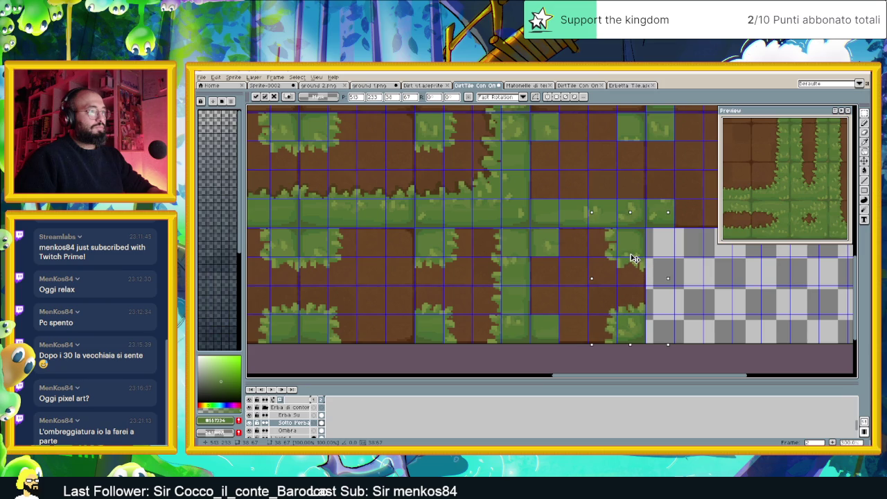
pyautogui.click(469, 223)
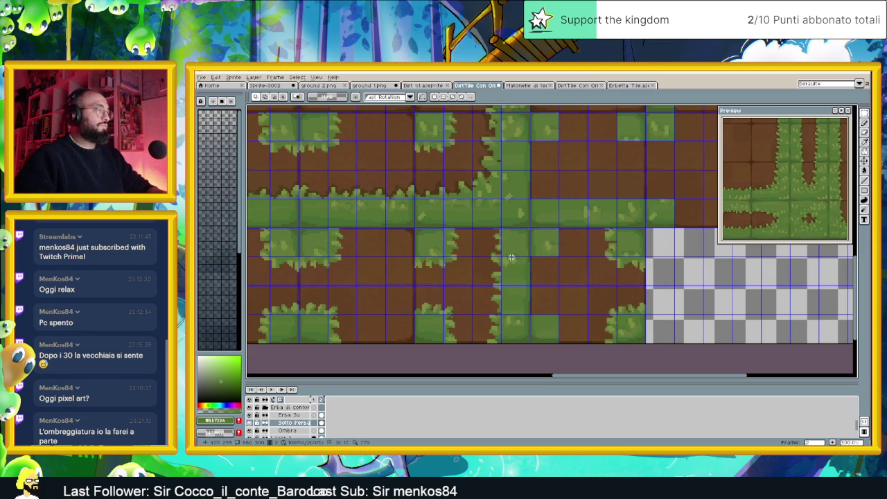
# Move another grass tile column right to fill the gap.
pyautogui.moveTo(451, 245); pyautogui.dragTo(397, 344)
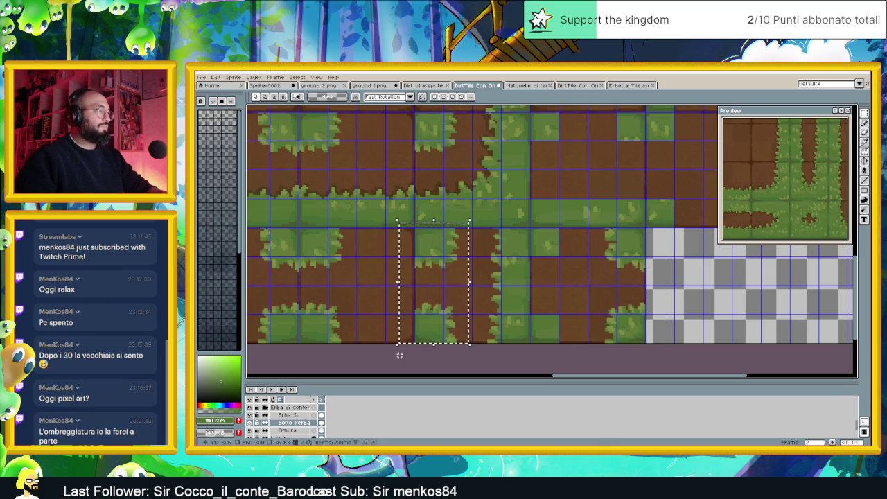
pyautogui.moveTo(441, 271)
pyautogui.mouseDown()
pyautogui.moveTo(571, 259)
pyautogui.moveTo(559, 257)
pyautogui.mouseUp()
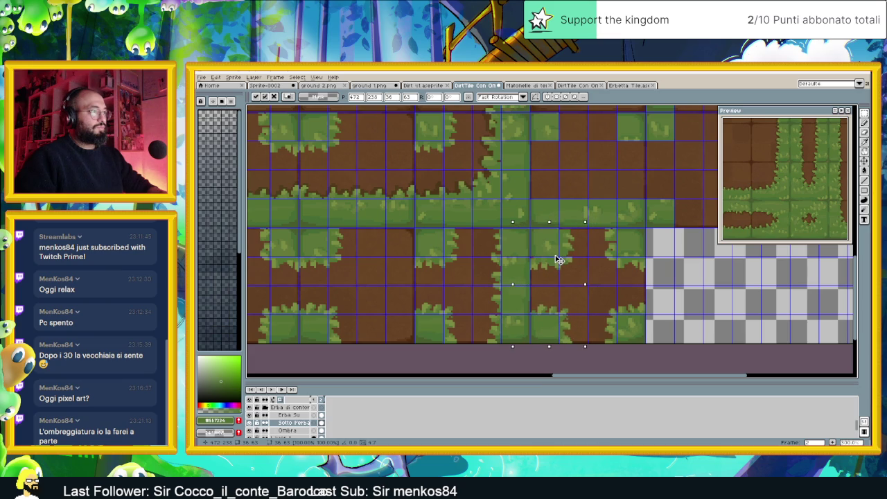
pyautogui.click(582, 356)
pyautogui.scroll(-1, 557, 339)
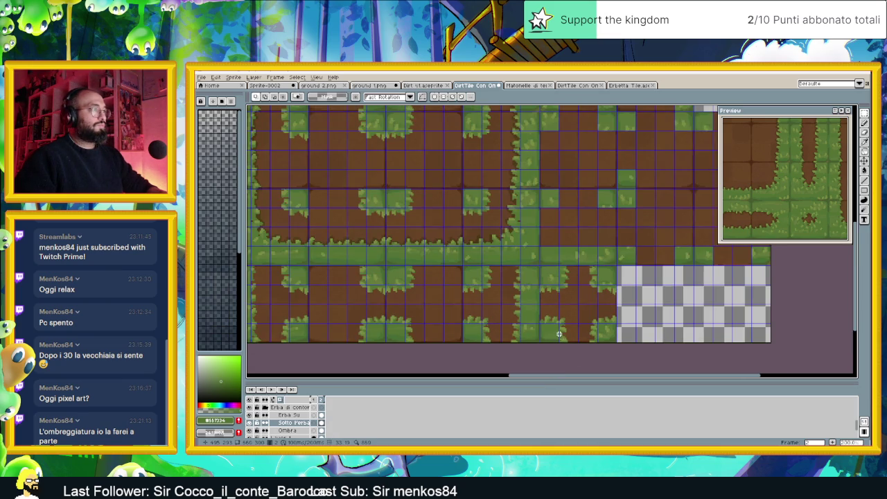
pyautogui.scroll(-1, 558, 334)
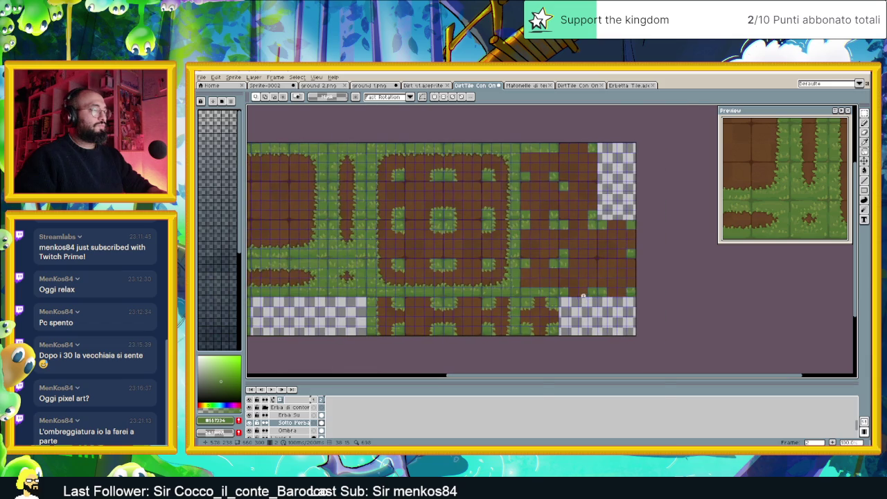
# Select a wide group of tiles across the map, then deselect.
pyautogui.scroll(2, 573, 296)
pyautogui.scroll(1, 332, 271)
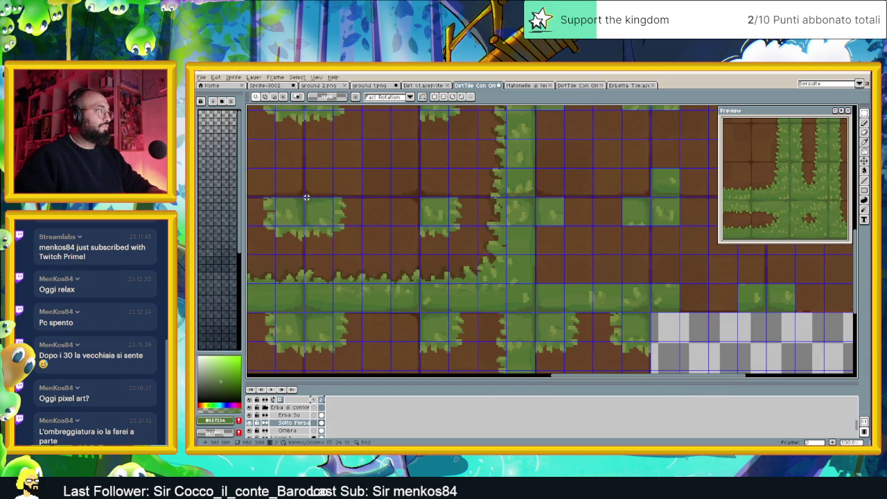
pyautogui.moveTo(305, 194)
pyautogui.mouseDown()
pyautogui.moveTo(415, 311)
pyautogui.moveTo(620, 299)
pyautogui.mouseUp()
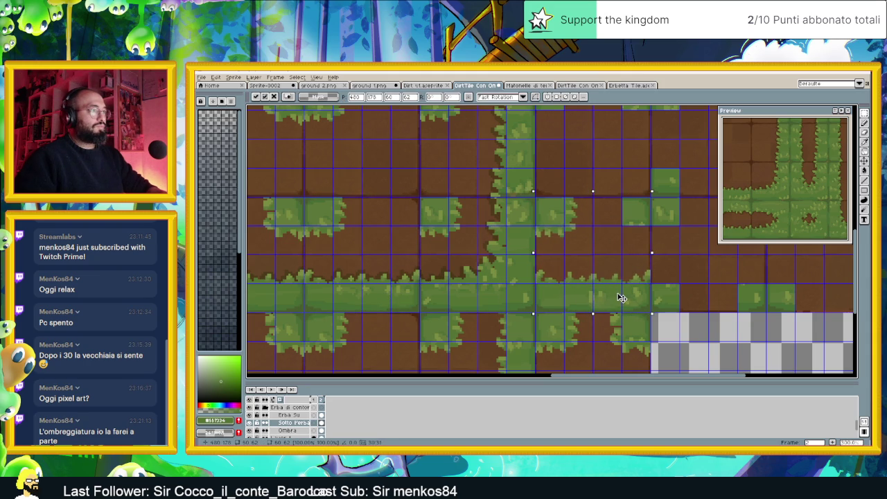
pyautogui.hotkey('ctrl', 'd')
pyautogui.hscroll(5, 637, 276)
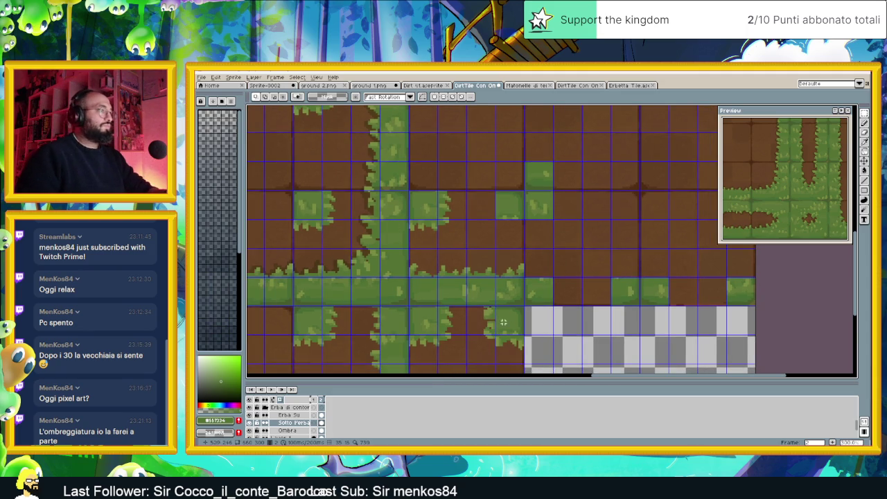
pyautogui.scroll(-2, 507, 323)
# Move the small grass block up into the upper dirt area and deselect.
pyautogui.moveTo(453, 304)
pyautogui.mouseDown()
pyautogui.moveTo(565, 250)
pyautogui.moveTo(569, 238)
pyautogui.mouseUp()
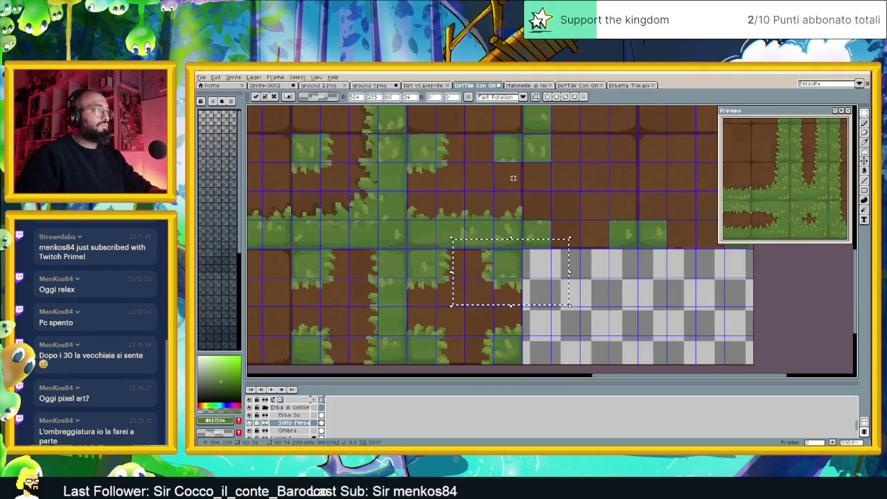
pyautogui.moveTo(518, 284); pyautogui.dragTo(520, 168)
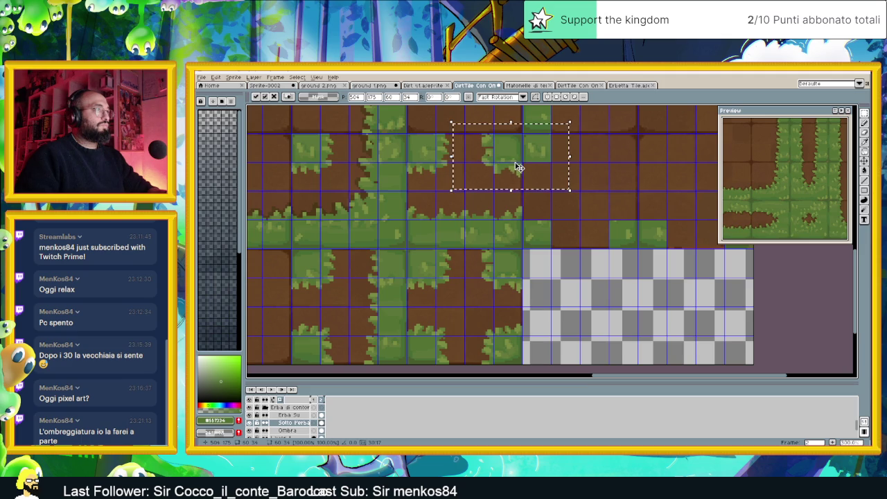
pyautogui.scroll(2, 518, 167)
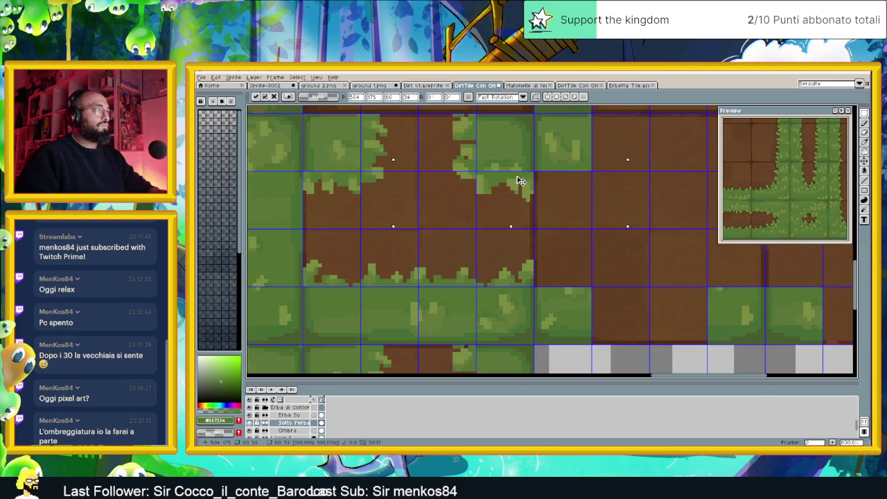
pyautogui.scroll(-2, 534, 192)
pyautogui.hotkey('ctrl', 'd')
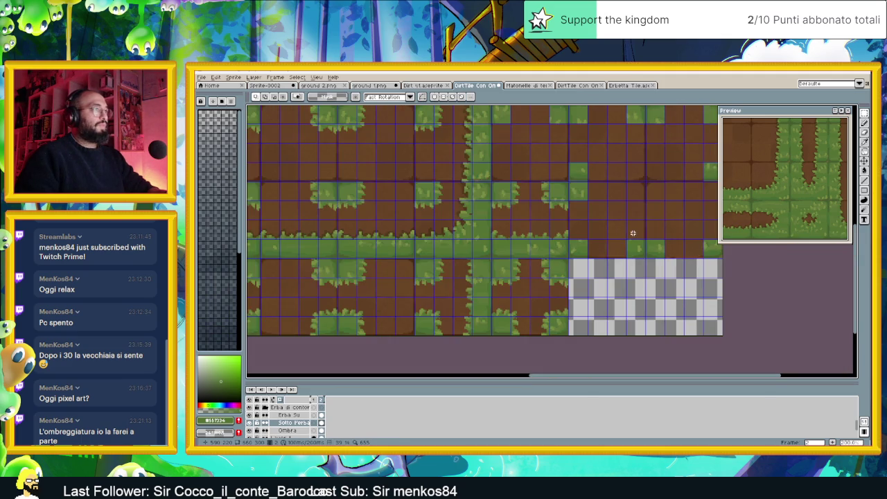
pyautogui.moveTo(636, 234); pyautogui.dragTo(610, 255)
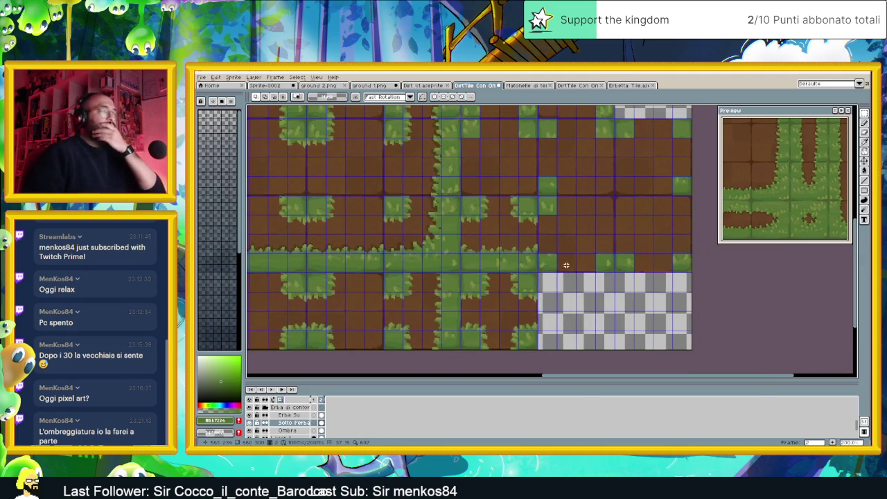
pyautogui.scroll(-2, 567, 265)
pyautogui.scroll(1, 563, 249)
pyautogui.scroll(1, 560, 236)
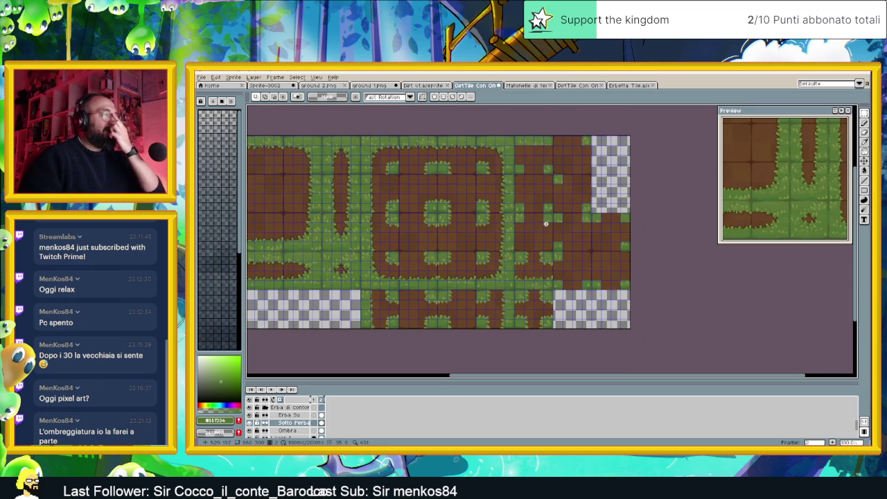
# Zoom over the finished tile map and save the file with Ctrl+S.
pyautogui.scroll(1, 567, 303)
pyautogui.scroll(-1, 568, 303)
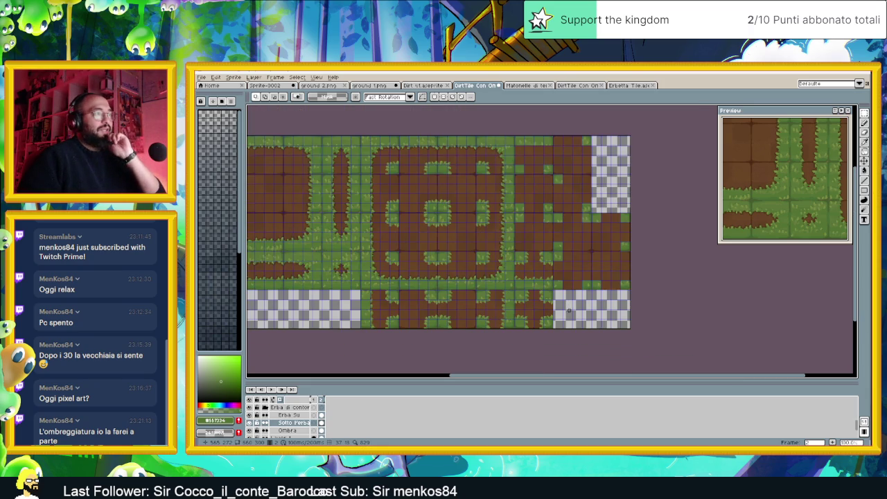
pyautogui.scroll(1, 554, 285)
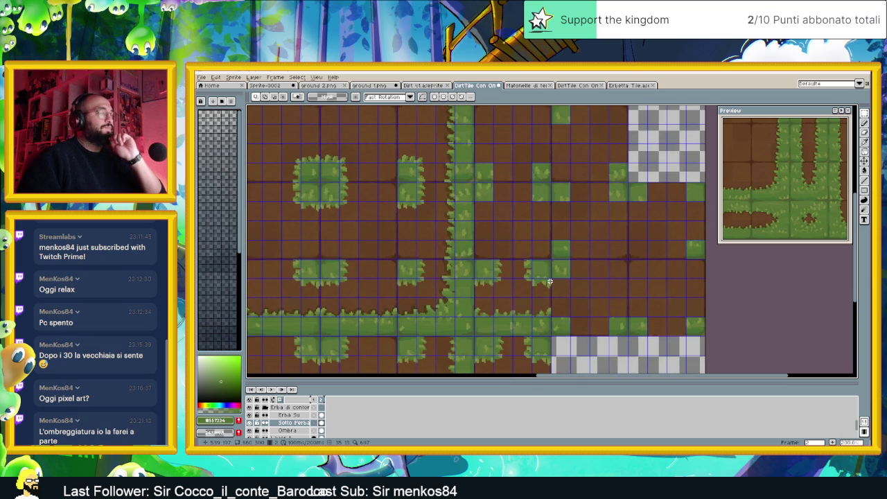
pyautogui.scroll(-2, 550, 281)
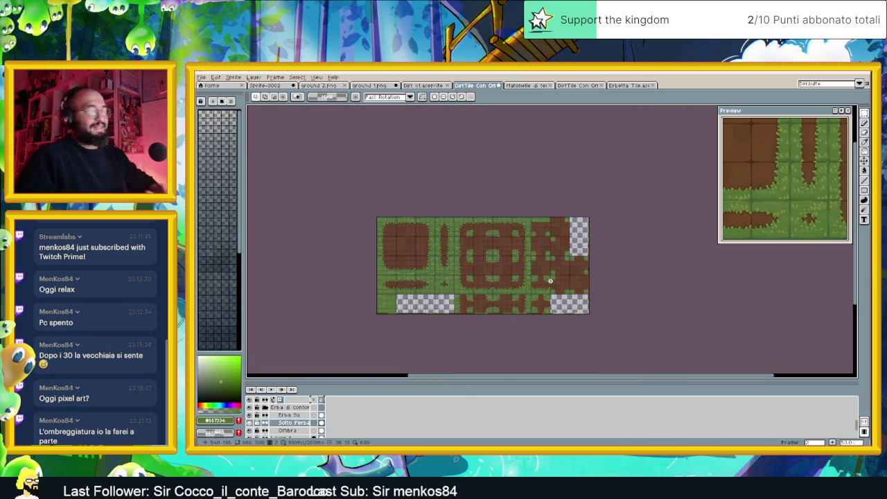
pyautogui.hotkey('ctrl', 's')
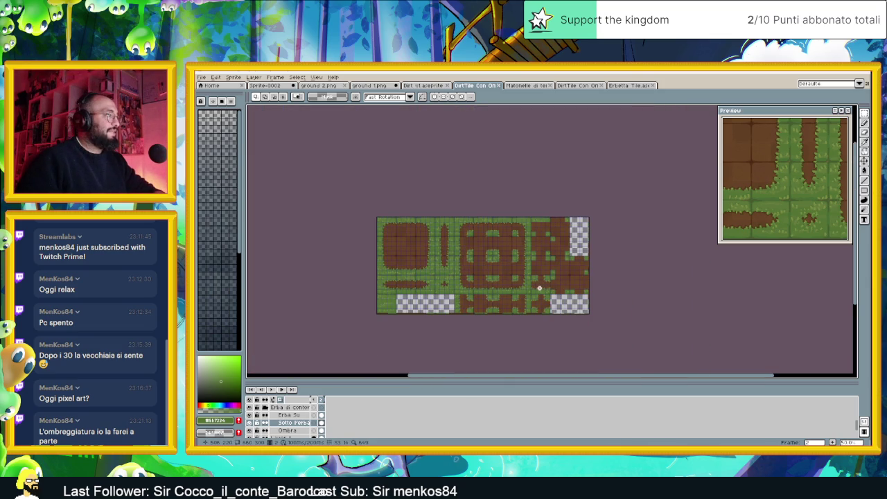
pyautogui.scroll(1, 539, 288)
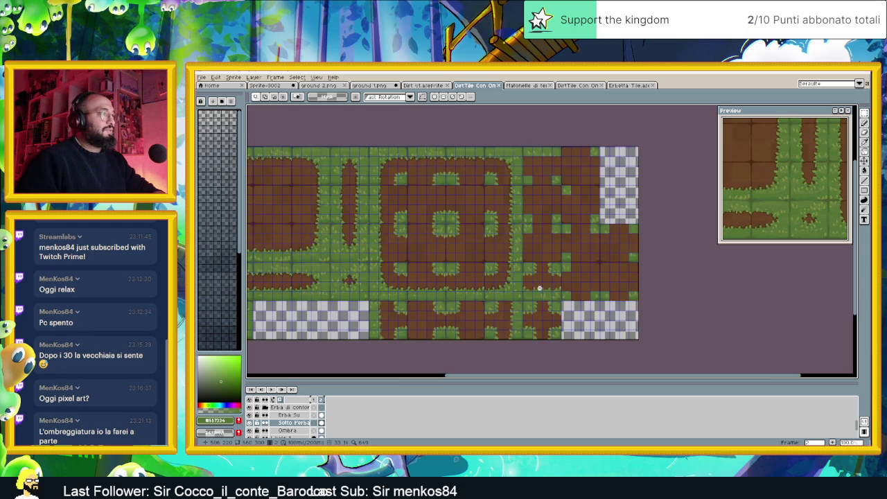
pyautogui.moveTo(550, 284); pyautogui.dragTo(536, 262)
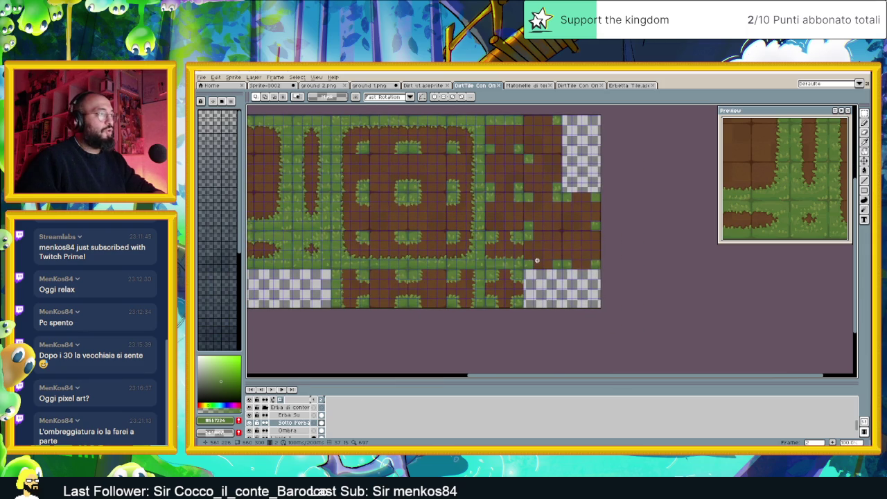
# Move a selected group of grass tiles up and to the right, then deselect.
pyautogui.scroll(1, 536, 260)
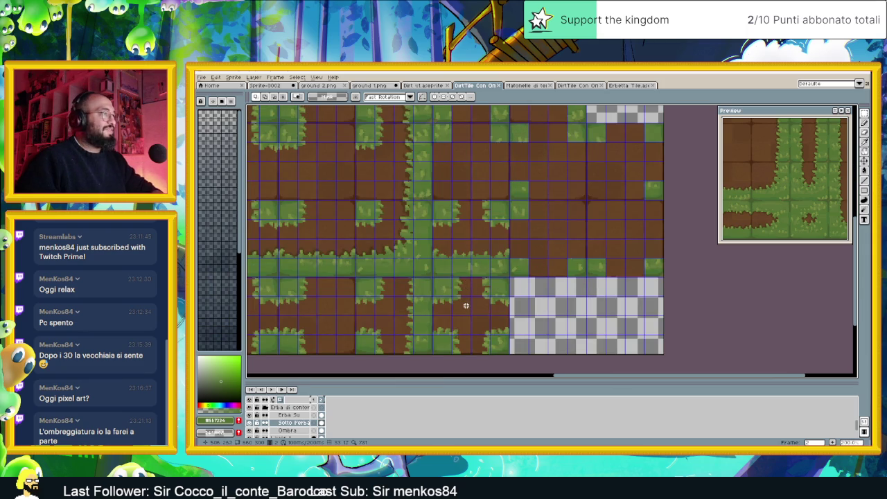
pyautogui.moveTo(465, 317)
pyautogui.mouseDown()
pyautogui.moveTo(481, 255)
pyautogui.moveTo(444, 340)
pyautogui.mouseUp()
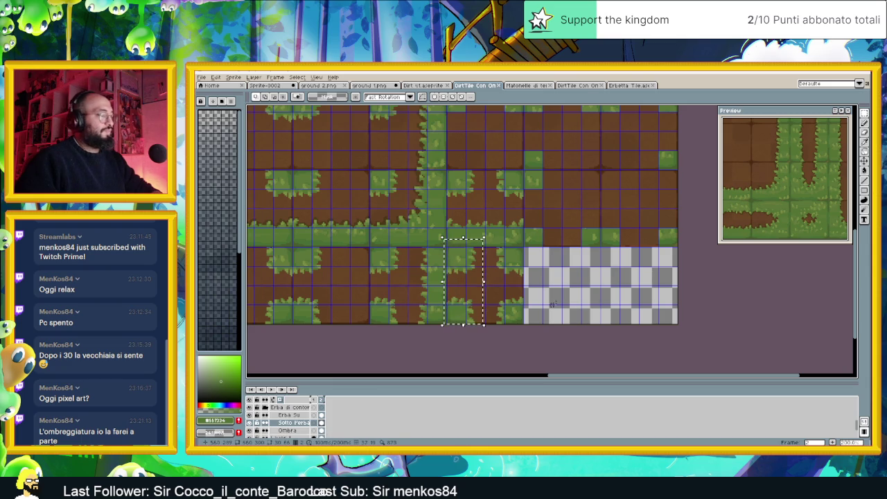
pyautogui.moveTo(461, 277); pyautogui.dragTo(534, 182)
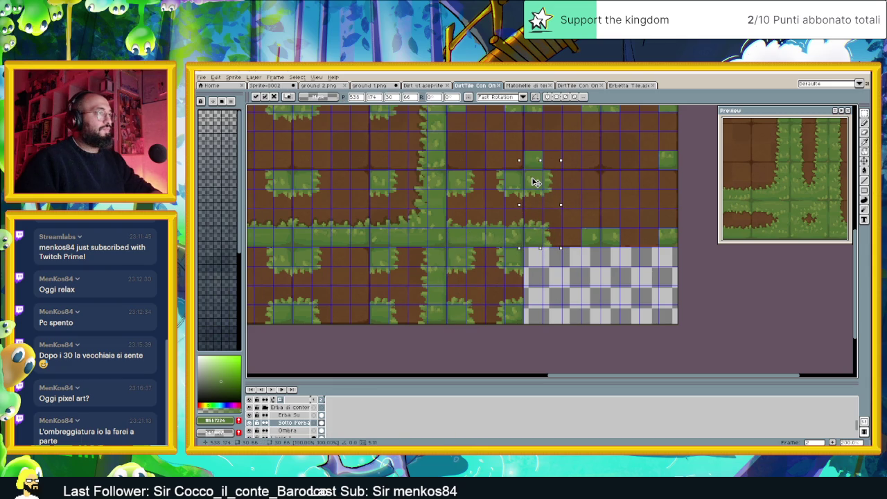
pyautogui.hotkey('ctrl', 'd')
# Relocate a grass tile from the bottom row up and right into the dirt.
pyautogui.moveTo(608, 231); pyautogui.dragTo(546, 255)
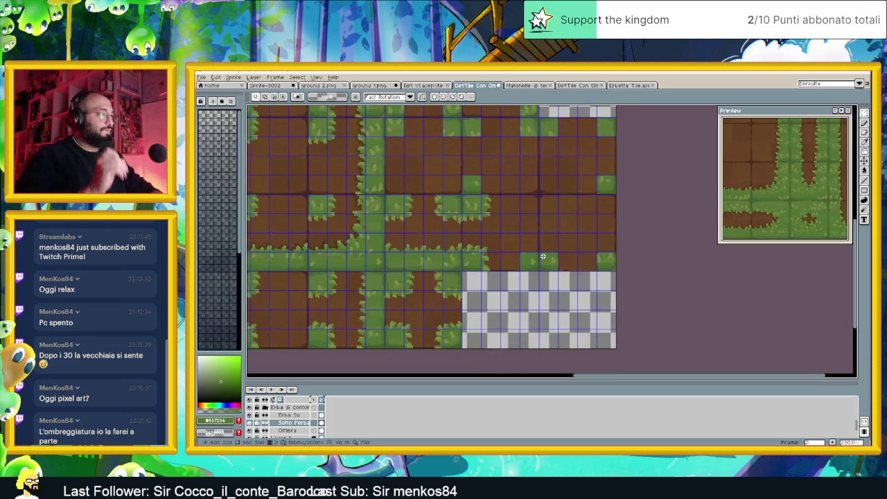
pyautogui.scroll(-2, 510, 273)
pyautogui.moveTo(474, 296); pyautogui.dragTo(426, 346)
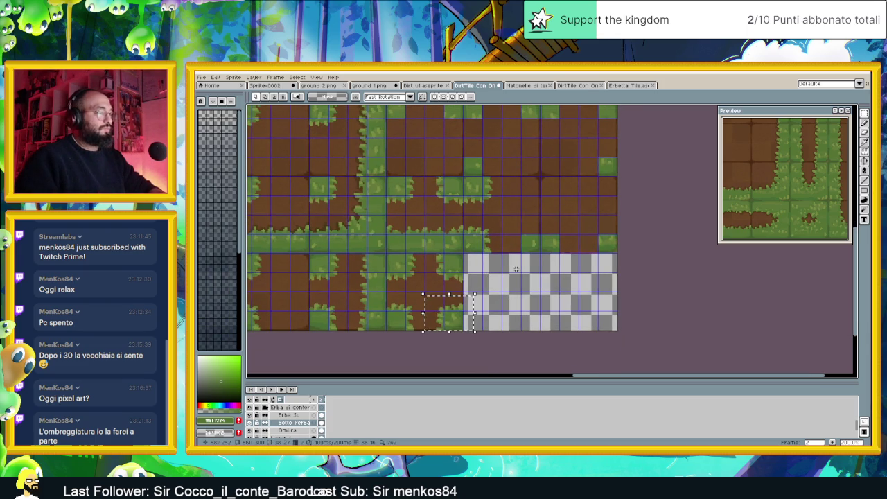
pyautogui.hotkey('ctrl', 't')
pyautogui.moveTo(447, 324); pyautogui.dragTo(524, 242)
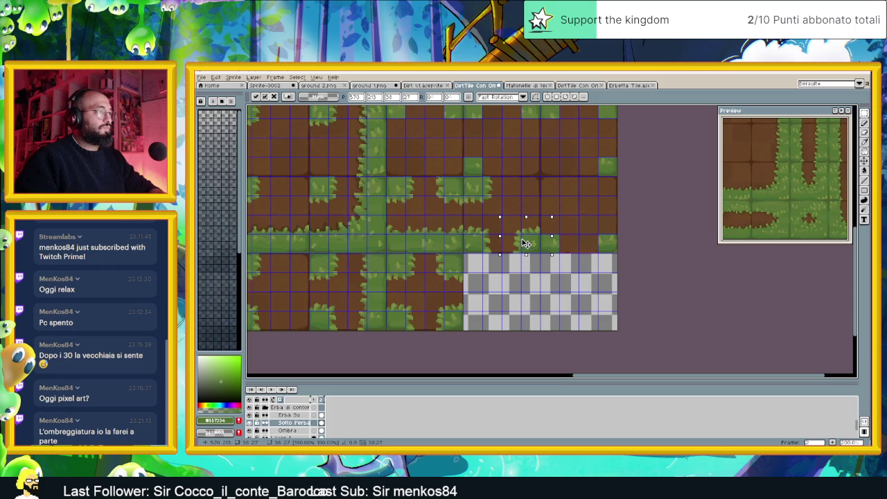
pyautogui.press('Return')
# Shift the grass tiles above the checkered area to the right.
pyautogui.moveTo(564, 264); pyautogui.dragTo(509, 275)
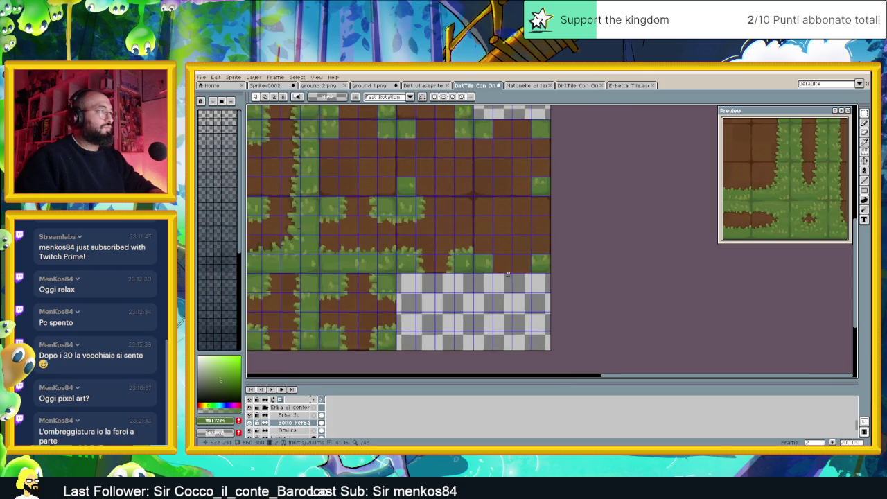
pyautogui.moveTo(494, 236); pyautogui.dragTo(396, 288)
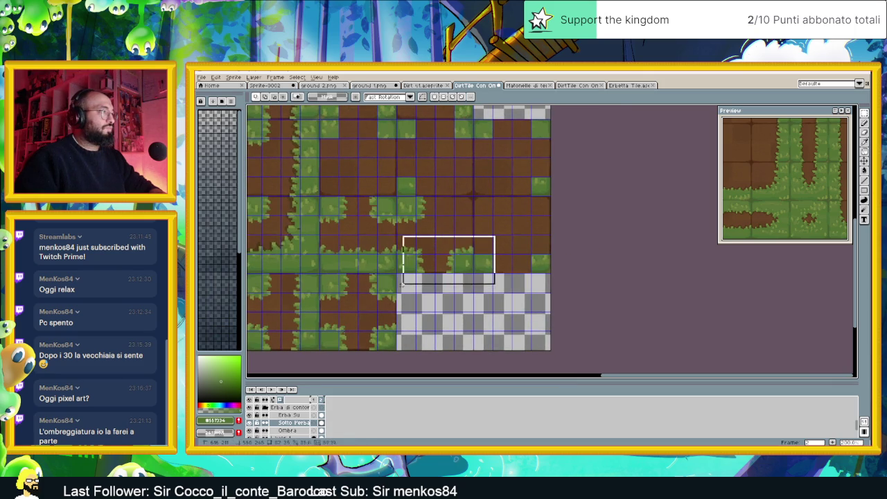
pyautogui.click(439, 266)
pyautogui.moveTo(439, 266); pyautogui.dragTo(496, 261)
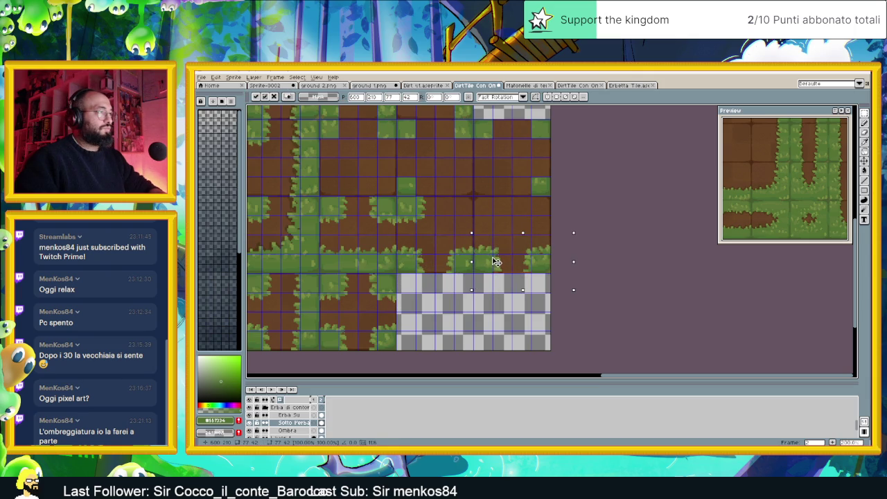
pyautogui.press('Return')
# Move a selected block of tiles slightly upward on the map.
pyautogui.scroll(2, 502, 261)
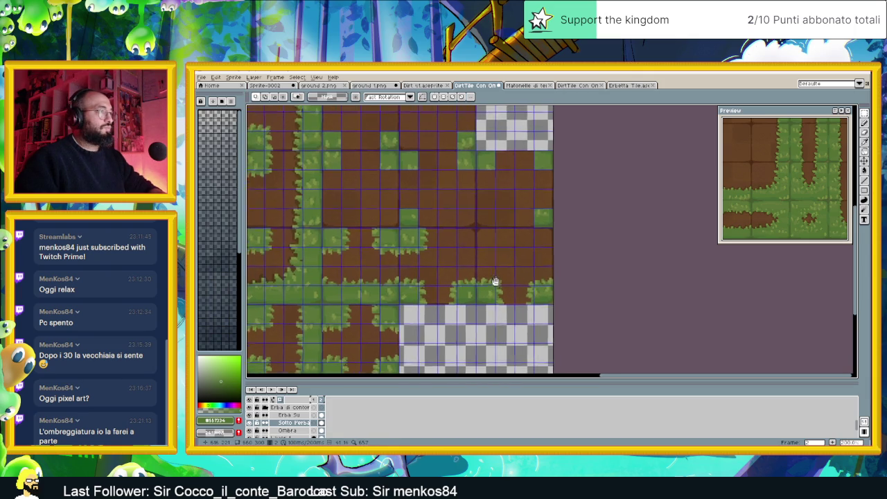
pyautogui.scroll(1, 509, 261)
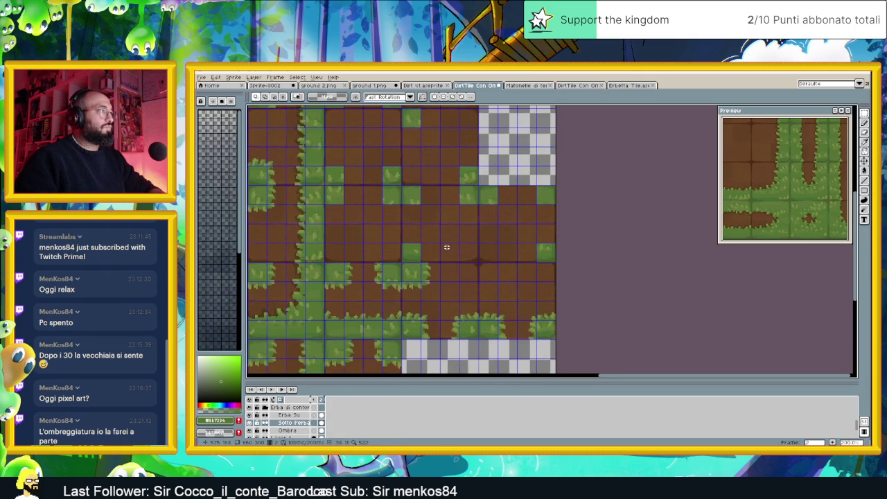
pyautogui.moveTo(434, 247); pyautogui.dragTo(481, 264)
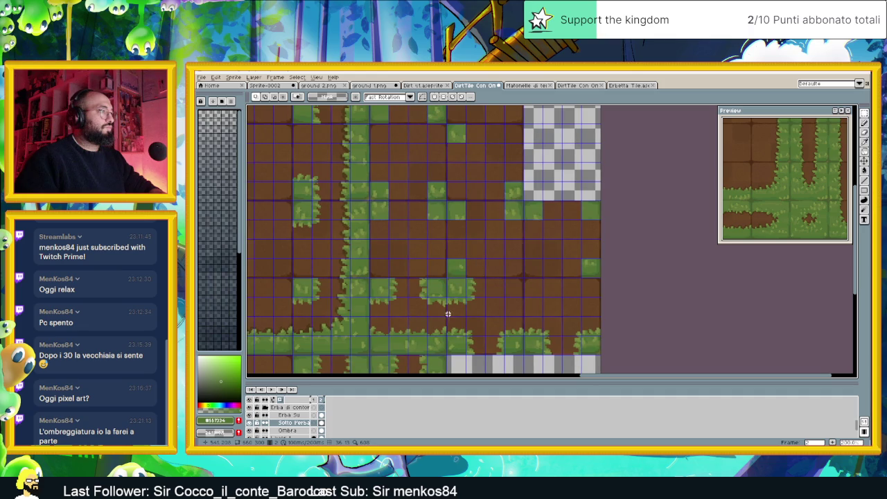
pyautogui.moveTo(441, 284); pyautogui.dragTo(379, 258)
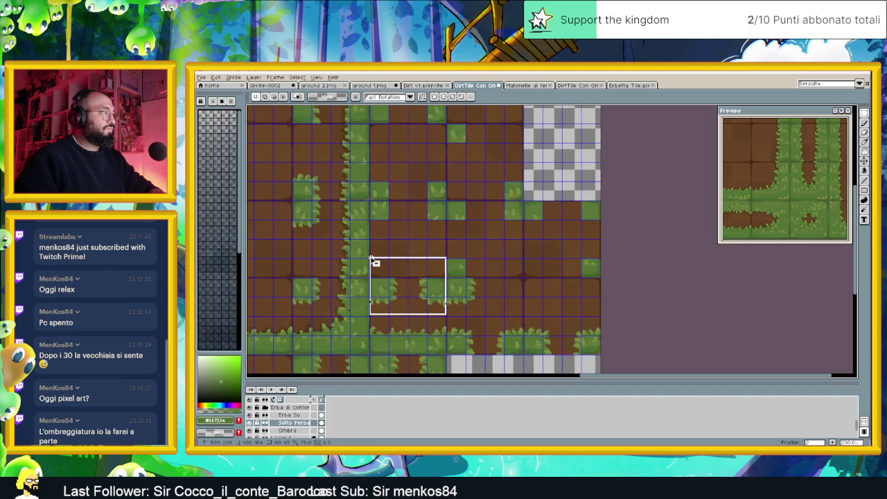
pyautogui.moveTo(441, 297); pyautogui.dragTo(435, 216)
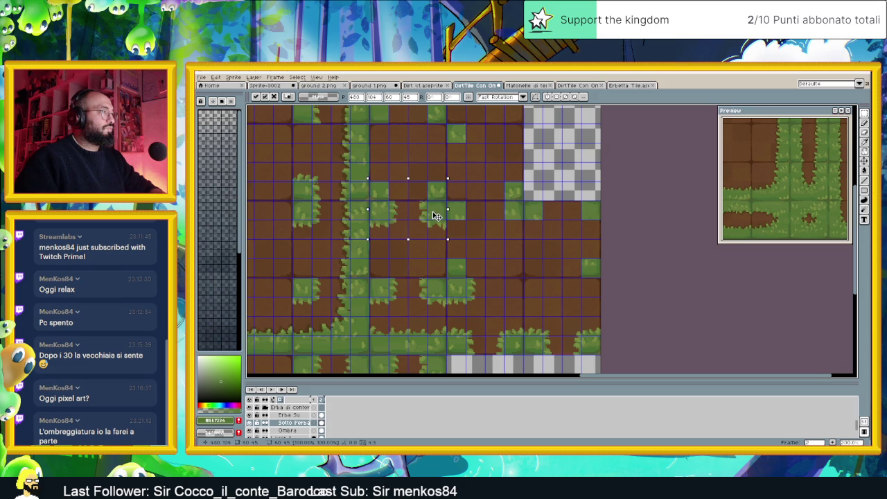
pyautogui.click(496, 217)
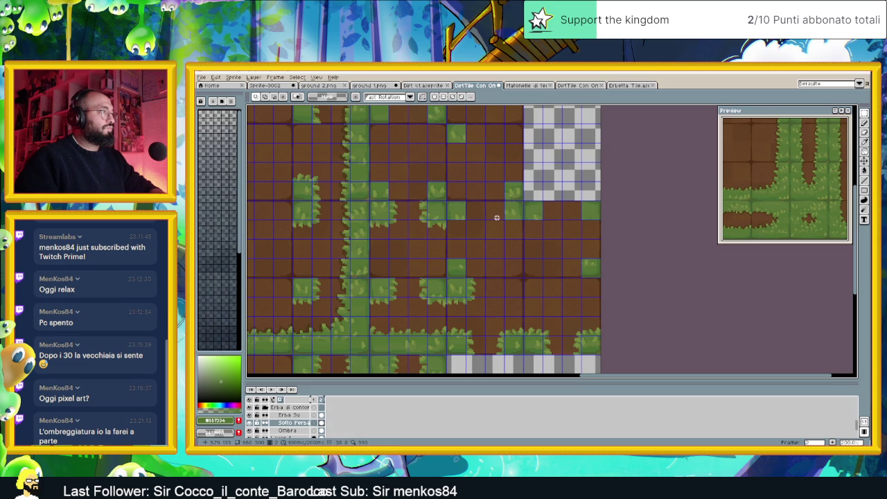
# Paste a copy of the tile block up and to the right.
pyautogui.moveTo(532, 242); pyautogui.dragTo(494, 241)
pyautogui.hotkey('ctrl', 'v')
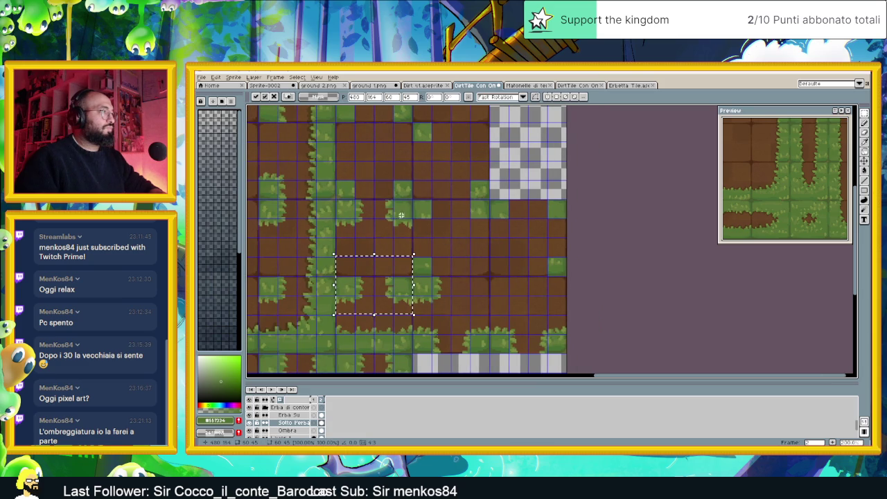
pyautogui.moveTo(389, 284)
pyautogui.mouseDown()
pyautogui.moveTo(431, 275)
pyautogui.moveTo(483, 217)
pyautogui.mouseUp()
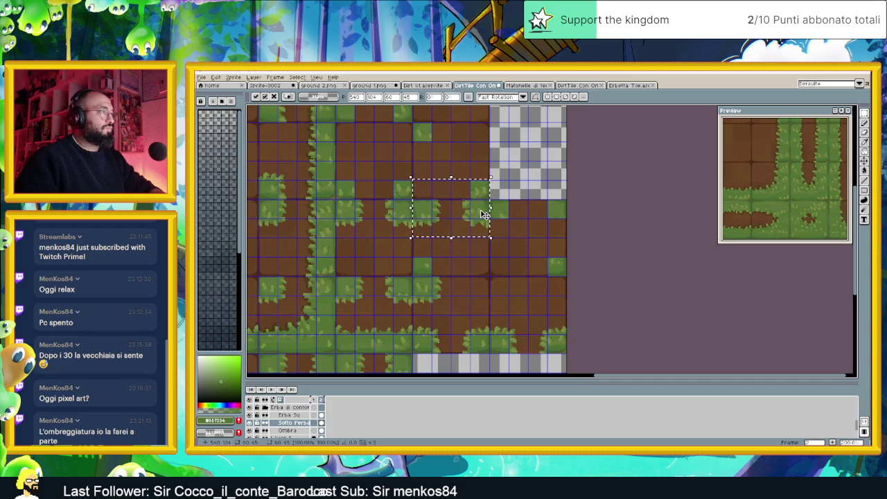
pyautogui.click(506, 234)
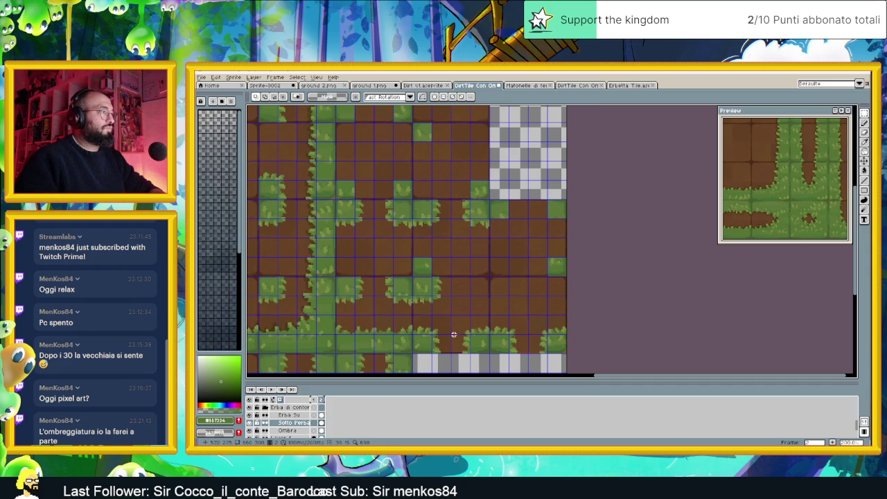
# Duplicate a bottom grass block onto the dirt, aligned with the grid.
pyautogui.moveTo(445, 317); pyautogui.dragTo(412, 361)
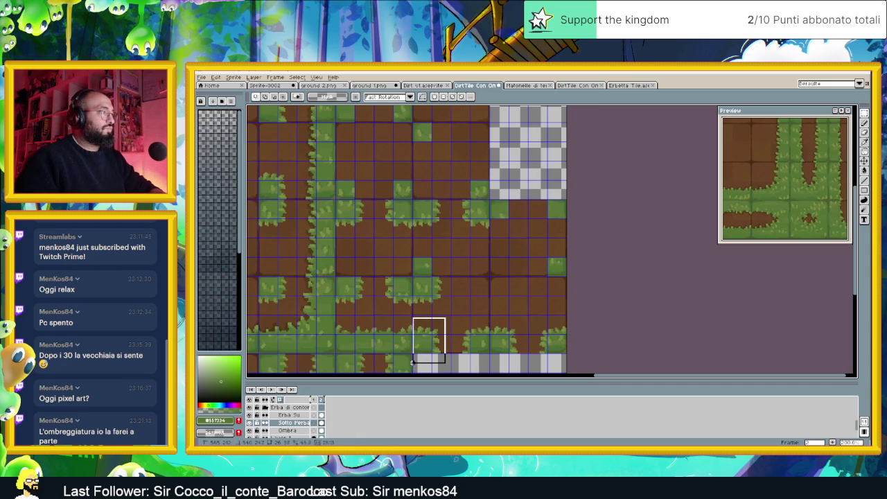
pyautogui.hotkey('ctrl', 'c')
pyautogui.hotkey('ctrl', 'v')
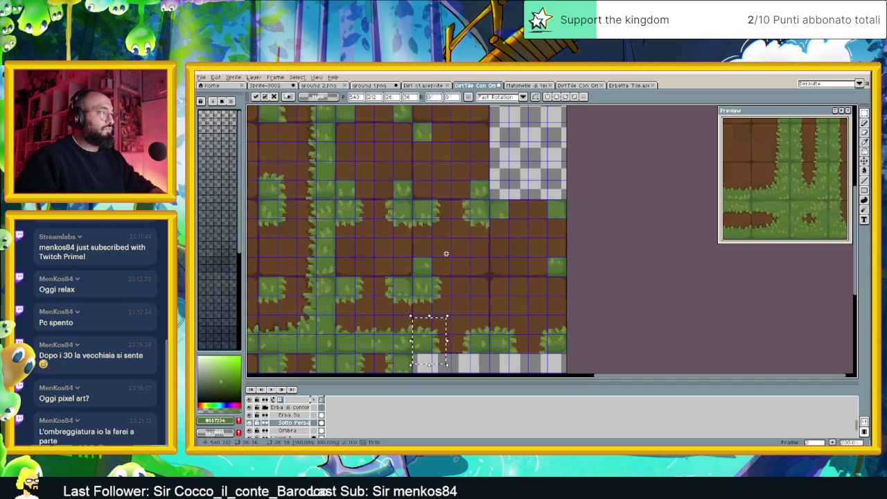
pyautogui.moveTo(441, 284); pyautogui.dragTo(438, 267)
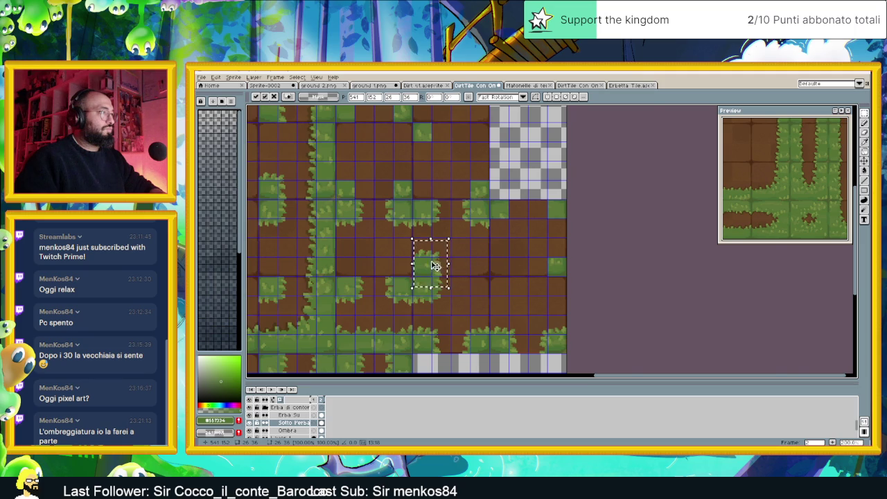
pyautogui.scroll(2, 435, 267)
pyautogui.scroll(1, 430, 267)
pyautogui.moveTo(429, 268); pyautogui.dragTo(429, 264)
pyautogui.click(533, 255)
# Move a small grass block on the dirt up and to the left.
pyautogui.scroll(-1, 538, 269)
pyautogui.scroll(-1, 574, 276)
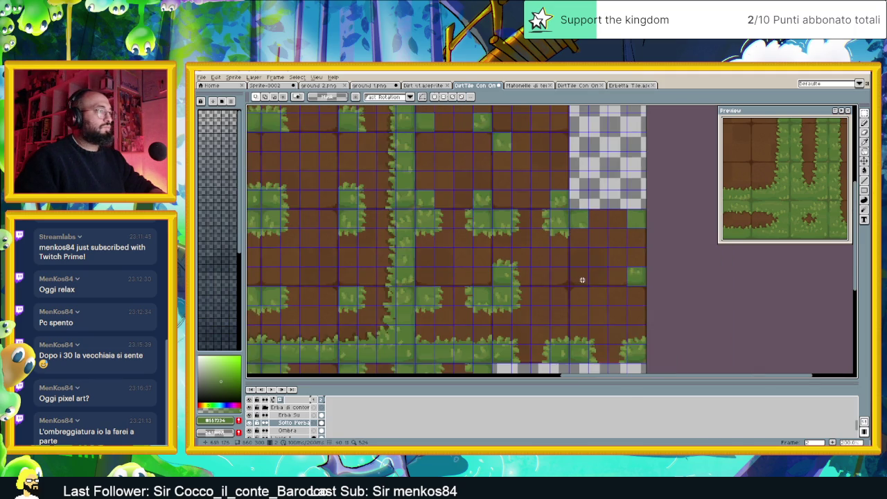
pyautogui.scroll(-1, 559, 279)
pyautogui.scroll(-1, 527, 270)
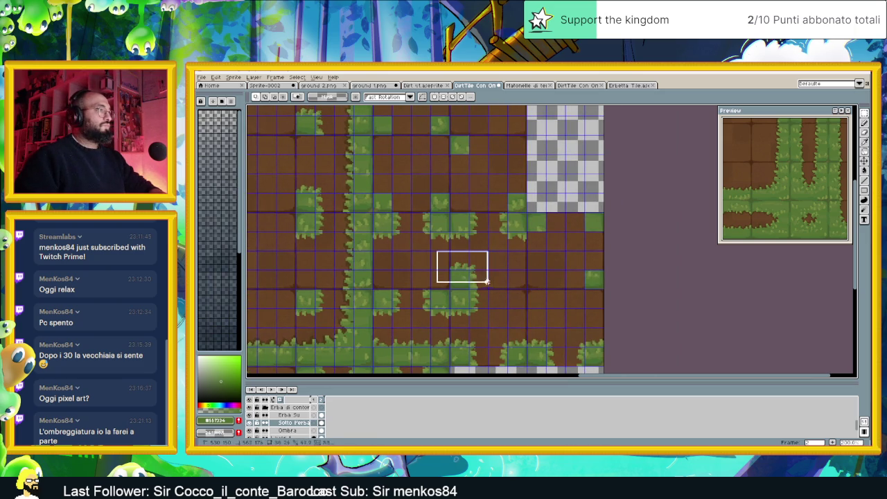
pyautogui.moveTo(438, 249); pyautogui.dragTo(492, 289)
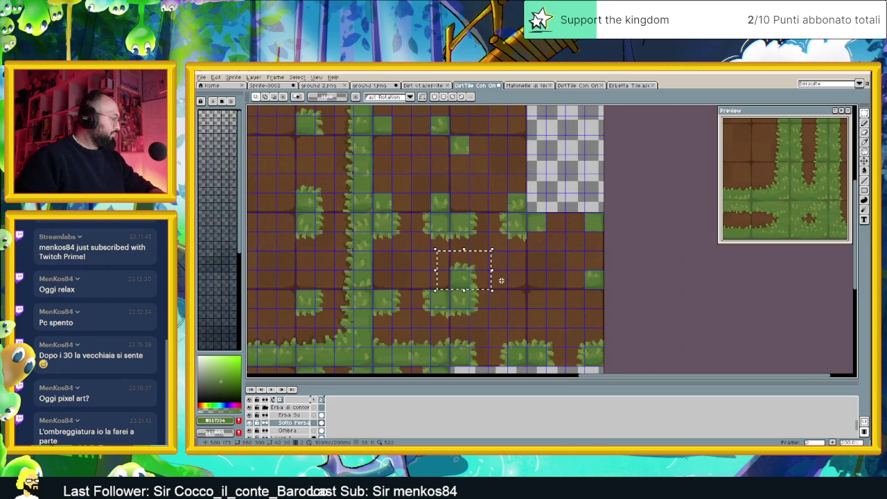
pyautogui.moveTo(471, 280); pyautogui.dragTo(396, 201)
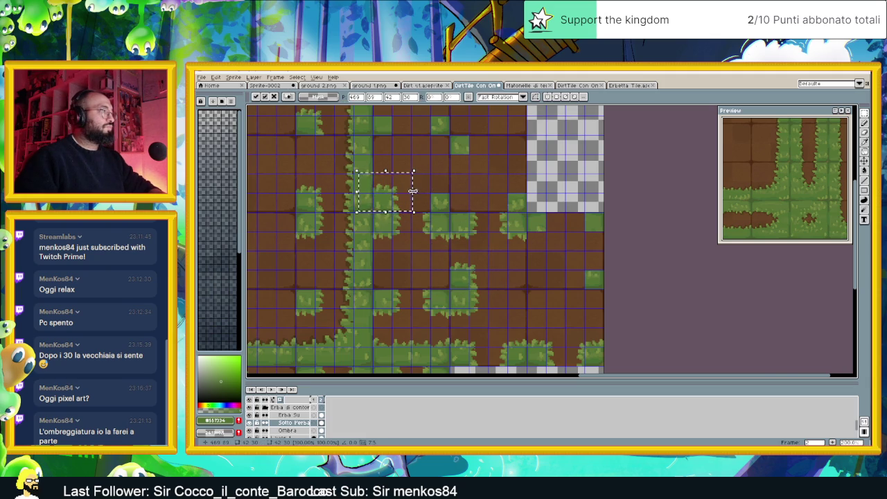
pyautogui.scroll(2, 407, 194)
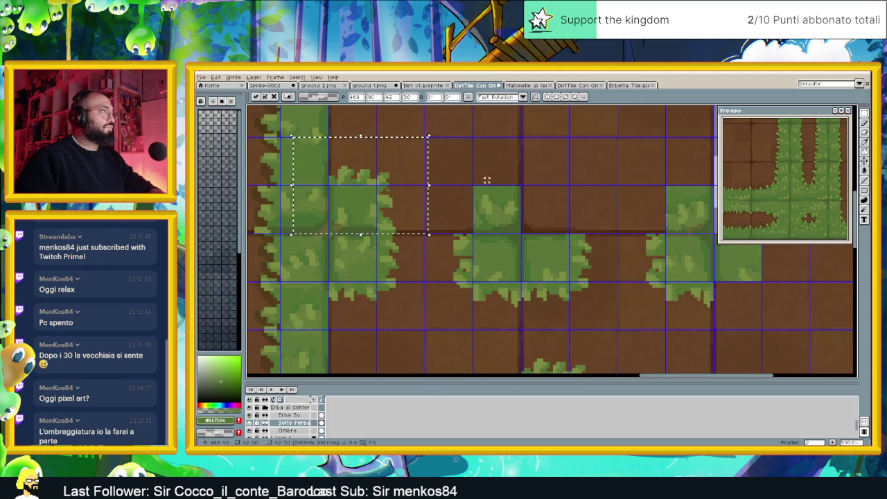
pyautogui.scroll(-2, 487, 180)
pyautogui.scroll(-1, 542, 244)
pyautogui.click(558, 263)
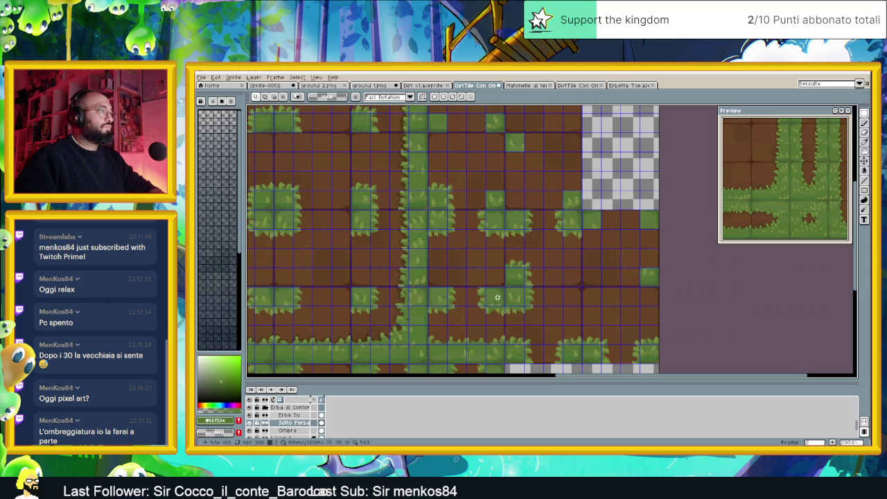
# Select the whole grass patch and move it up and to the left.
pyautogui.moveTo(565, 361); pyautogui.dragTo(583, 373)
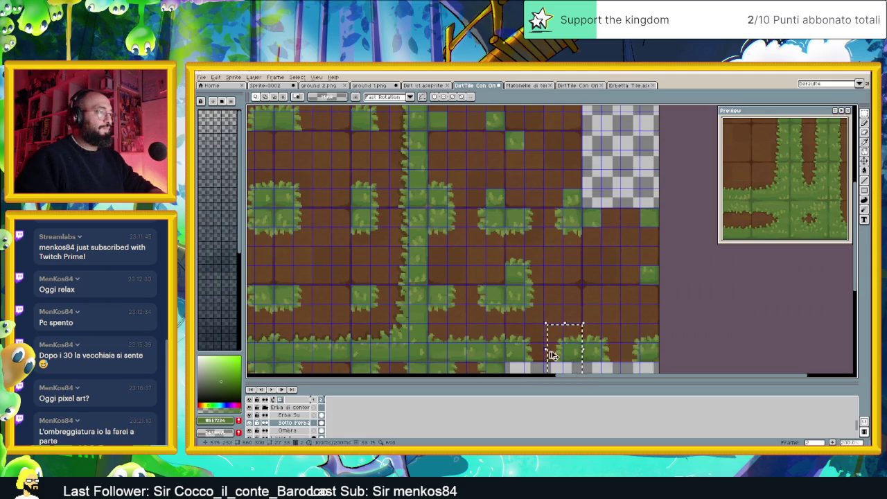
pyautogui.scroll(2, 599, 348)
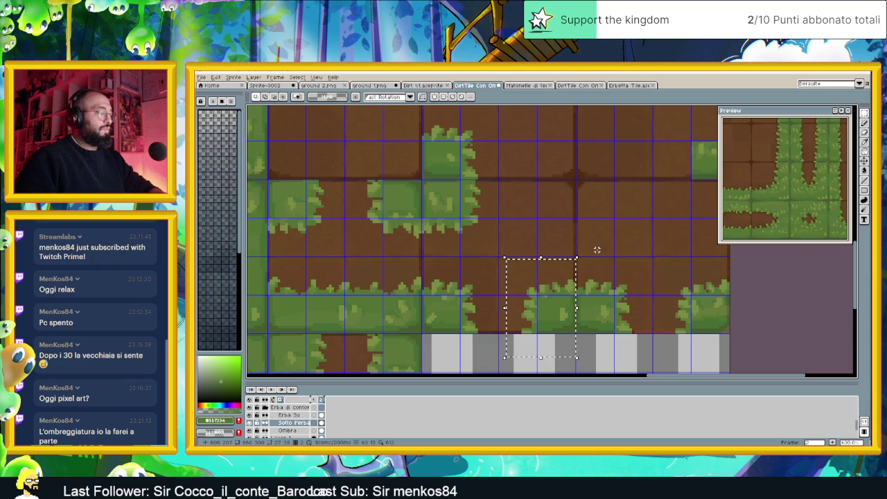
pyautogui.click(569, 250)
pyautogui.scroll(-3, 568, 250)
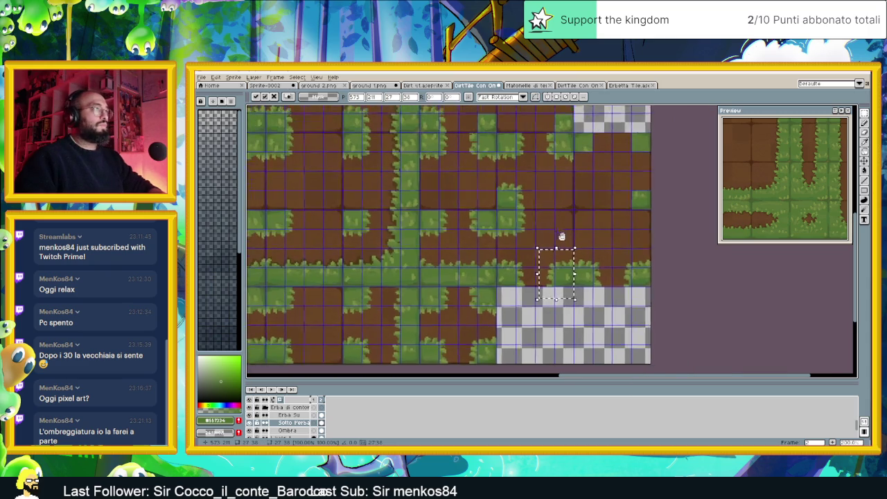
pyautogui.moveTo(567, 305)
pyautogui.mouseDown()
pyautogui.moveTo(496, 136)
pyautogui.moveTo(506, 149)
pyautogui.mouseUp()
pyautogui.scroll(2, 497, 138)
pyautogui.scroll(-2, 562, 178)
pyautogui.scroll(-2, 548, 174)
pyautogui.press('Return')
# Move the 4x4 tile block along the top left, snapping it to the grid.
pyautogui.scroll(-1, 598, 228)
pyautogui.scroll(-1, 585, 249)
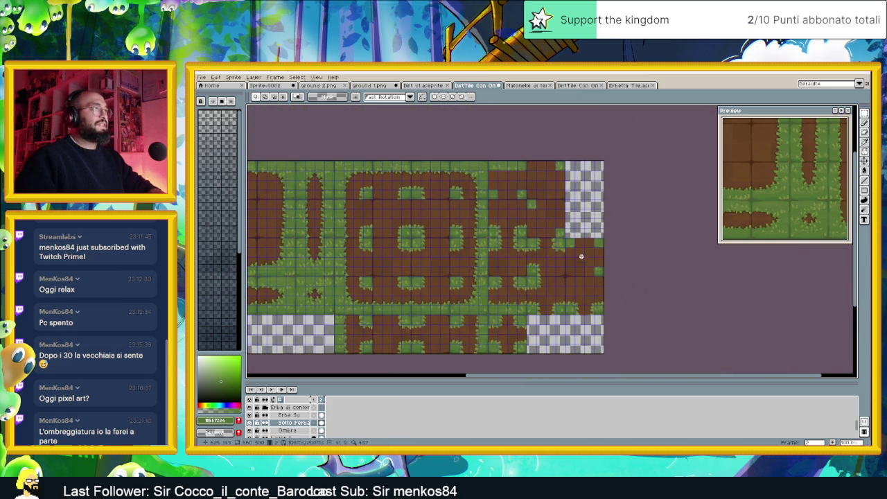
pyautogui.scroll(2, 536, 204)
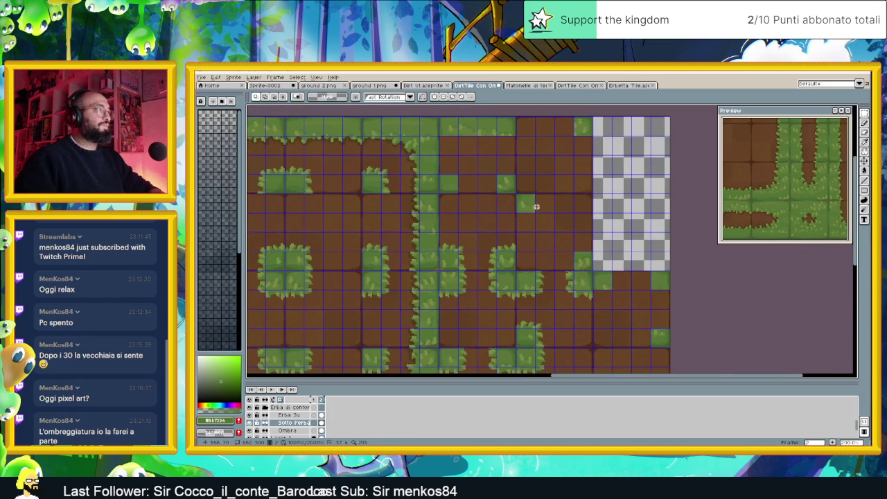
pyautogui.moveTo(465, 207); pyautogui.dragTo(523, 234)
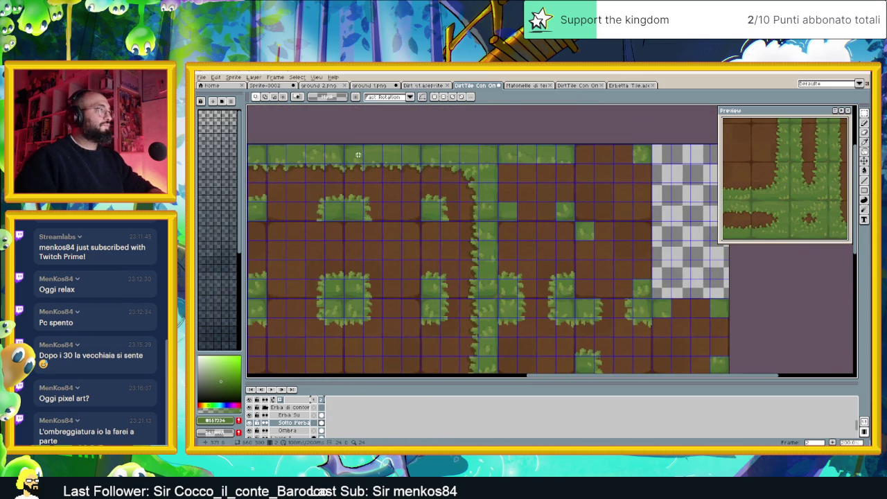
pyautogui.scroll(2, 367, 167)
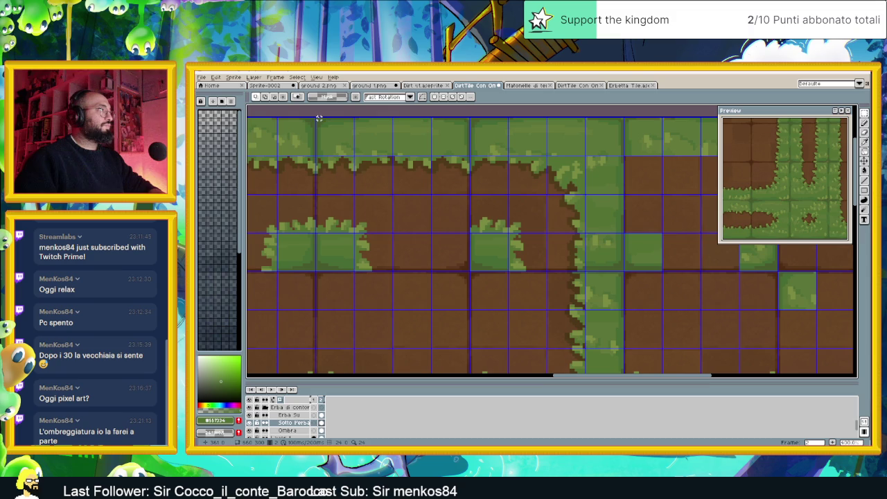
pyautogui.moveTo(316, 118); pyautogui.dragTo(468, 267)
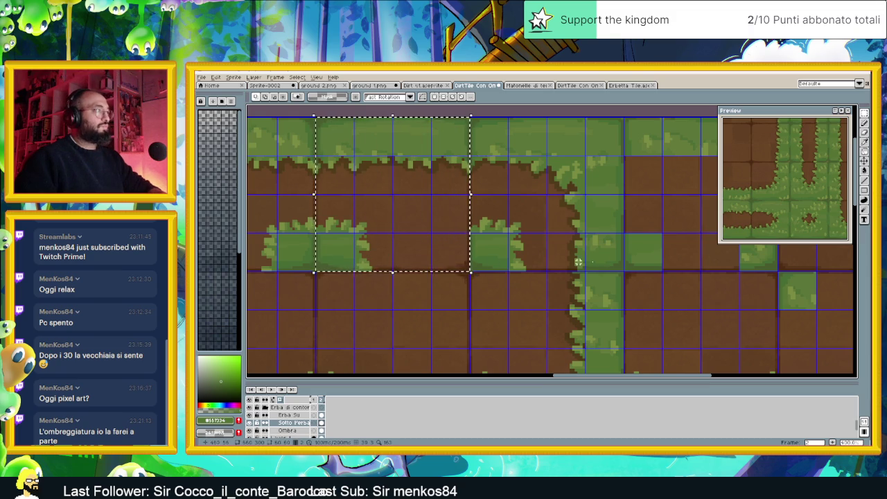
pyautogui.moveTo(559, 259); pyautogui.dragTo(384, 258)
pyautogui.moveTo(559, 149)
pyautogui.mouseDown()
pyautogui.moveTo(514, 165)
pyautogui.moveTo(484, 154)
pyautogui.mouseUp()
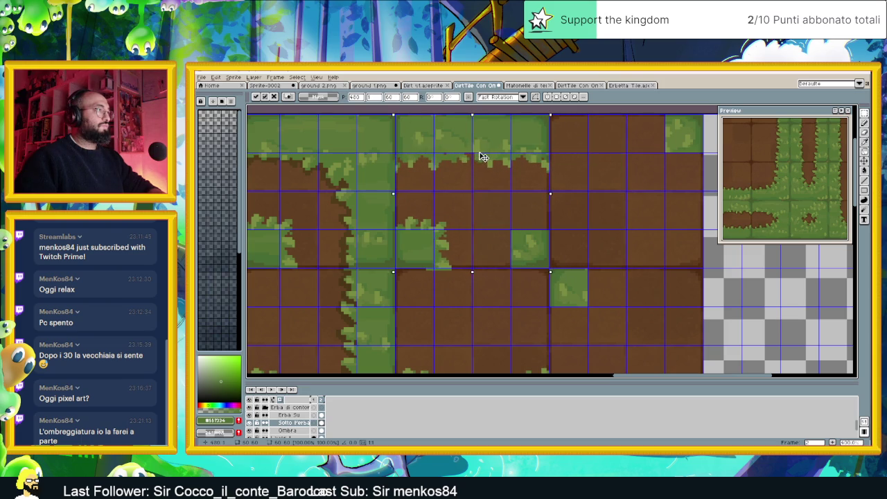
pyautogui.moveTo(484, 153); pyautogui.dragTo(481, 154)
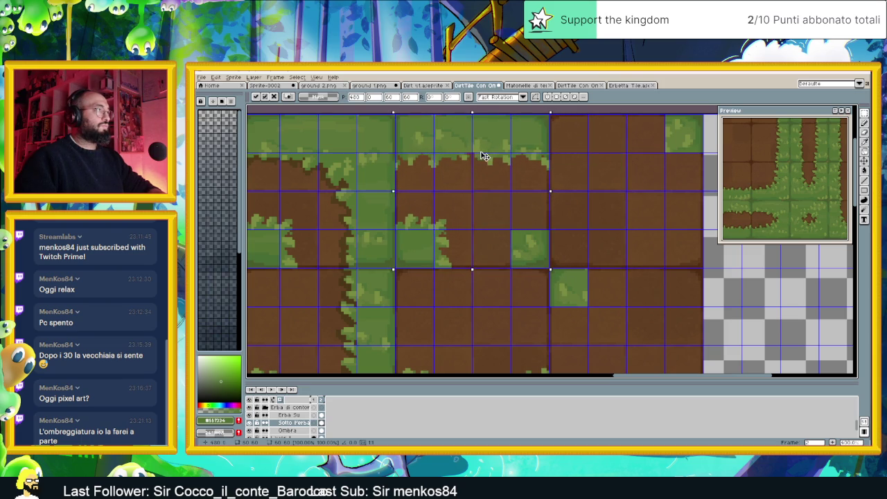
pyautogui.hotkey('ctrl', 'd')
# Select a small grass patch on the map.
pyautogui.scroll(-2, 594, 193)
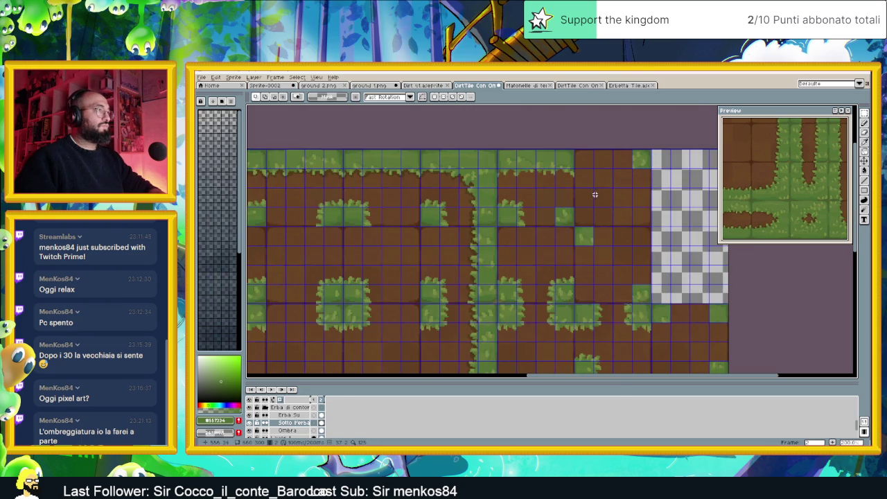
pyautogui.scroll(1, 360, 262)
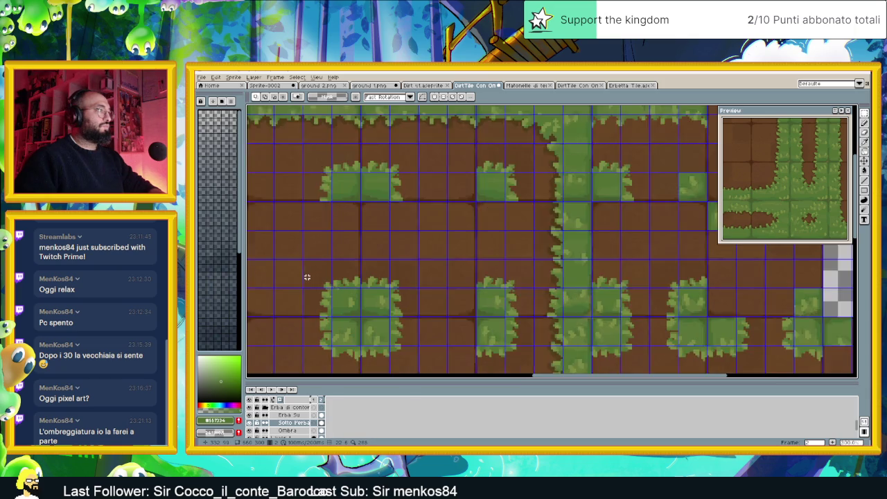
pyautogui.scroll(1, 308, 276)
pyautogui.moveTo(311, 257); pyautogui.dragTo(379, 330)
pyautogui.scroll(-2, 499, 291)
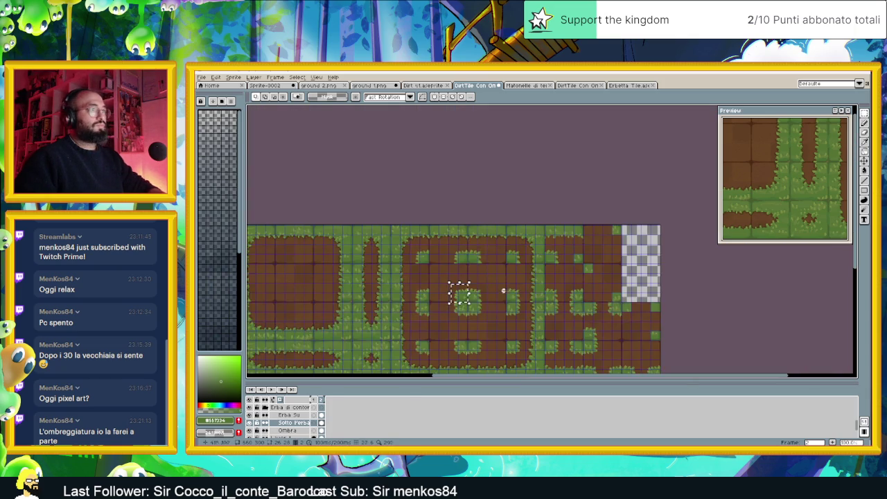
# Drag the selected grass patch to the map's right edge beside the checkered area.
pyautogui.scroll(3, 576, 258)
pyautogui.moveTo(560, 225); pyautogui.dragTo(564, 240)
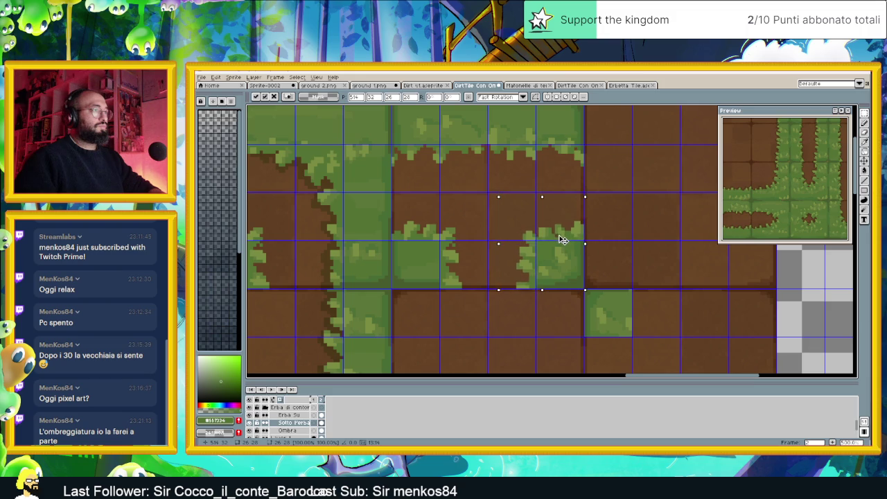
pyautogui.scroll(-2, 583, 242)
pyautogui.scroll(1, 618, 242)
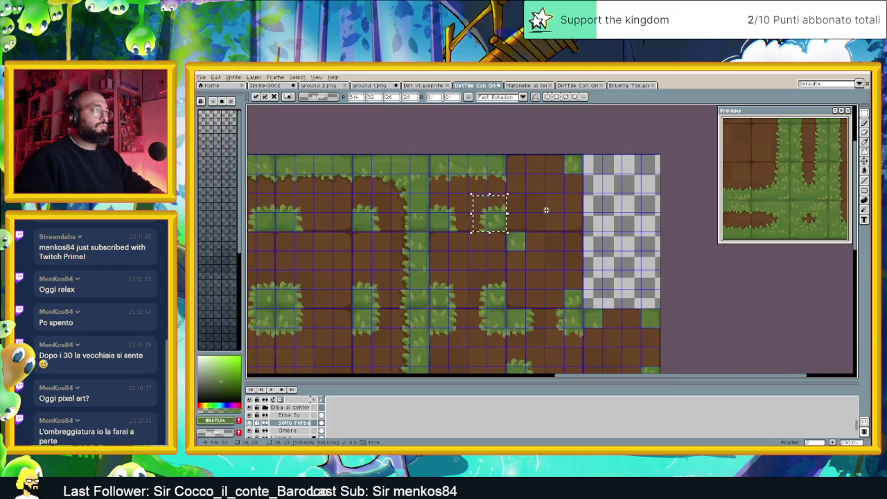
pyautogui.moveTo(560, 277)
pyautogui.mouseDown()
pyautogui.moveTo(542, 229)
pyautogui.moveTo(567, 260)
pyautogui.mouseUp()
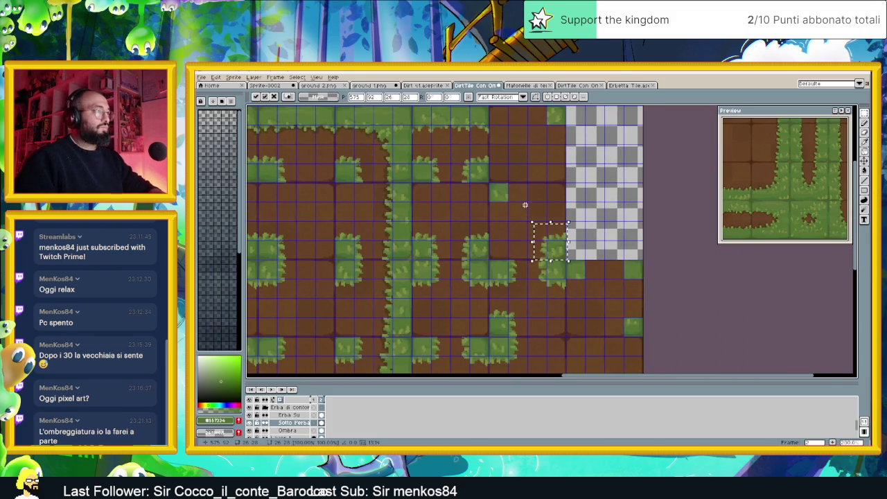
pyautogui.scroll(2, 567, 259)
pyautogui.scroll(1, 559, 251)
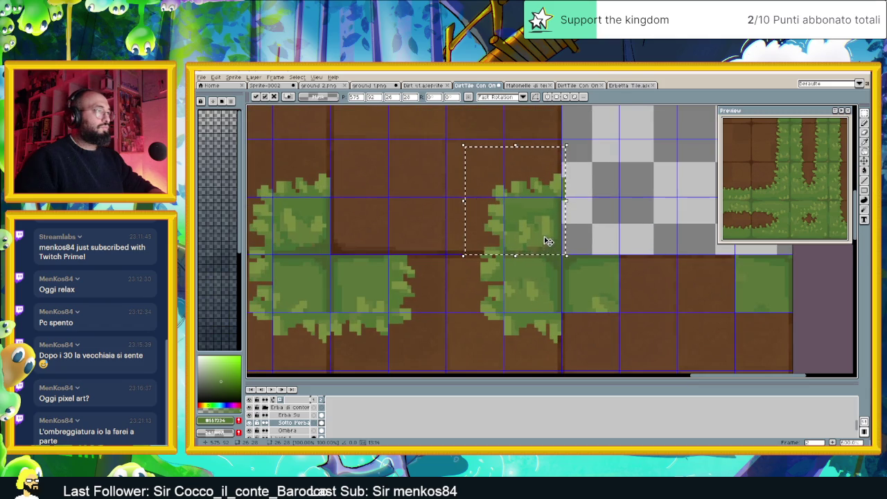
pyautogui.scroll(-1, 544, 235)
pyautogui.scroll(-1, 547, 231)
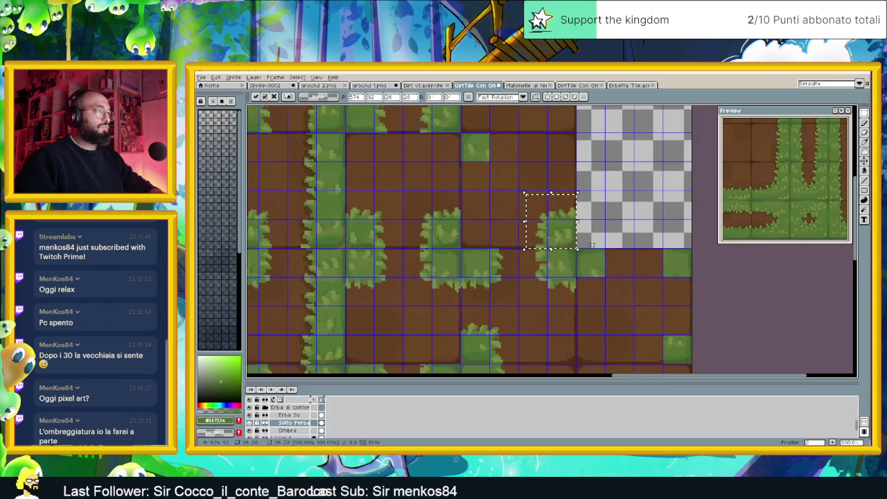
pyautogui.scroll(-2, 553, 226)
pyautogui.scroll(-1, 553, 226)
pyautogui.scroll(2, 603, 271)
pyautogui.moveTo(443, 141)
pyautogui.mouseDown()
pyautogui.moveTo(563, 141)
pyautogui.moveTo(600, 282)
pyautogui.mouseUp()
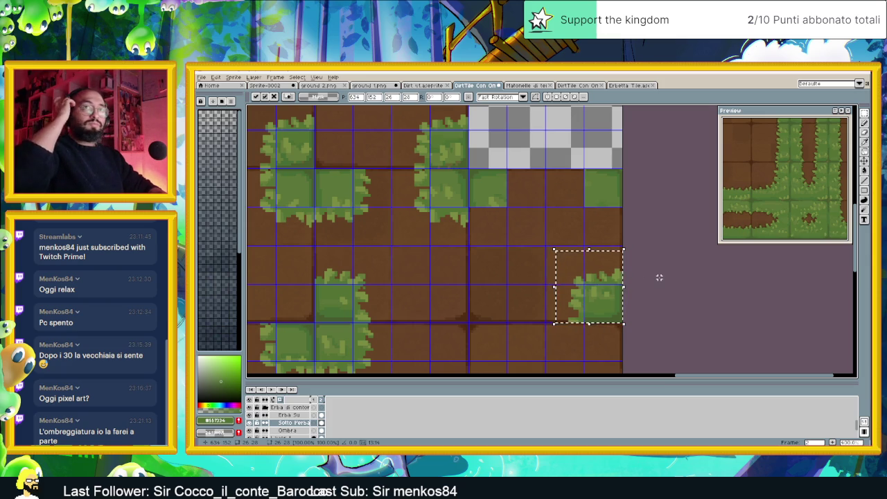
pyautogui.scroll(-3, 661, 280)
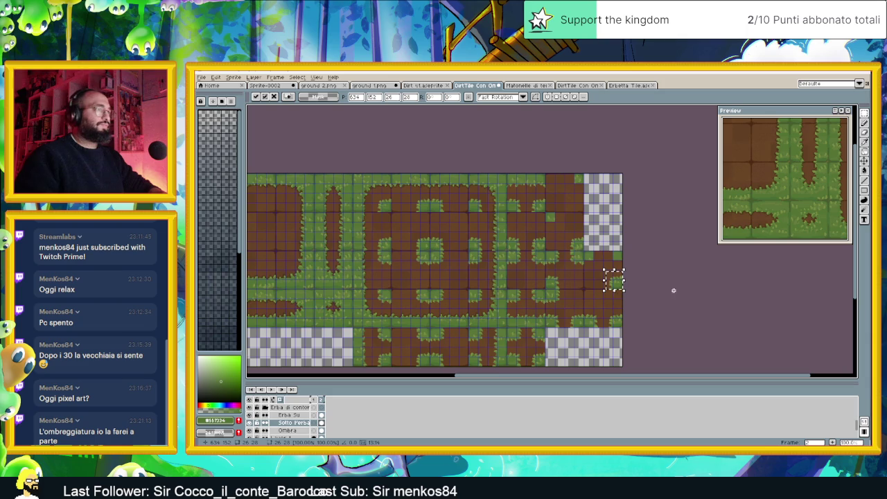
# Drop the previous patch, then shift another grass tile one cell right.
pyautogui.scroll(2, 624, 277)
pyautogui.scroll(-1, 624, 284)
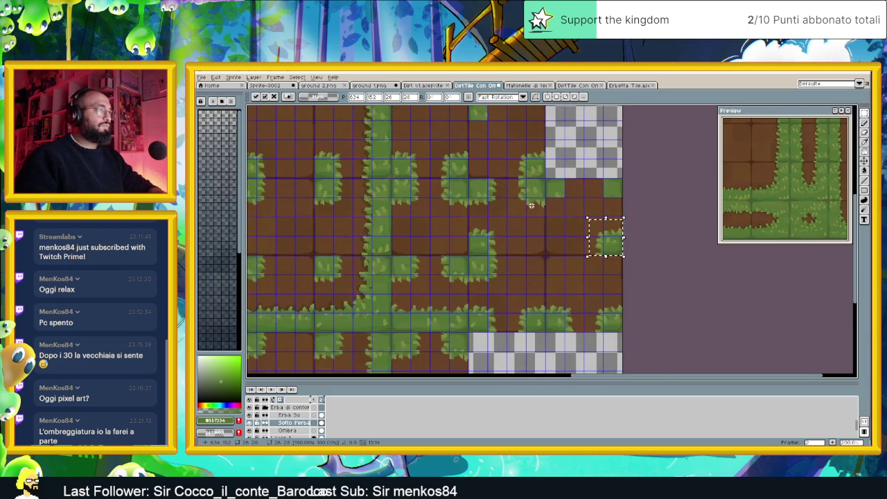
pyautogui.scroll(1, 485, 194)
pyautogui.scroll(1, 489, 179)
pyautogui.hotkey('ctrl', 'd')
pyautogui.moveTo(489, 151); pyautogui.dragTo(420, 223)
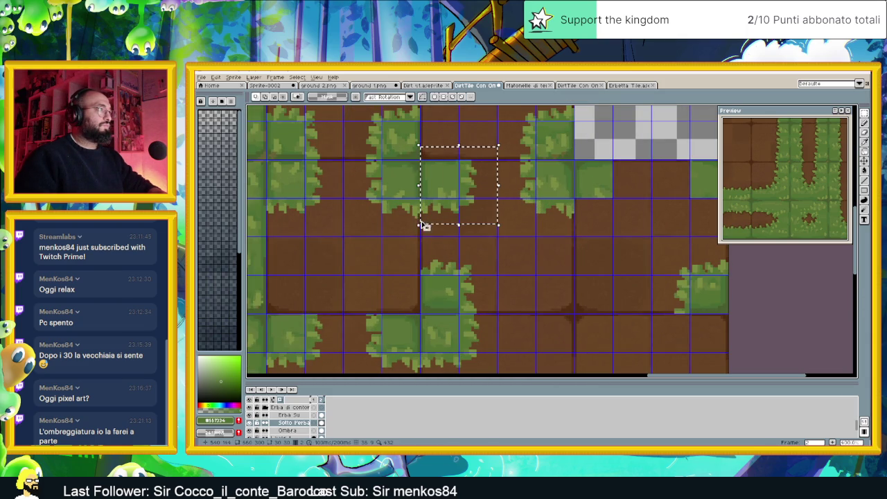
pyautogui.moveTo(462, 185); pyautogui.dragTo(610, 187)
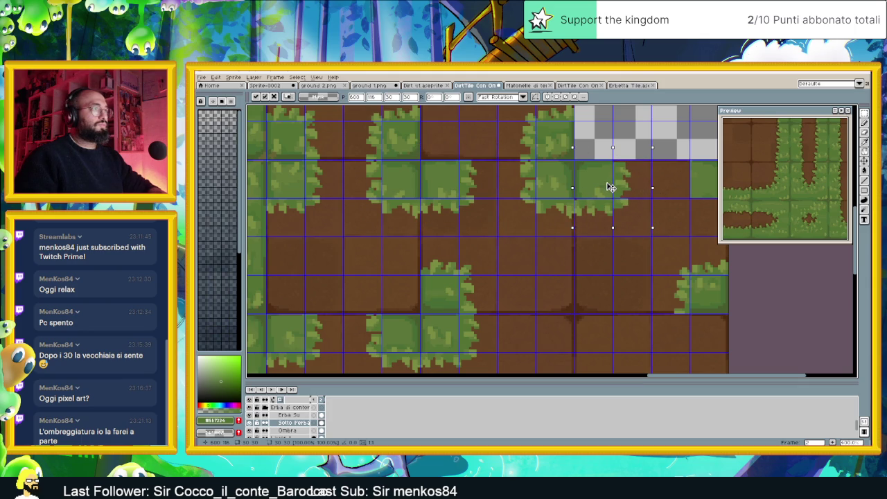
pyautogui.hotkey('ctrl', 'd')
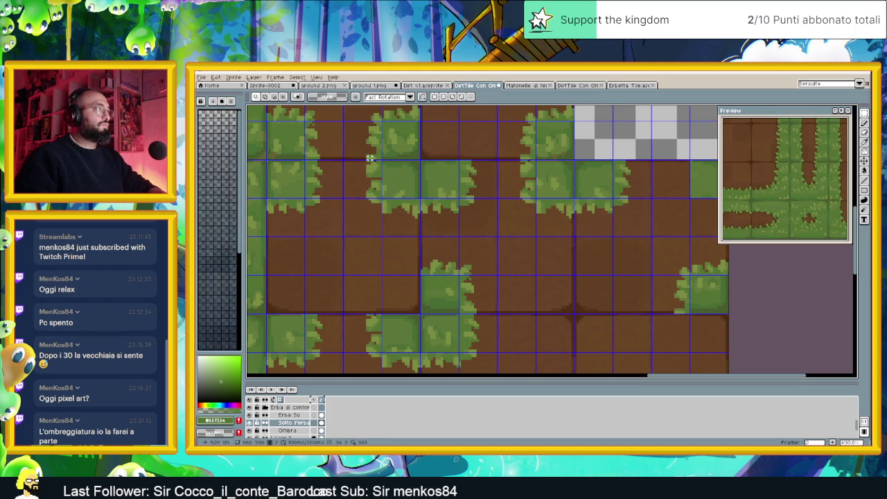
# Reselect the second grass tile and move it one cell right.
pyautogui.moveTo(349, 160); pyautogui.dragTo(416, 214)
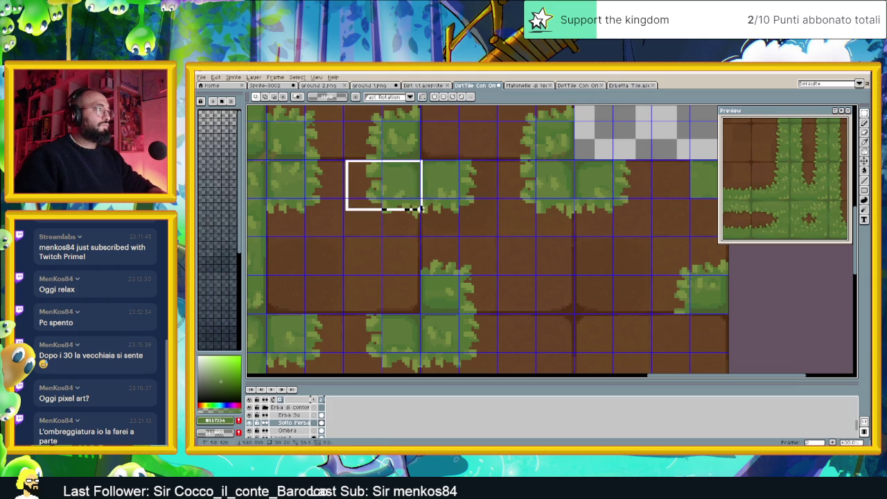
pyautogui.hotkey('ctrl', 'd')
pyautogui.moveTo(346, 162); pyautogui.dragTo(420, 223)
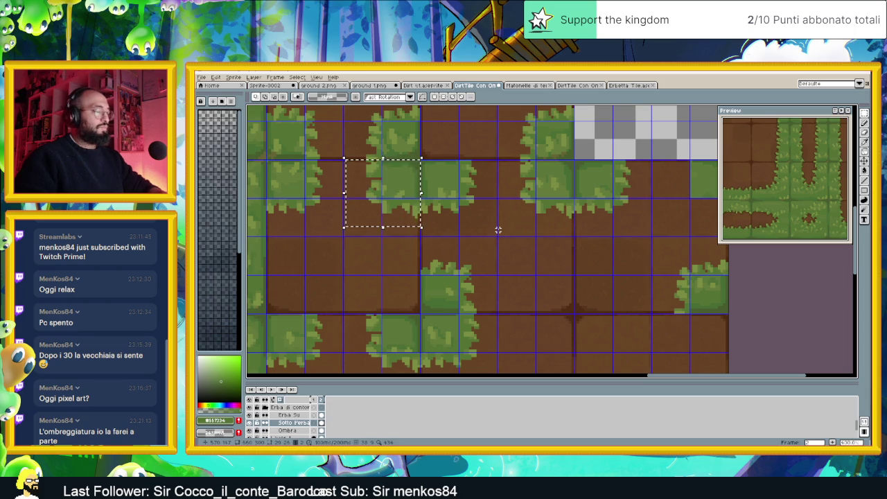
pyautogui.hotkey('ctrl', 'd')
pyautogui.hotkey('ctrl', 'shift', 'd')
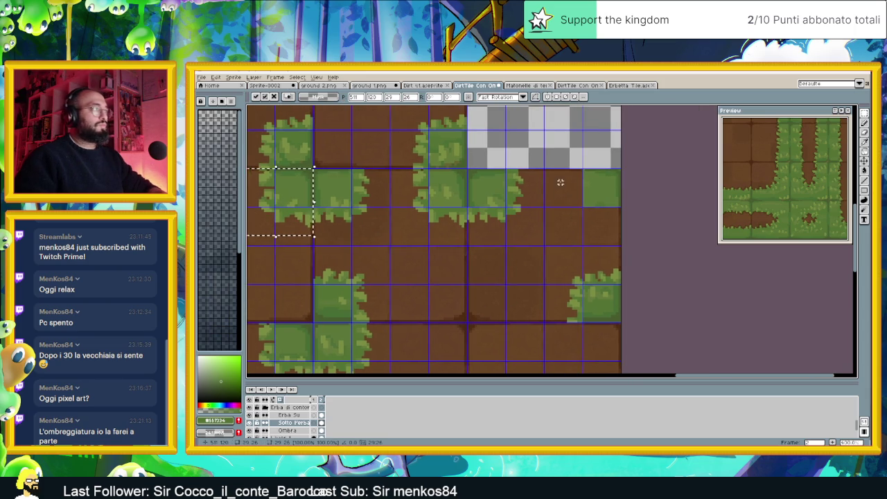
pyautogui.moveTo(305, 195); pyautogui.dragTo(598, 192)
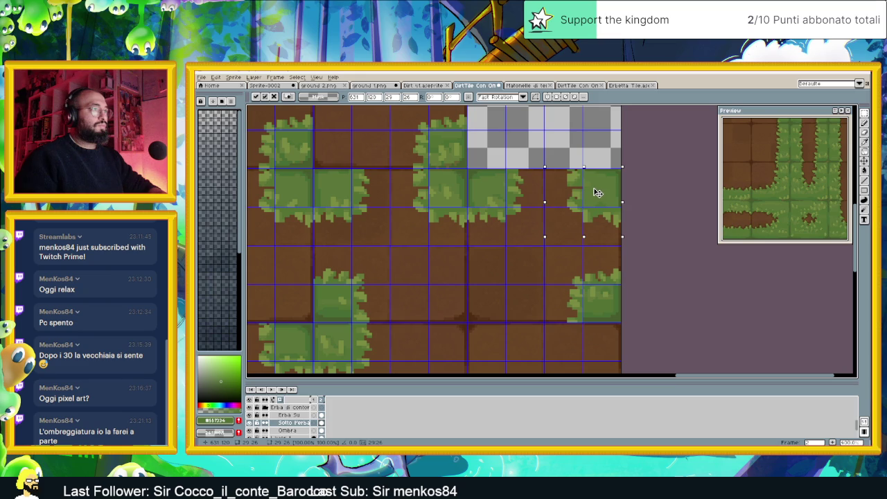
pyautogui.hotkey('ctrl', 'd')
pyautogui.scroll(-1, 639, 189)
pyautogui.scroll(-1, 636, 190)
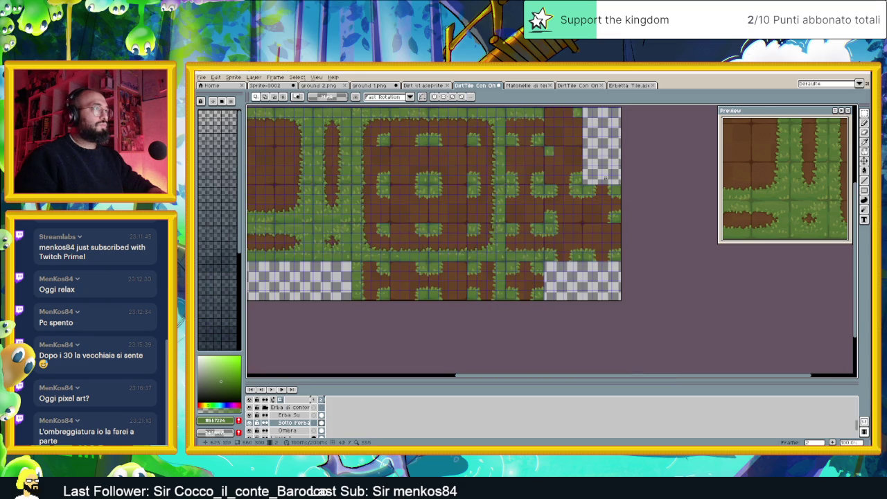
# Paste a grass tile into the gap in the top row.
pyautogui.scroll(1, 609, 181)
pyautogui.scroll(1, 576, 167)
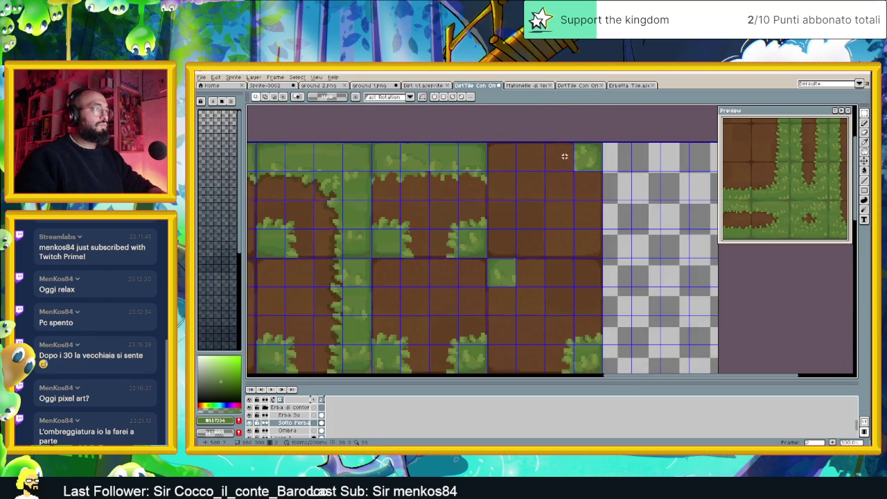
pyautogui.hotkey('ctrl', 'v')
pyautogui.moveTo(540, 199); pyautogui.dragTo(573, 162)
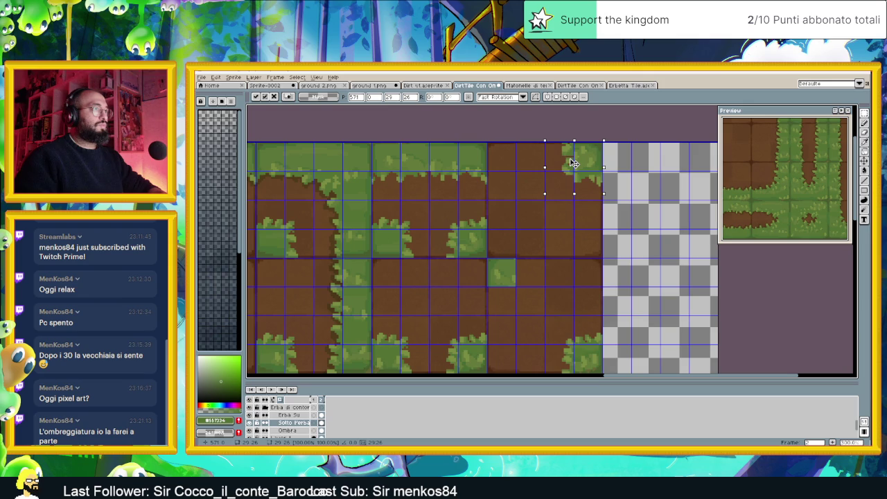
pyautogui.click(649, 166)
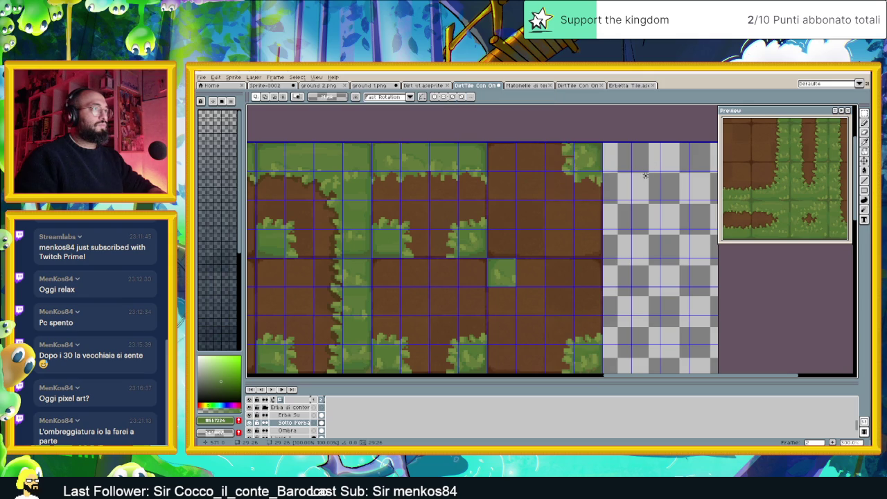
# Move a grass tile from the lower rows up into the empty dirt cell.
pyautogui.moveTo(571, 275); pyautogui.dragTo(571, 190)
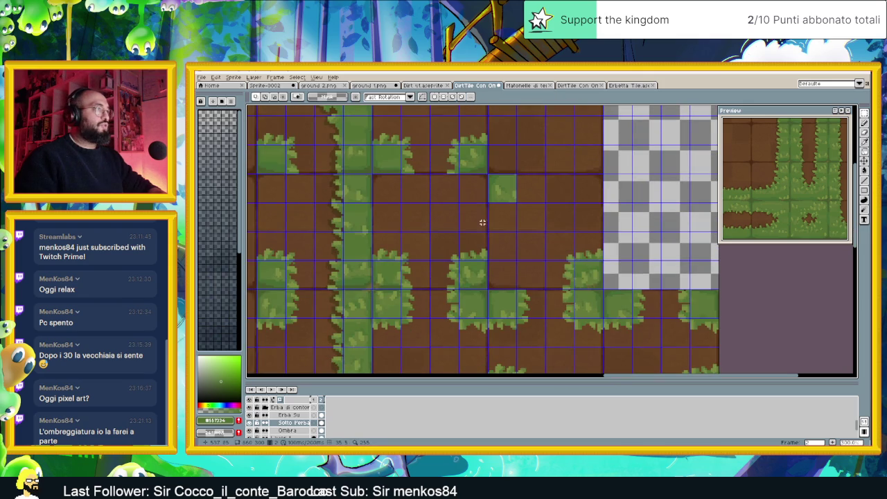
pyautogui.moveTo(528, 287); pyautogui.dragTo(489, 347)
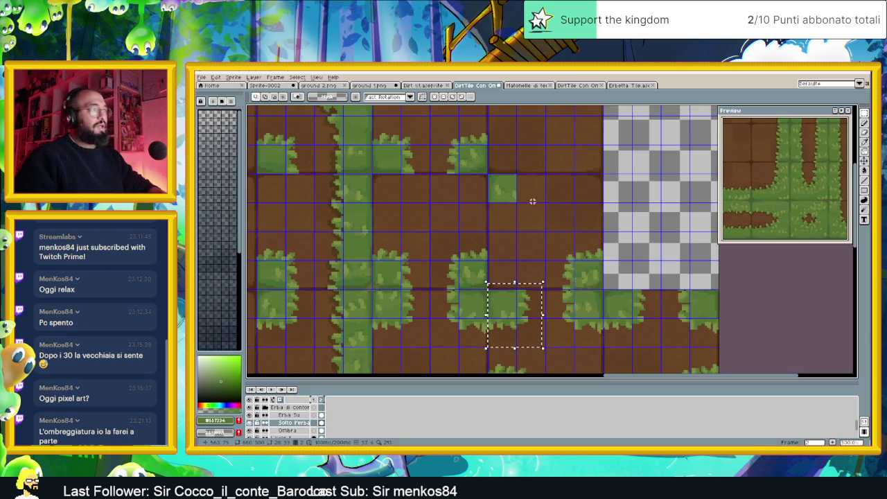
pyautogui.hotkey('ctrl', 'v')
pyautogui.moveTo(521, 298)
pyautogui.mouseDown()
pyautogui.moveTo(524, 192)
pyautogui.moveTo(523, 209)
pyautogui.mouseUp()
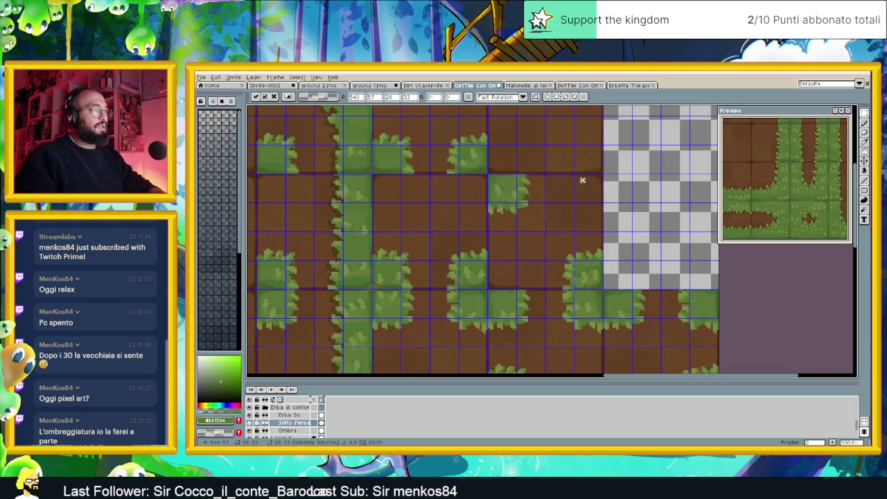
pyautogui.press('Return')
# Save the tileset file.
pyautogui.scroll(-2, 582, 181)
pyautogui.scroll(-2, 596, 199)
pyautogui.scroll(1, 598, 200)
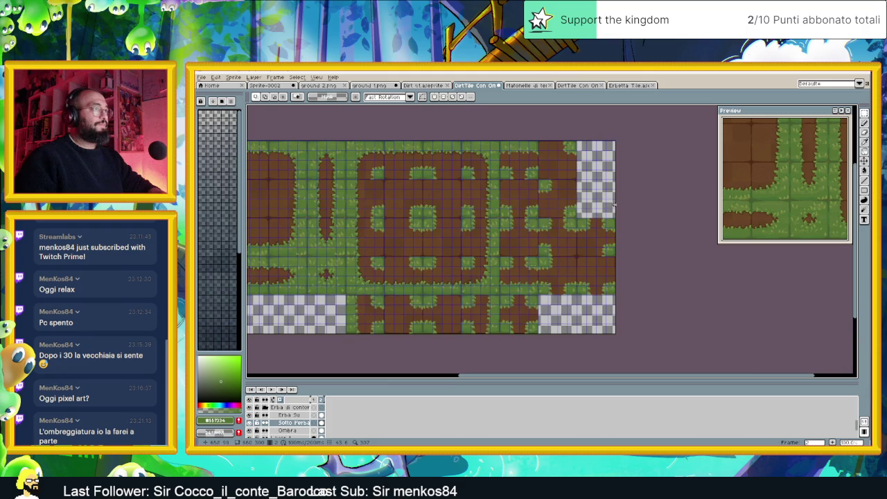
pyautogui.hotkey('ctrl', 's')
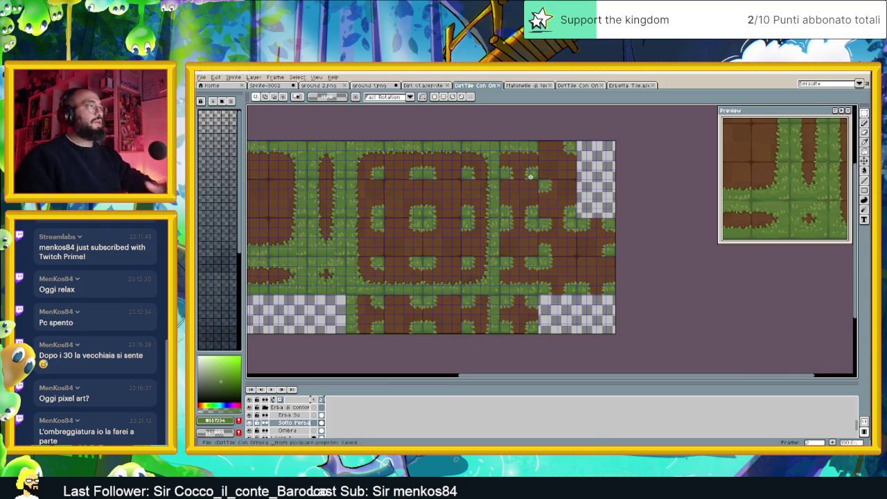
# Hide the grid overlay via View > Show > Grid.
pyautogui.scroll(-1, 572, 178)
pyautogui.scroll(-1, 577, 177)
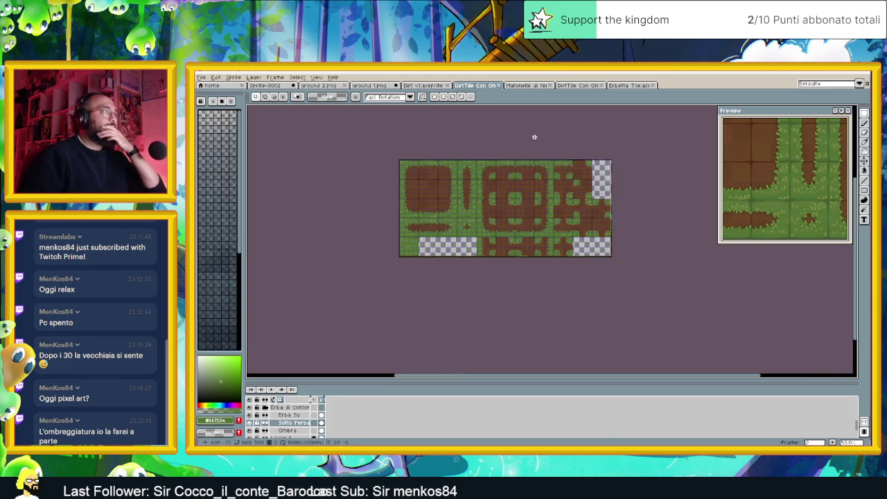
pyautogui.click(316, 77)
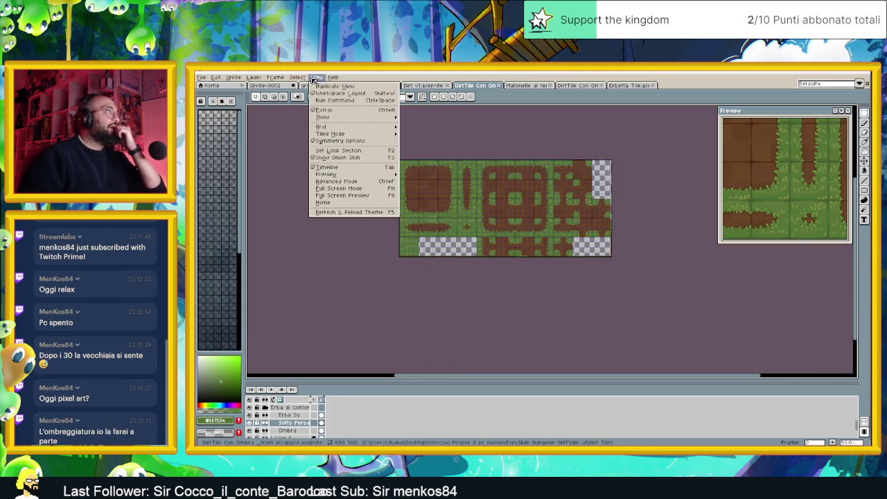
pyautogui.moveTo(339, 117)
pyautogui.click(412, 131)
pyautogui.scroll(1, 554, 191)
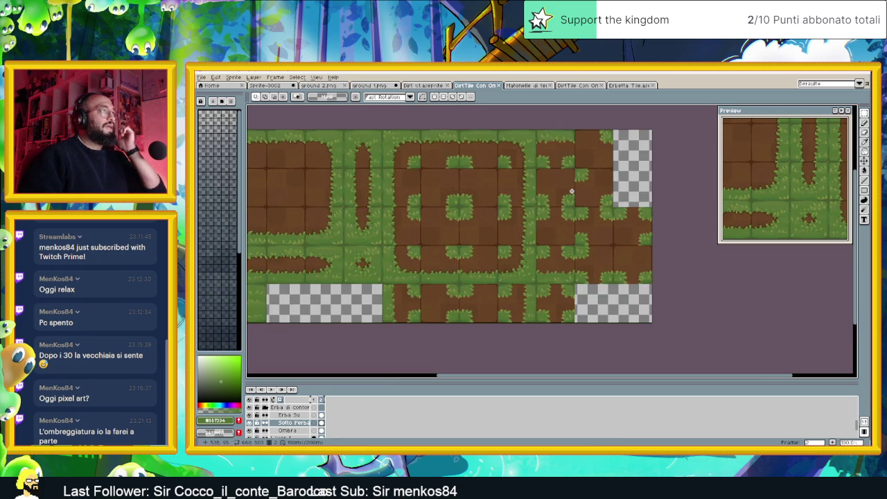
pyautogui.moveTo(596, 196); pyautogui.dragTo(631, 202)
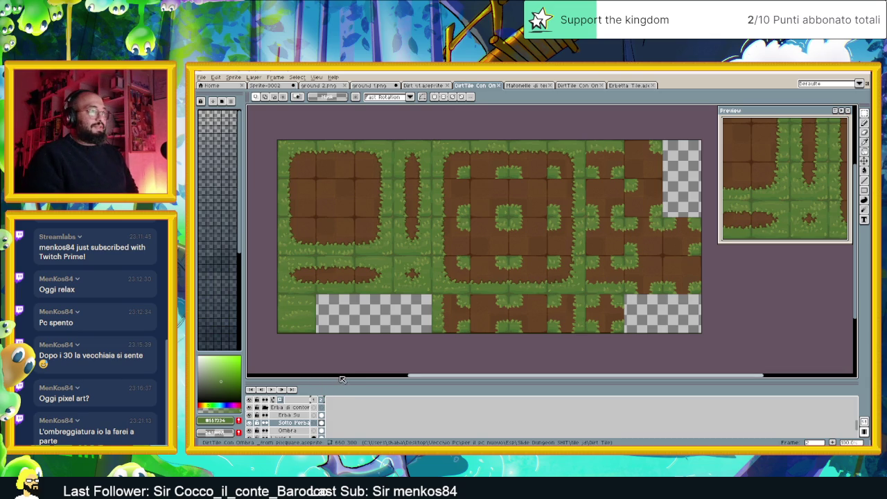
# Make the Ombra shadow layer active.
pyautogui.click(305, 431)
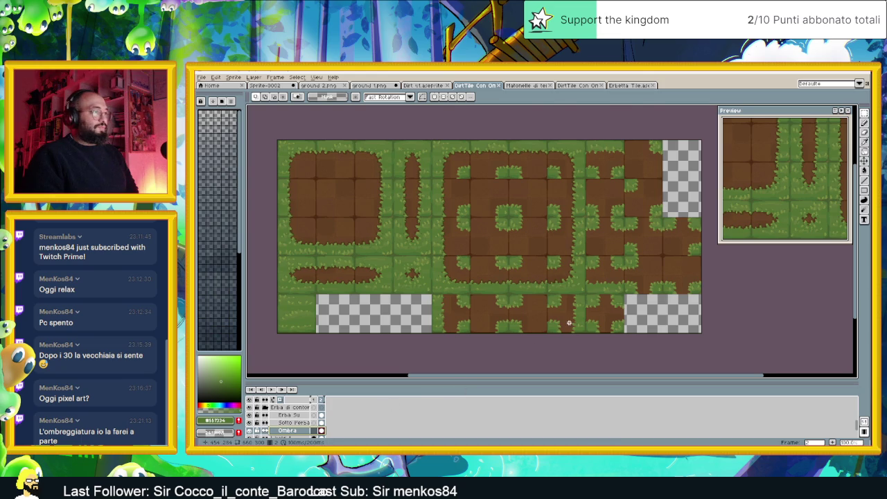
pyautogui.scroll(1, 568, 322)
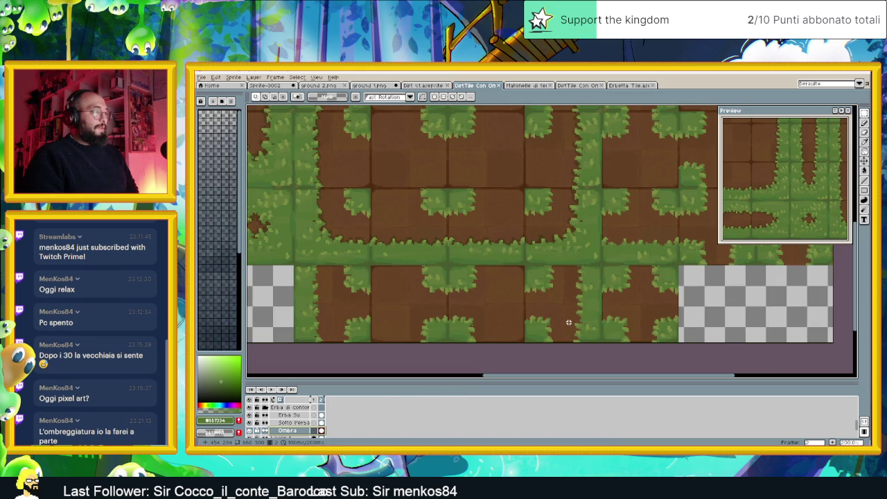
pyautogui.scroll(1, 406, 262)
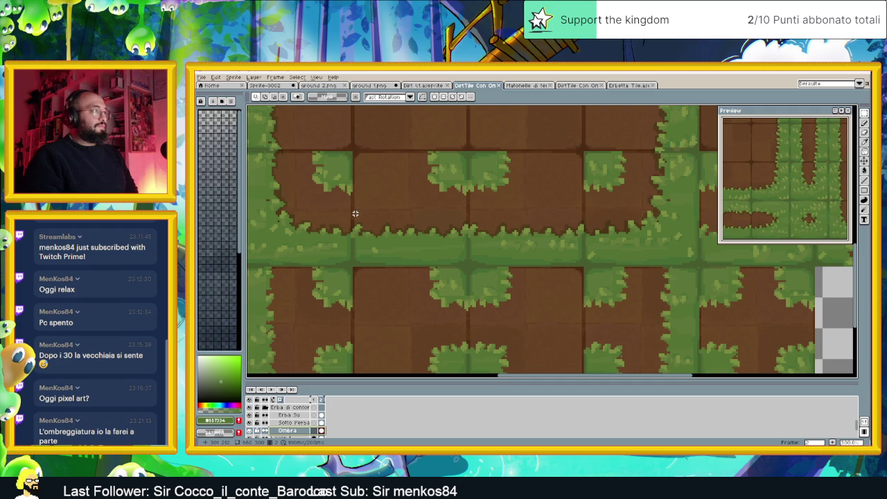
pyautogui.scroll(-2, 355, 213)
pyautogui.scroll(1, 366, 222)
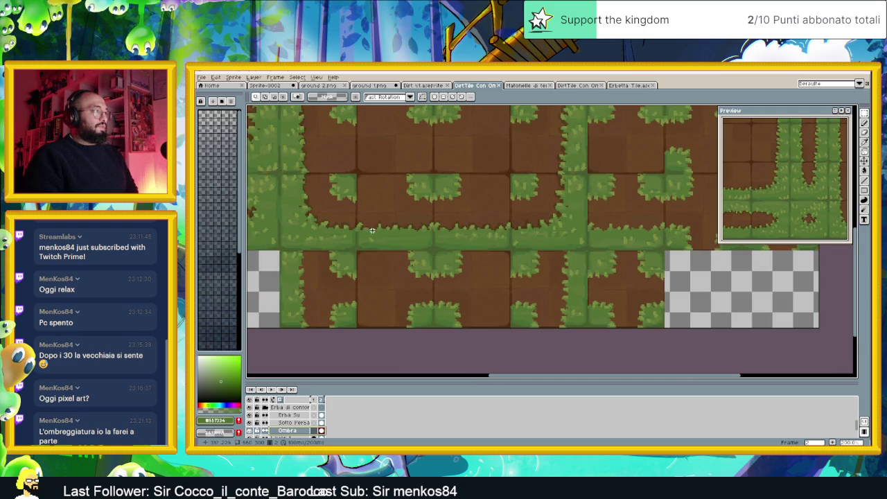
pyautogui.hscroll(-1, 332, 263)
pyautogui.scroll(1, 350, 221)
pyautogui.hscroll(-1, 350, 221)
pyautogui.scroll(1, 354, 179)
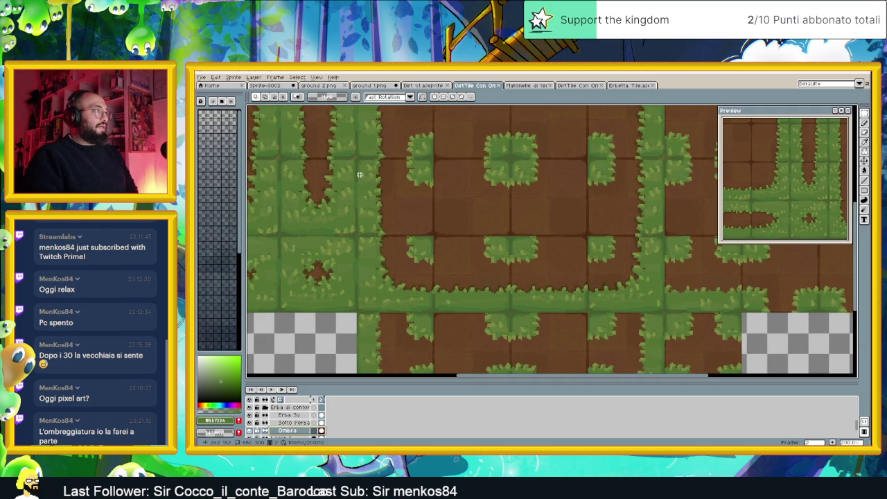
# Turn the tile grid display back on.
pyautogui.click(316, 77)
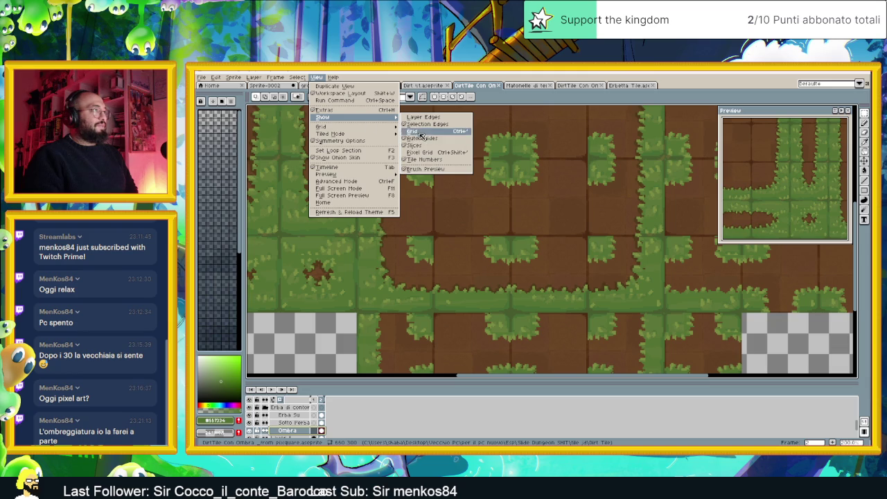
pyautogui.click(416, 132)
pyautogui.scroll(2, 362, 162)
pyautogui.scroll(1, 362, 162)
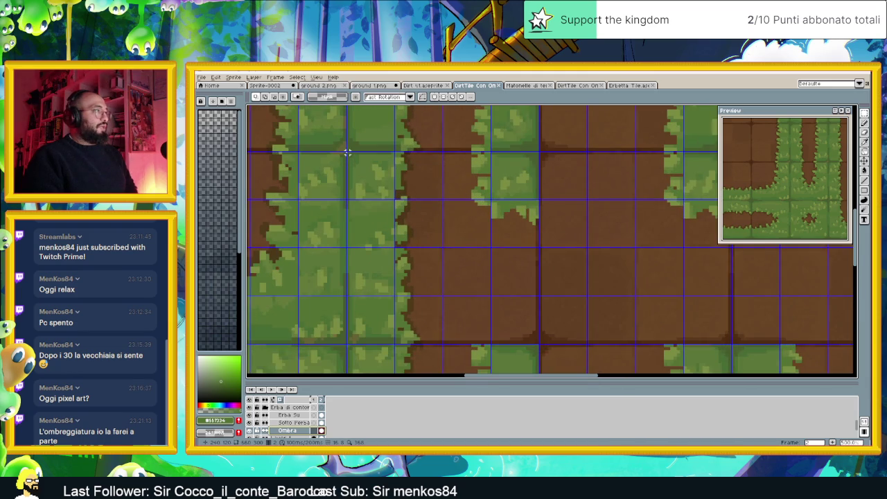
# Select the grass tile strip, move it up one pixel and commit it.
pyautogui.moveTo(348, 153); pyautogui.dragTo(455, 344)
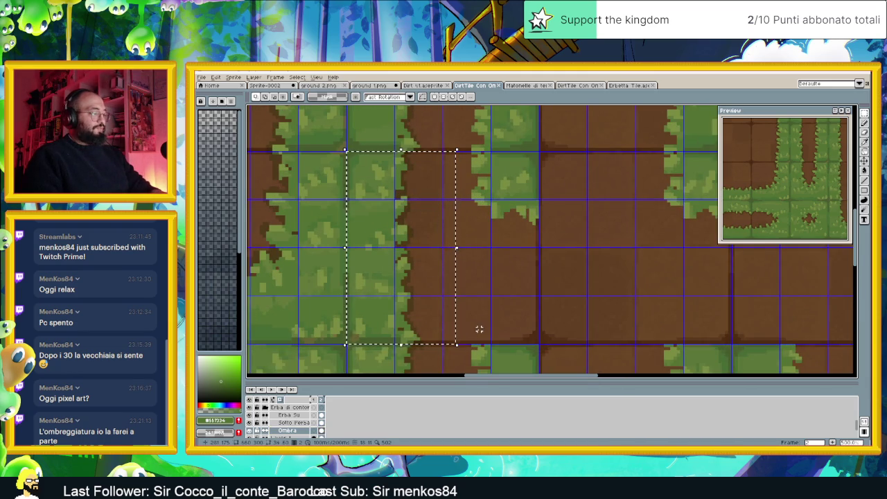
pyautogui.scroll(-2, 476, 330)
pyautogui.scroll(-1, 485, 280)
pyautogui.scroll(3, 487, 278)
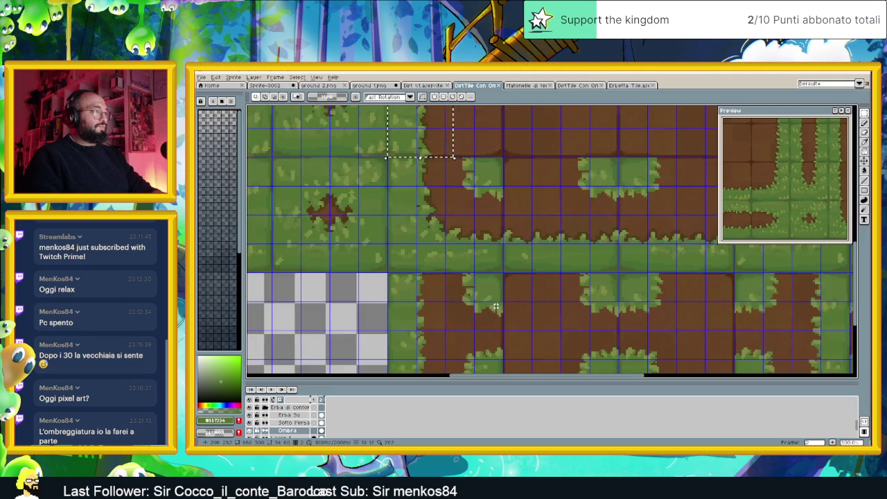
pyautogui.click(471, 244)
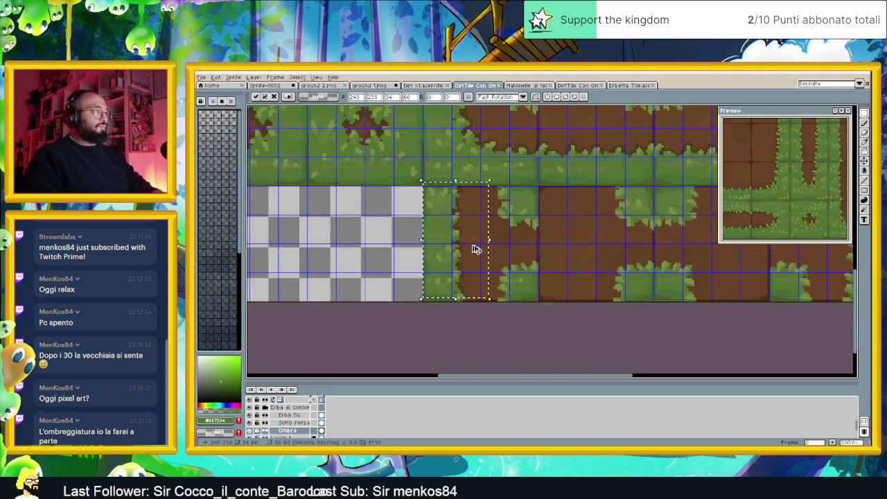
pyautogui.scroll(2, 470, 237)
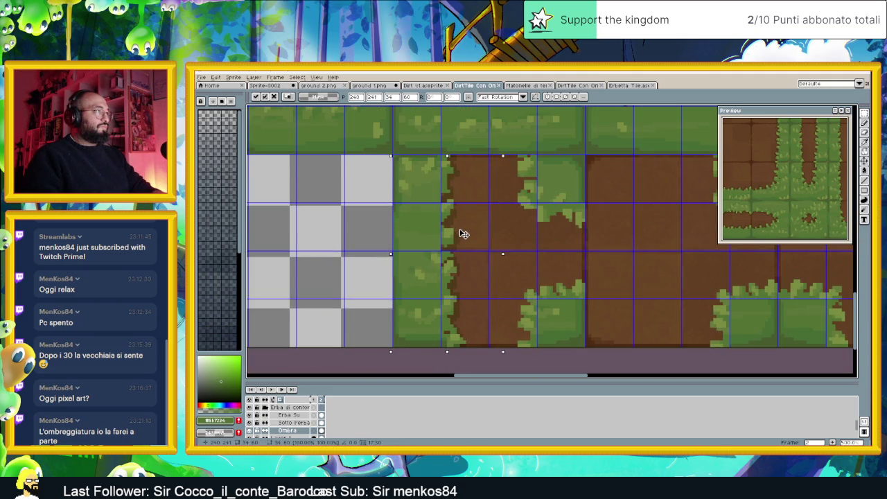
pyautogui.press('Up')
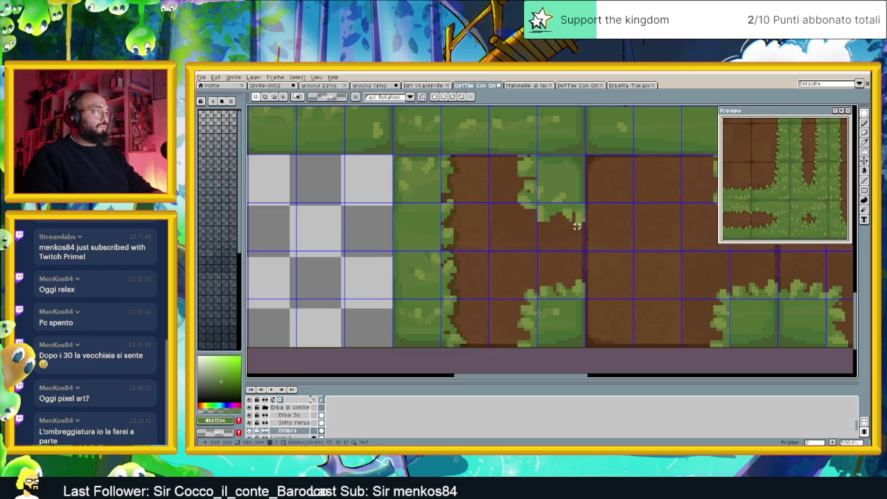
pyautogui.press('Return')
pyautogui.scroll(-3, 576, 226)
pyautogui.scroll(1, 602, 240)
pyautogui.scroll(1, 494, 242)
pyautogui.scroll(1, 557, 237)
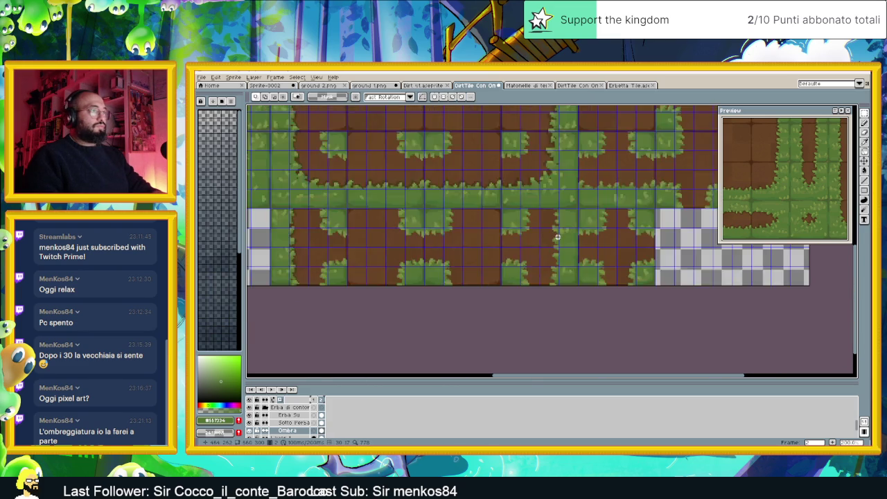
pyautogui.scroll(1, 557, 237)
# Paste a trial copy of the tile block right and down, then undo it.
pyautogui.hotkey('ctrl', 'v')
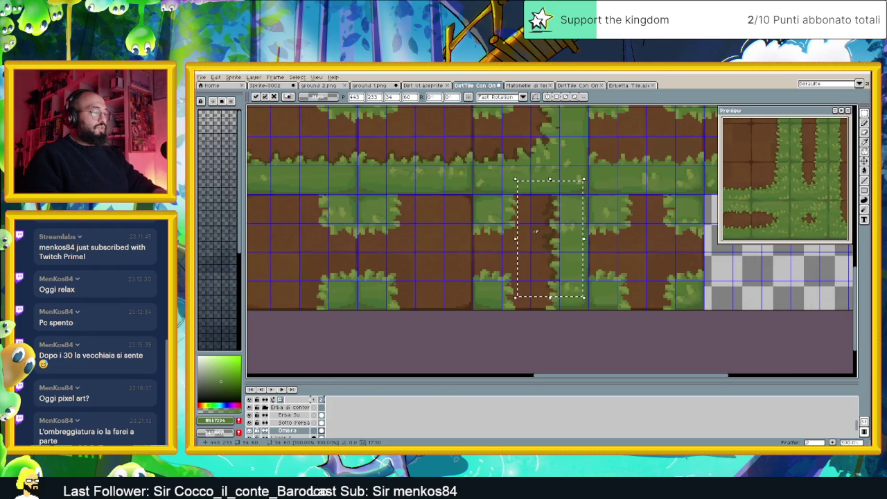
pyautogui.moveTo(541, 233); pyautogui.dragTo(557, 248)
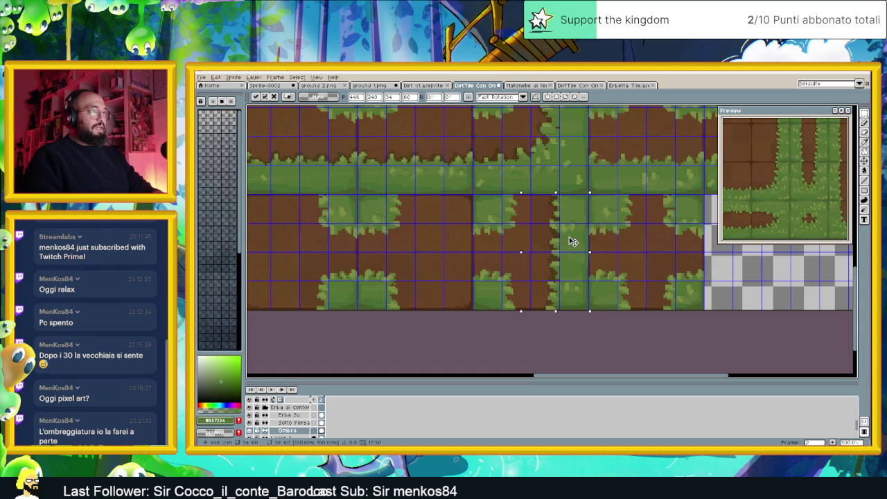
pyautogui.click(622, 246)
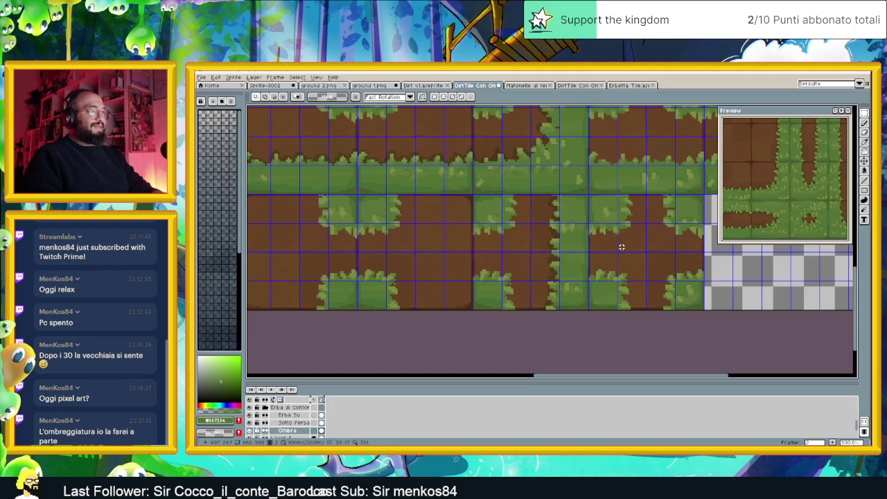
pyautogui.hotkey('ctrl', 'z')
pyautogui.hotkey('ctrl', 'z')
pyautogui.scroll(-1, 622, 247)
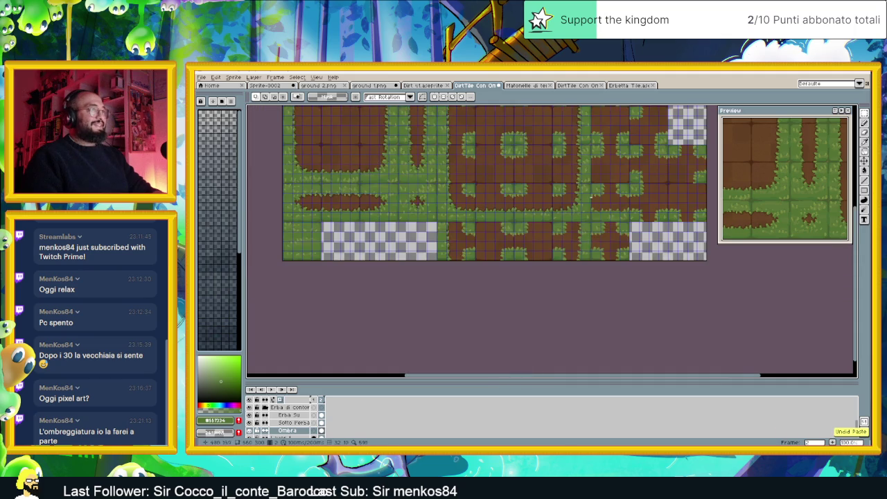
pyautogui.scroll(1, 589, 215)
pyautogui.scroll(1, 583, 209)
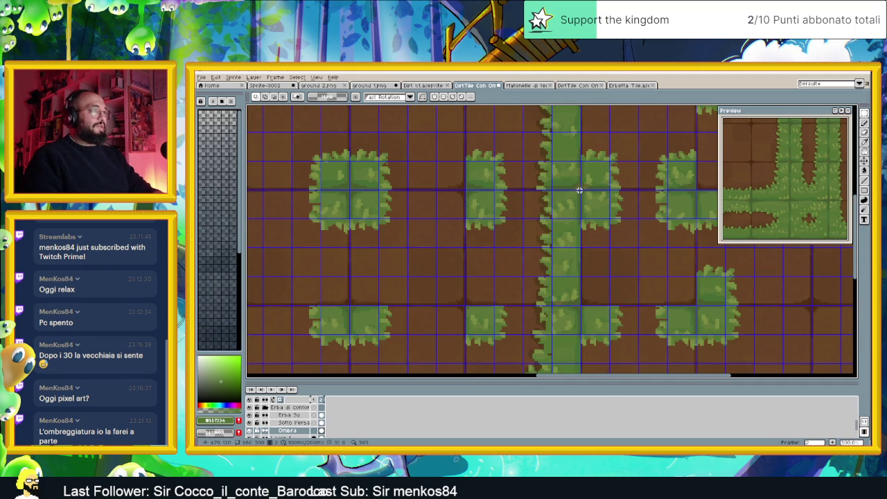
# Select a column of grass and dirt tiles and release it unmoved.
pyautogui.moveTo(579, 189); pyautogui.dragTo(513, 302)
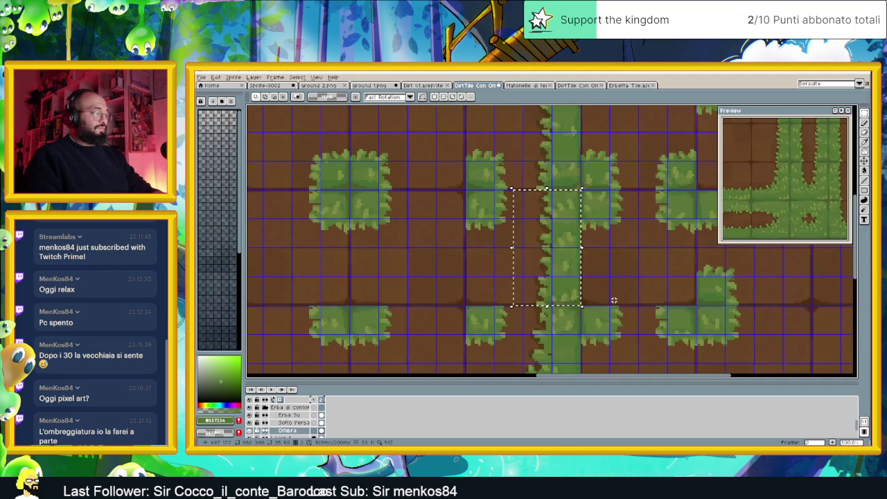
pyautogui.scroll(-1, 614, 300)
pyautogui.moveTo(586, 277); pyautogui.dragTo(586, 123)
pyautogui.scroll(1, 587, 246)
pyautogui.click(603, 217)
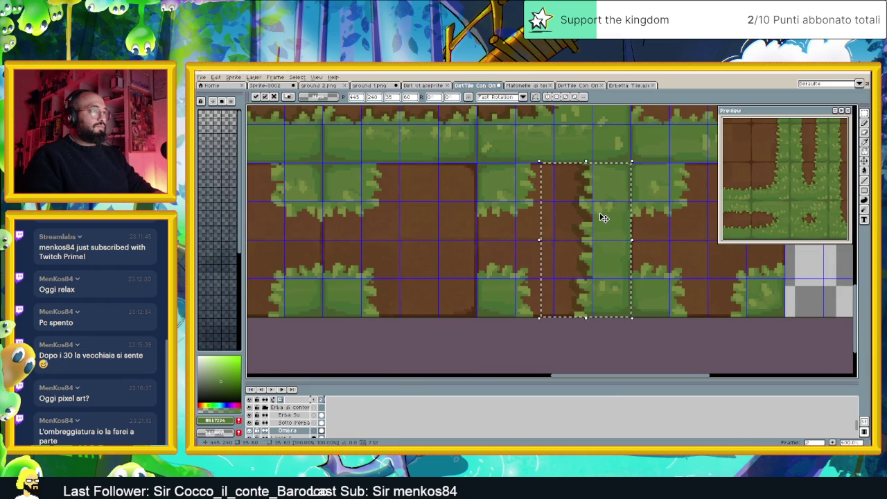
pyautogui.click(655, 207)
pyautogui.scroll(-1, 655, 206)
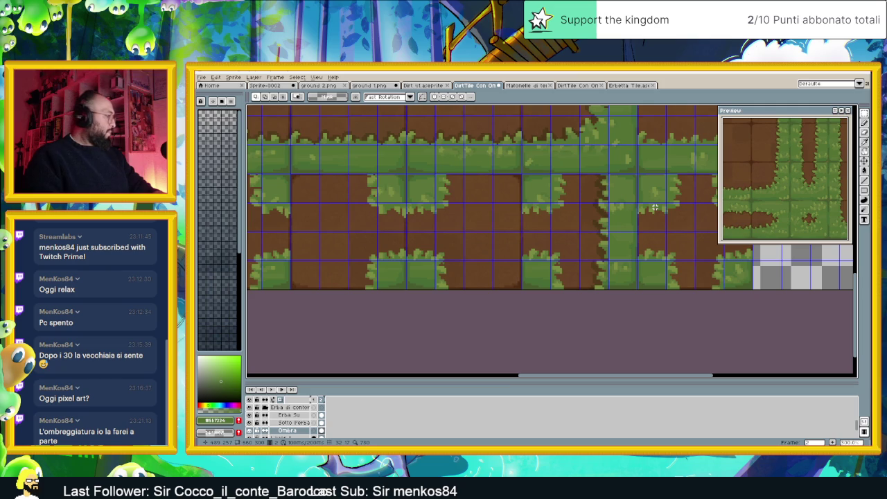
pyautogui.scroll(-1, 635, 212)
pyautogui.scroll(-1, 636, 212)
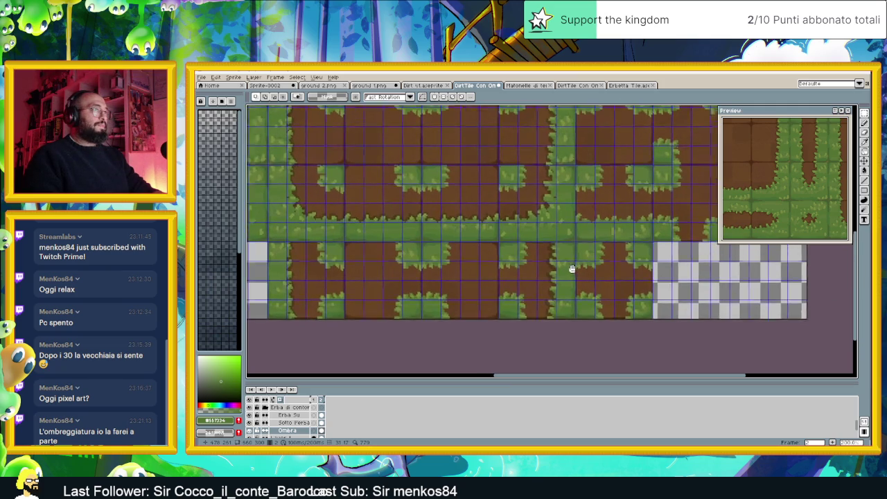
pyautogui.scroll(-1, 589, 242)
pyautogui.scroll(-1, 544, 273)
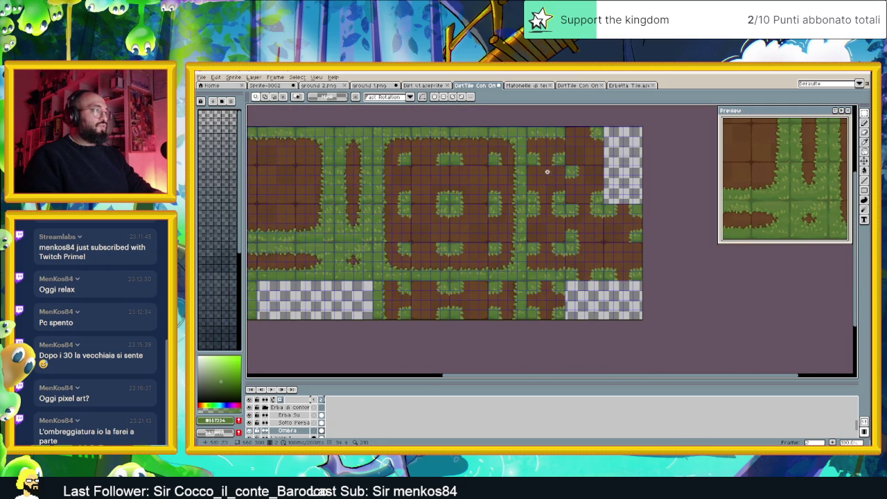
# Select two rows of grass-edge tiles with the Rectangular Marquee.
pyautogui.scroll(2, 487, 265)
pyautogui.scroll(1, 420, 281)
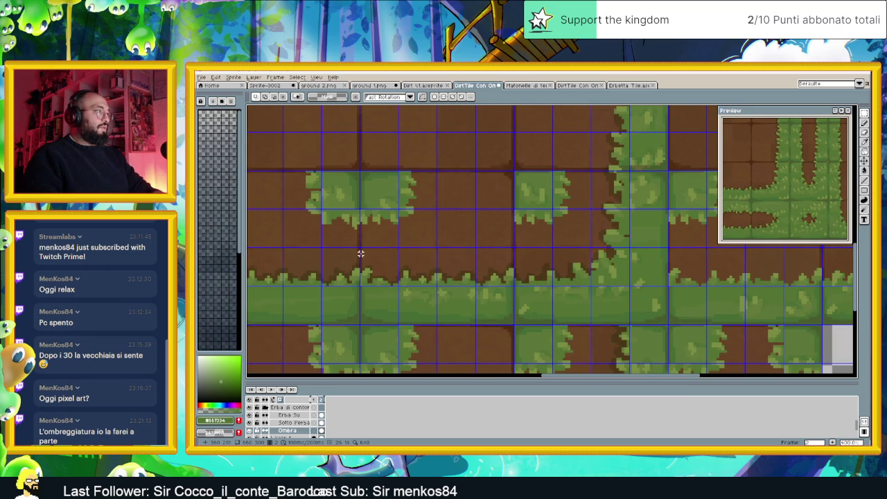
pyautogui.moveTo(360, 248); pyautogui.dragTo(513, 322)
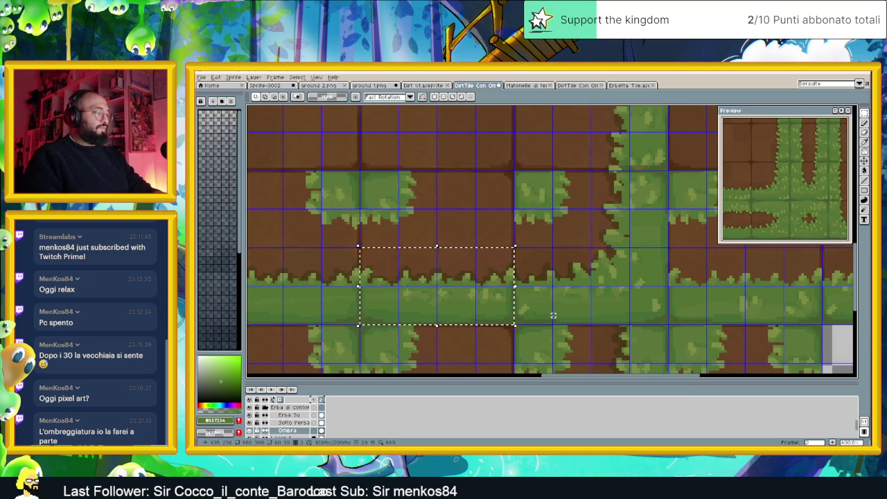
pyautogui.scroll(-1, 568, 297)
pyautogui.scroll(-1, 568, 298)
pyautogui.scroll(-1, 564, 293)
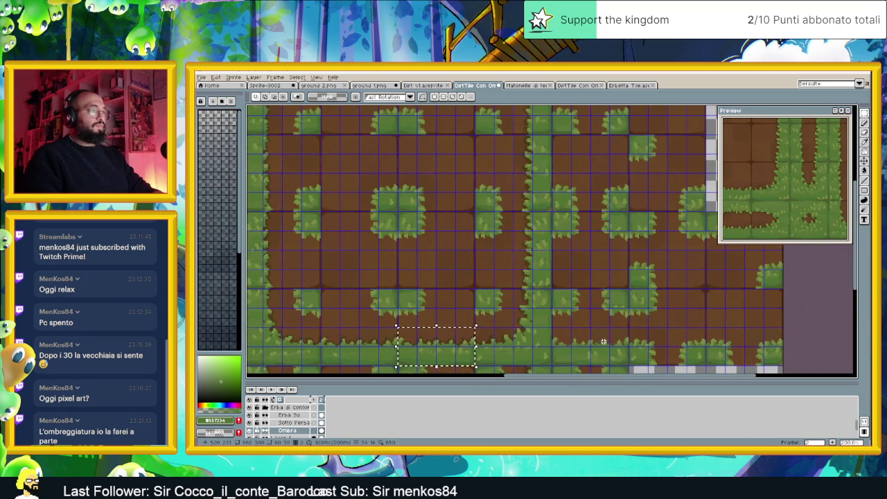
pyautogui.scroll(1, 563, 289)
pyautogui.scroll(1, 563, 289)
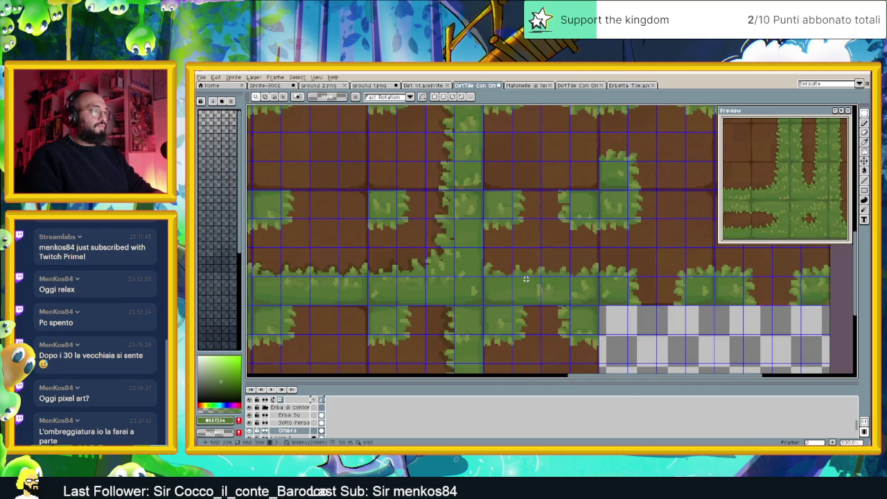
# Shift the selected grass-edge rows to the right and drop them.
pyautogui.moveTo(329, 280); pyautogui.dragTo(561, 283)
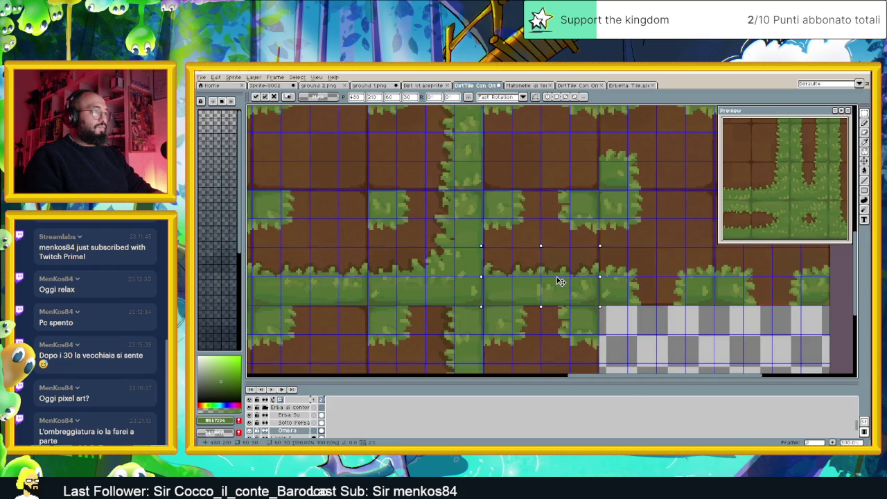
pyautogui.scroll(1, 560, 281)
pyautogui.scroll(-1, 558, 284)
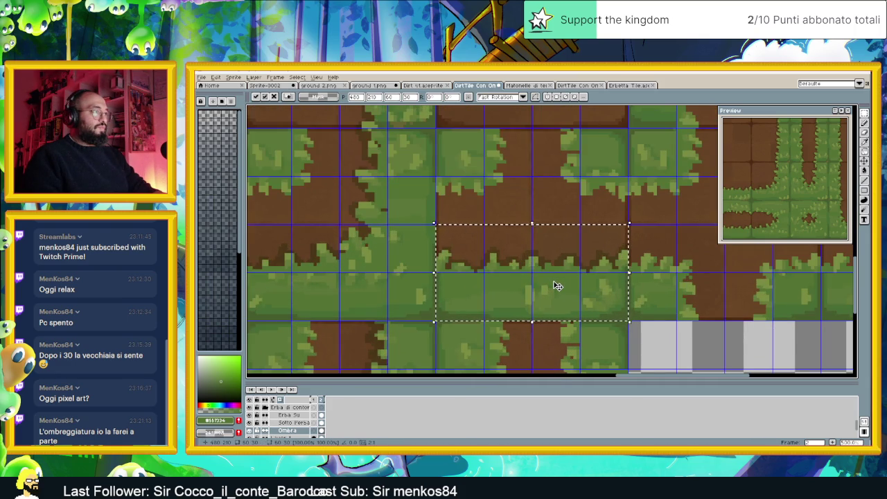
pyautogui.scroll(1, 557, 285)
pyautogui.click(650, 265)
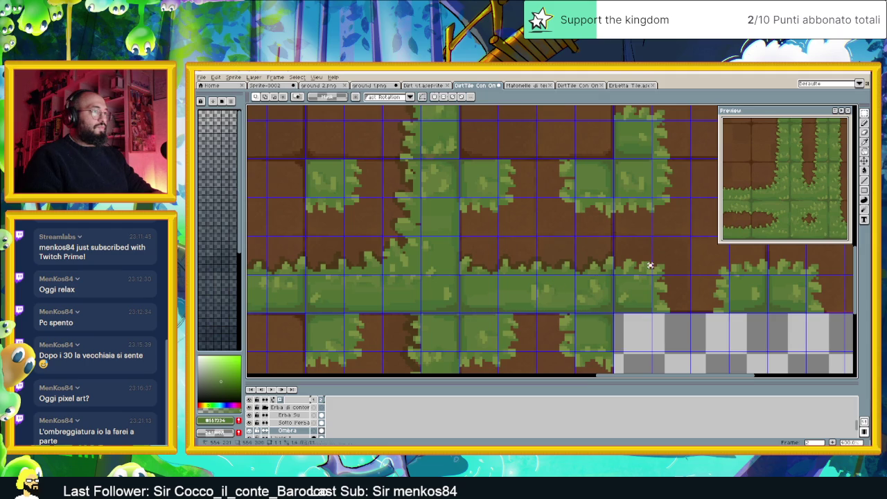
pyautogui.scroll(-1, 643, 267)
pyautogui.scroll(1, 564, 243)
pyautogui.scroll(1, 544, 238)
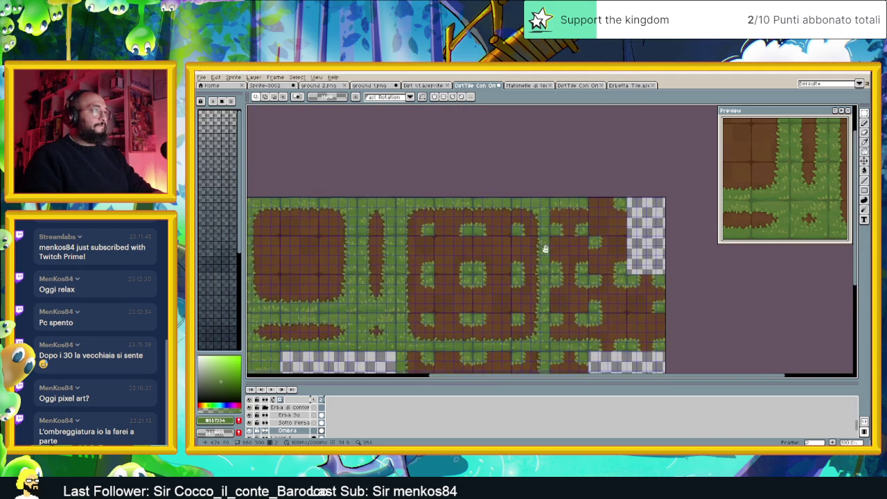
pyautogui.scroll(1, 507, 196)
pyautogui.scroll(1, 485, 213)
# Copy the top grass border and paste it one pixel left beside the block.
pyautogui.moveTo(485, 189); pyautogui.dragTo(295, 283)
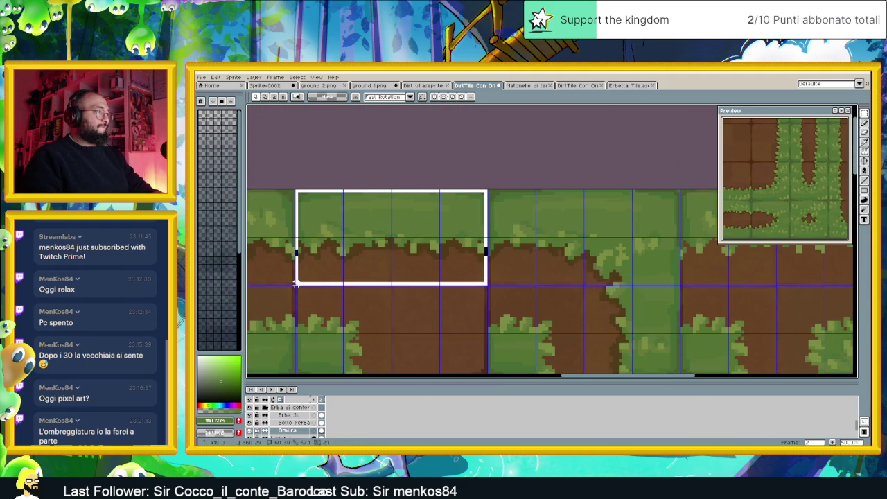
pyautogui.moveTo(611, 273); pyautogui.dragTo(365, 248)
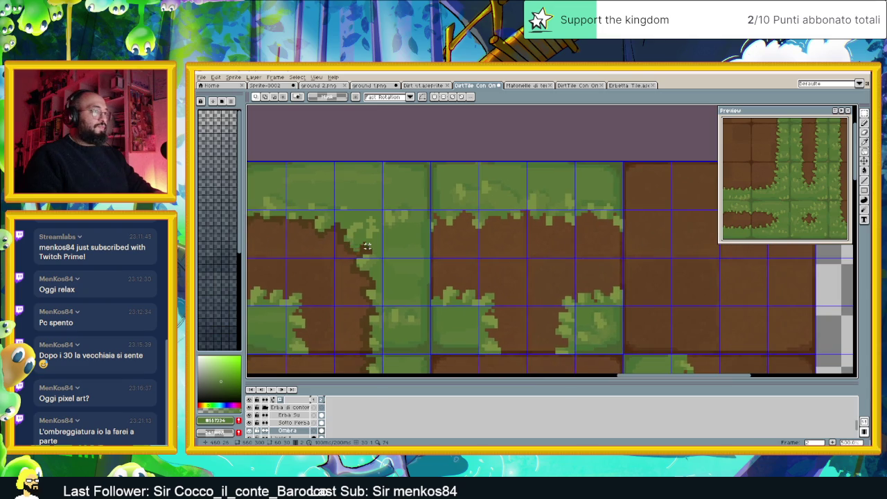
pyautogui.hotkey('ctrl', 'v')
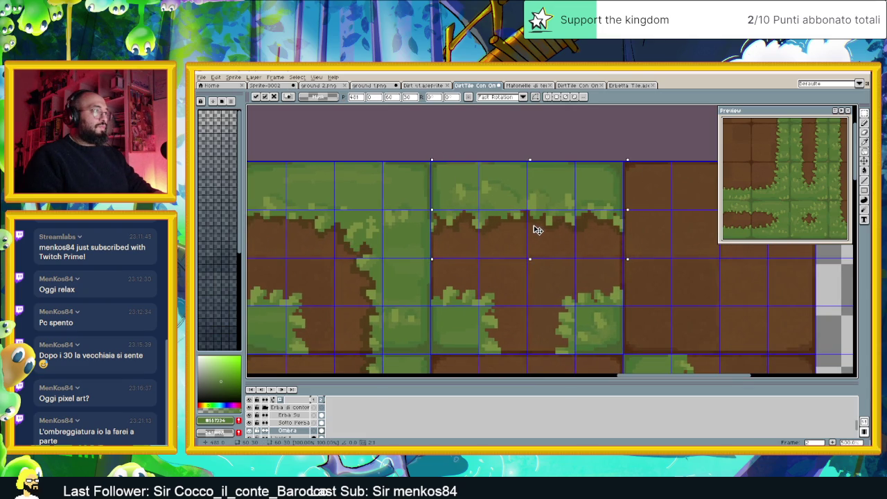
pyautogui.press('Left')
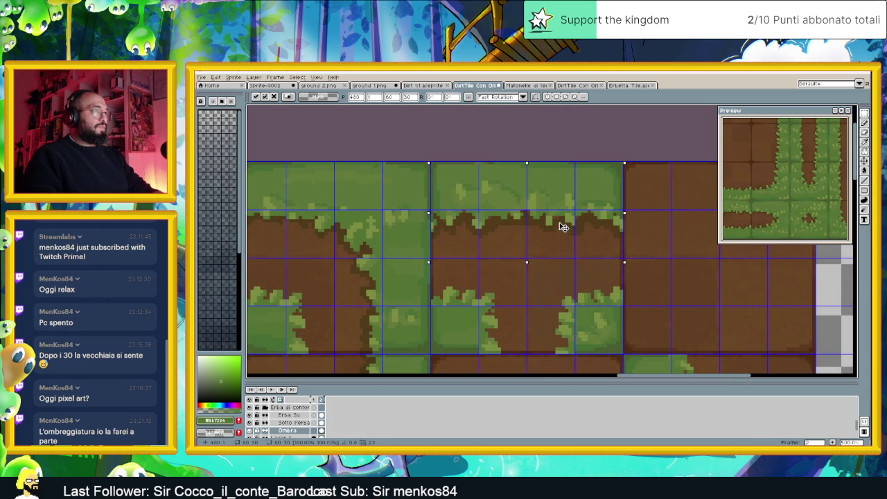
pyautogui.press('Return')
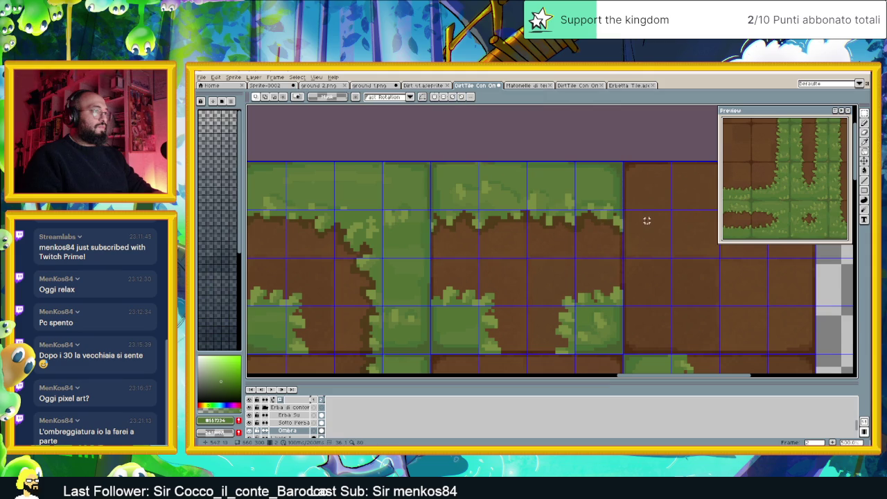
pyautogui.scroll(-2, 643, 241)
pyautogui.scroll(-1, 644, 243)
pyautogui.scroll(-2, 642, 277)
pyautogui.scroll(-1, 610, 249)
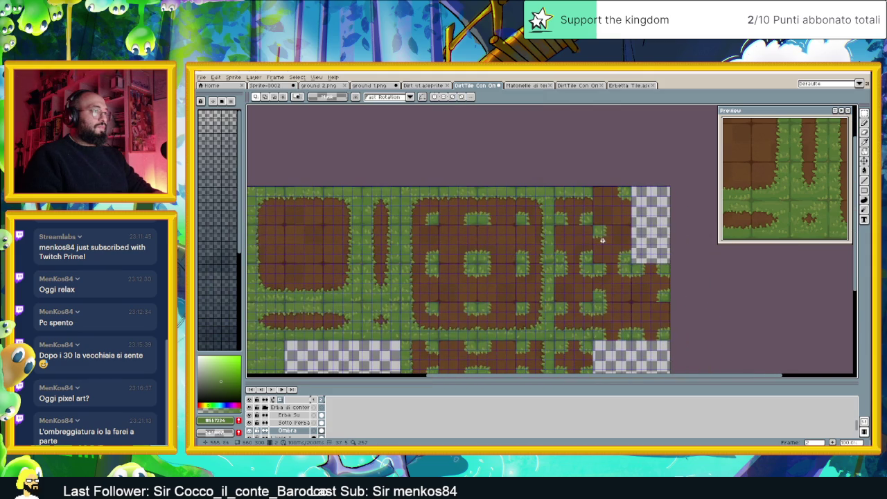
# Save the DirtTile Con Ombra sprite with Ctrl+S.
pyautogui.scroll(-1, 617, 264)
pyautogui.moveTo(617, 264); pyautogui.dragTo(619, 247)
pyautogui.hotkey('ctrl', 's')
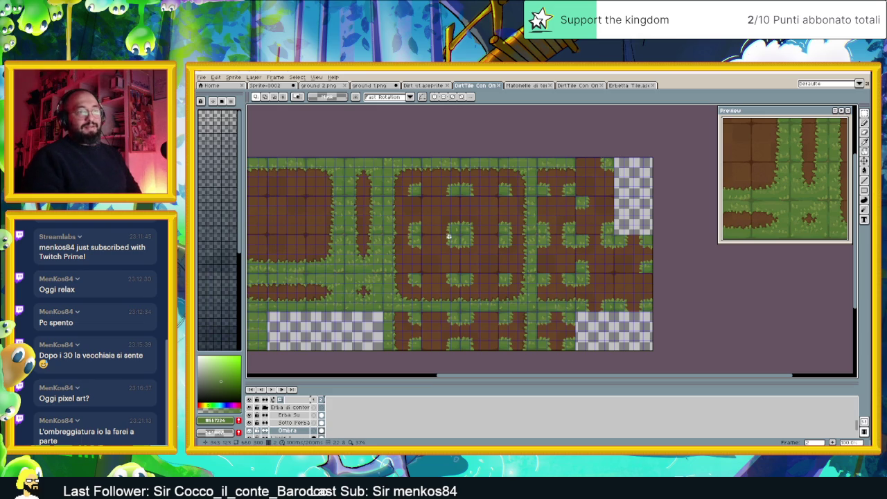
# Open the Ombra shadow layer's properties.
pyautogui.scroll(1, 459, 236)
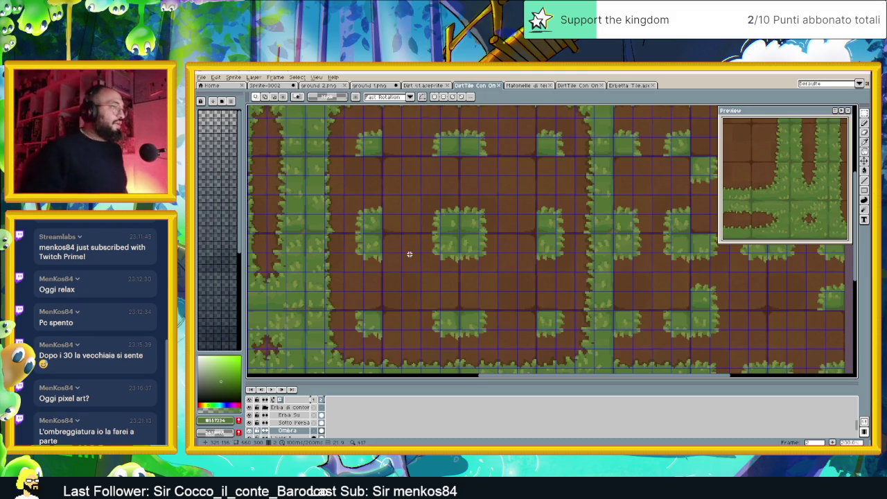
pyautogui.scroll(1, 449, 239)
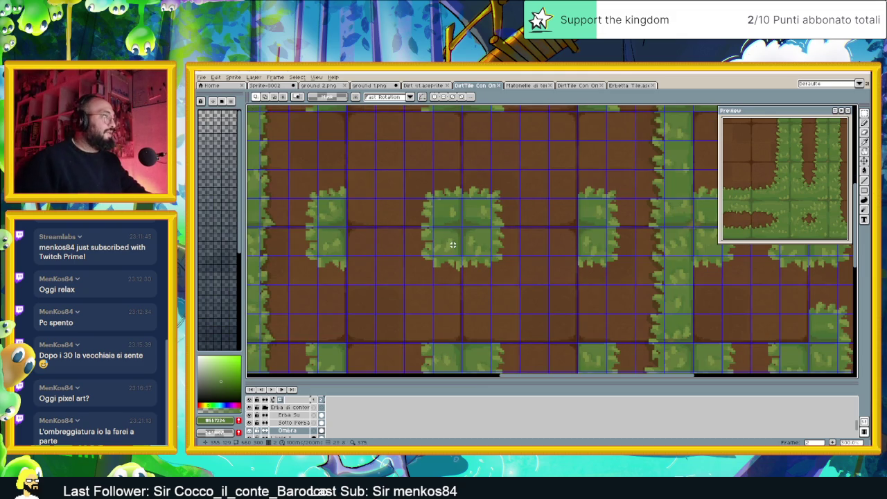
pyautogui.doubleClick(296, 431)
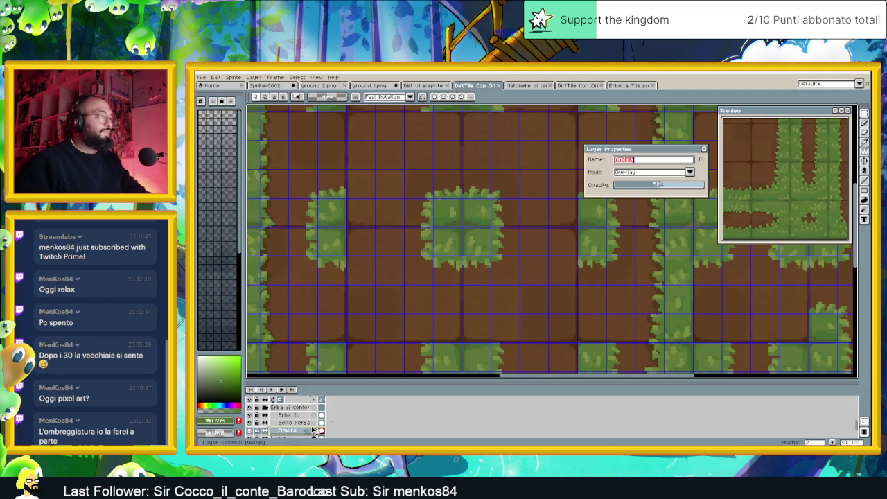
# Close the Ombra Layer Properties and select the Eyedropper tool.
pyautogui.click(704, 149)
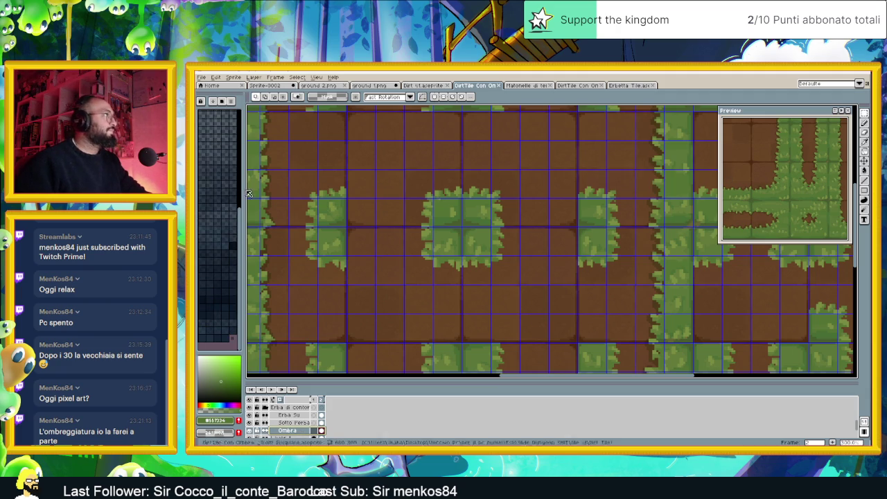
pyautogui.click(865, 141)
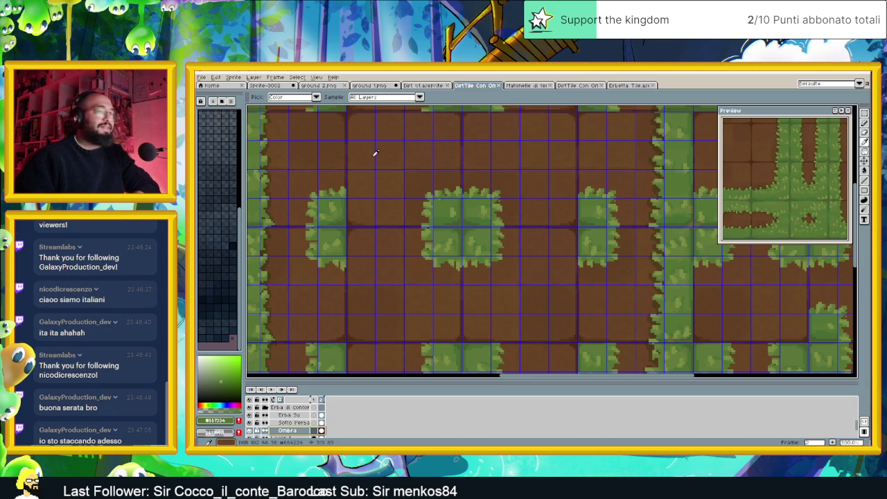
# Set the eyedropper's Pick to Color and Sample to Current Layer.
pyautogui.moveTo(470, 231); pyautogui.dragTo(524, 204)
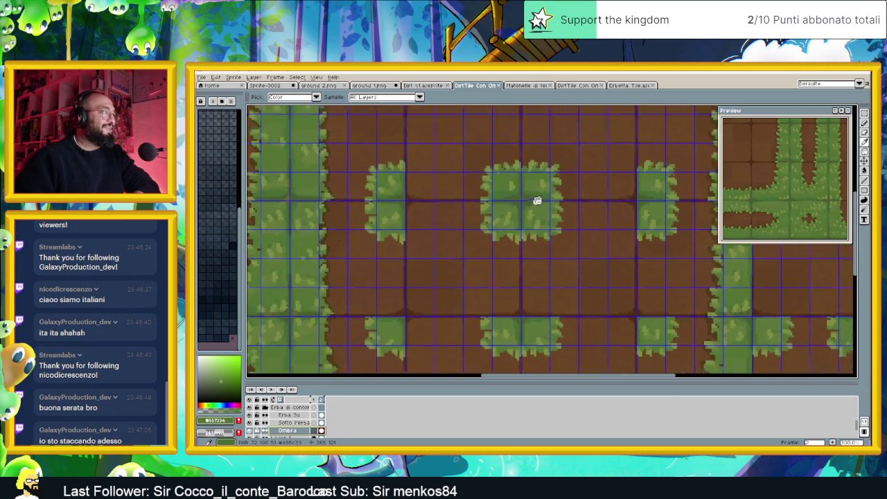
pyautogui.click(315, 97)
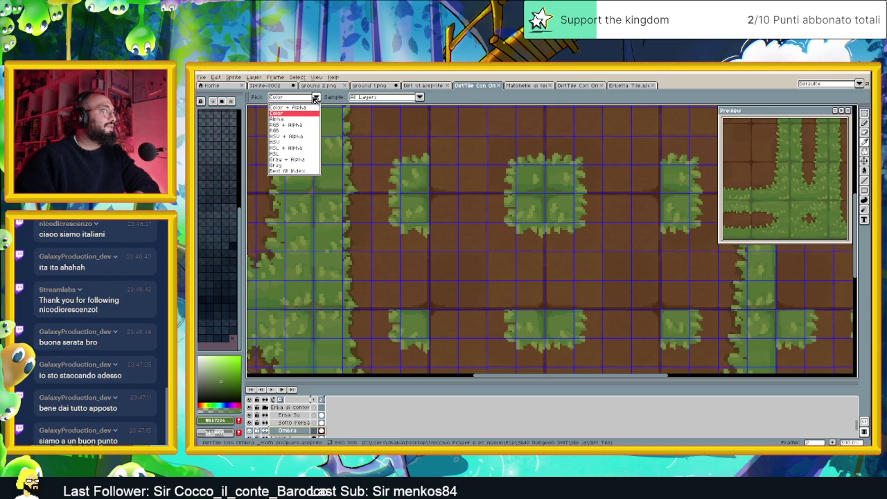
pyautogui.click(315, 98)
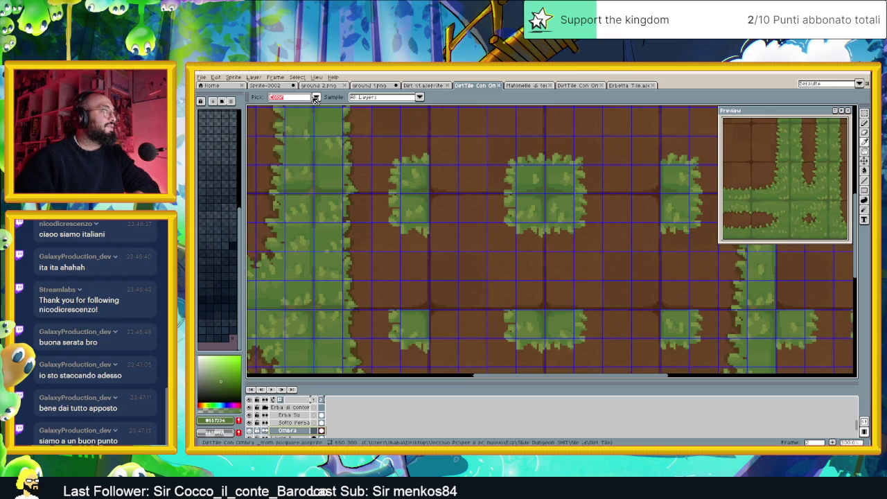
pyautogui.click(348, 217)
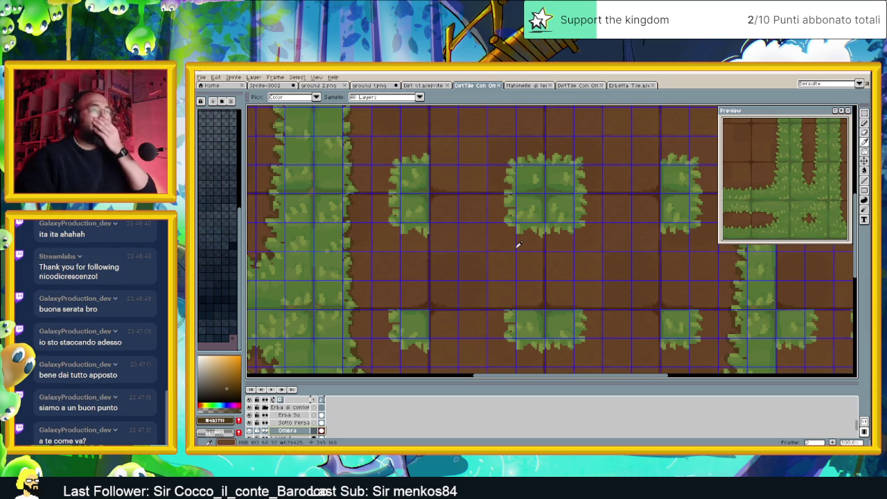
pyautogui.click(365, 98)
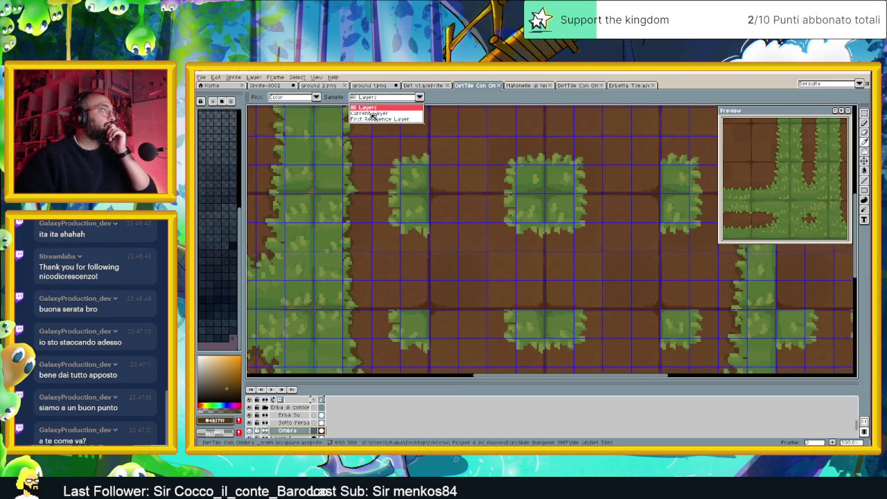
pyautogui.click(371, 112)
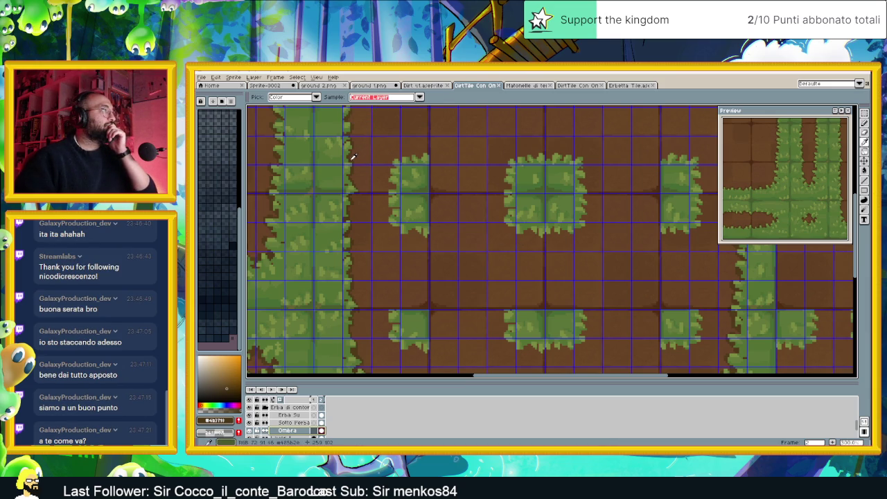
# Sample the grass-edge green, switch to the Pencil, and minimize Aseprite.
pyautogui.click(351, 158)
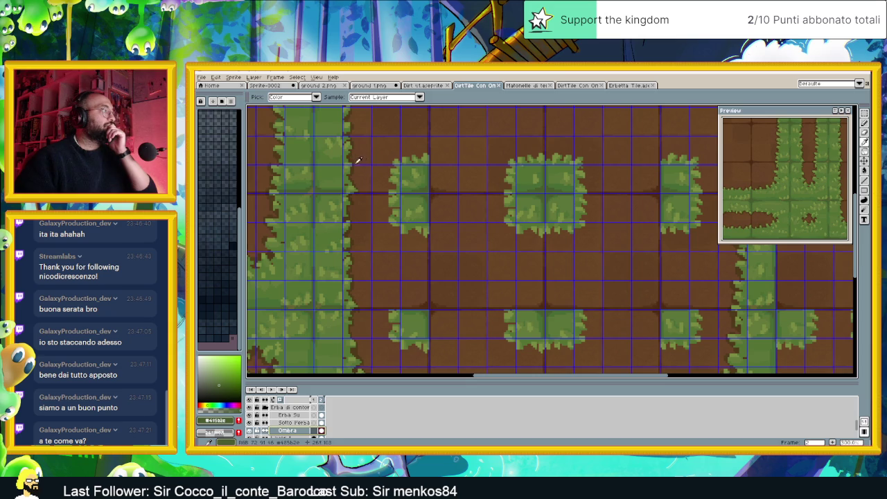
pyautogui.click(864, 123)
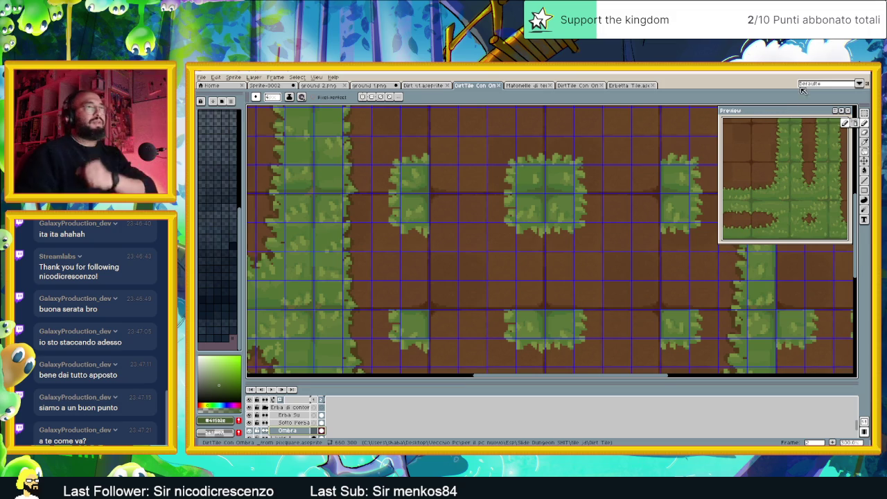
pyautogui.click(838, 72)
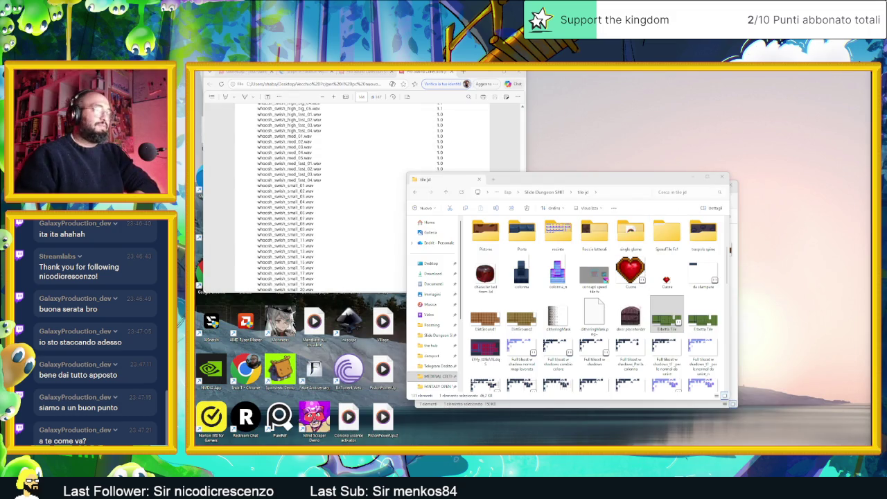
# Return to Godot, zoom around the Village scene's torch, then open the AreaInizio scene.
pyautogui.hotkey('alt', 'Tab')
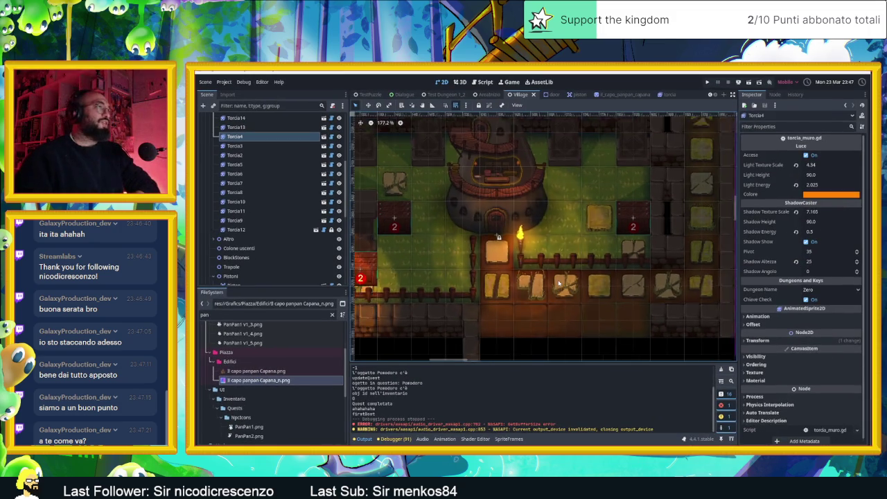
pyautogui.scroll(2, 635, 301)
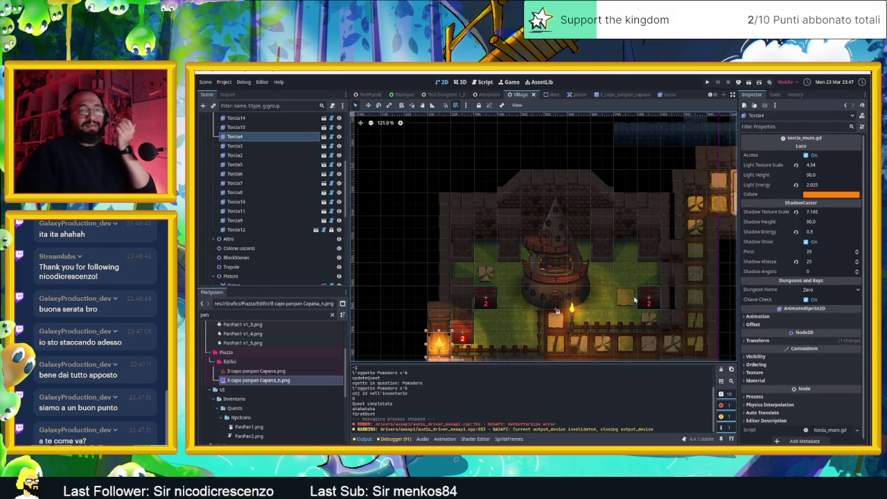
pyautogui.scroll(1, 634, 300)
pyautogui.scroll(1, 631, 300)
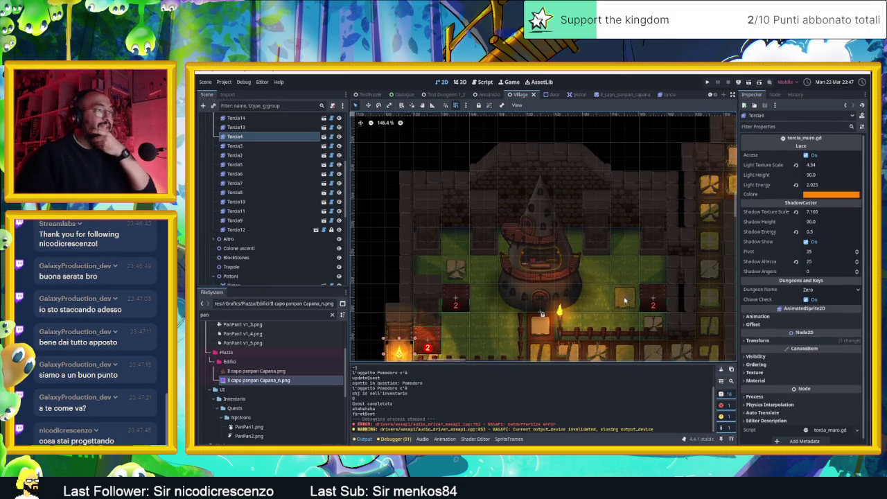
pyautogui.scroll(-1, 627, 294)
pyautogui.scroll(2, 623, 302)
pyautogui.scroll(2, 616, 297)
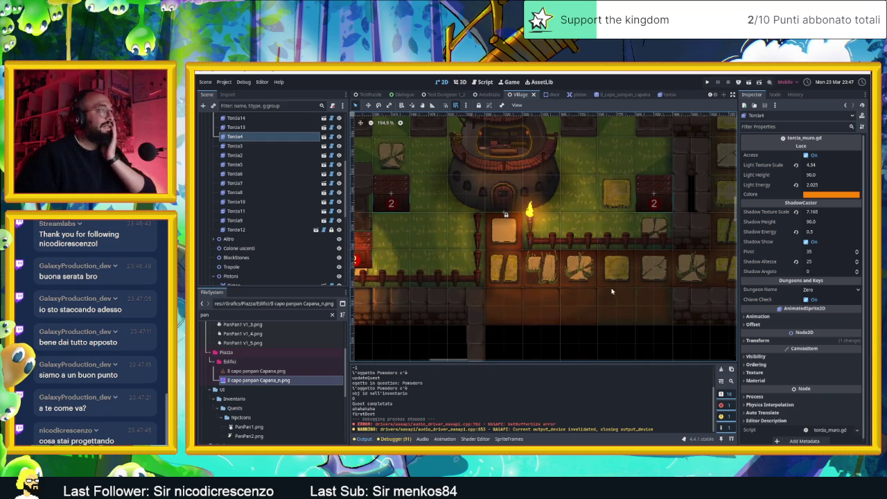
pyautogui.scroll(2, 612, 291)
pyautogui.scroll(-1, 631, 273)
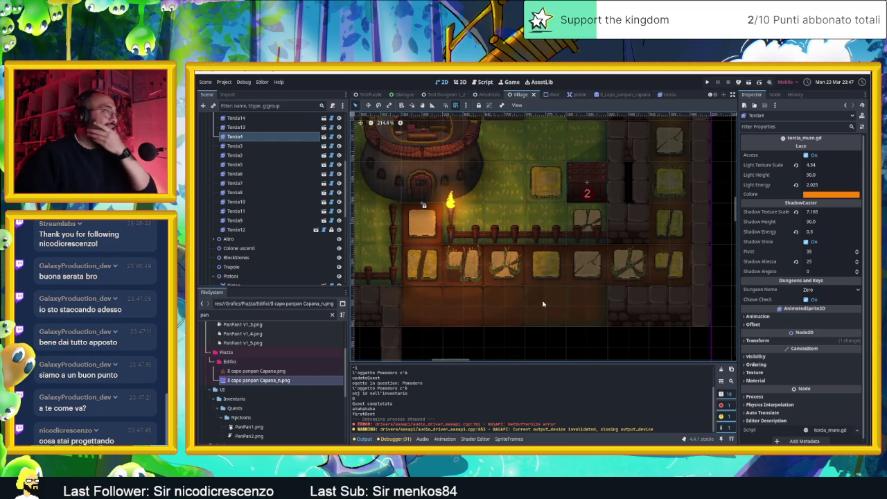
pyautogui.scroll(3, 506, 285)
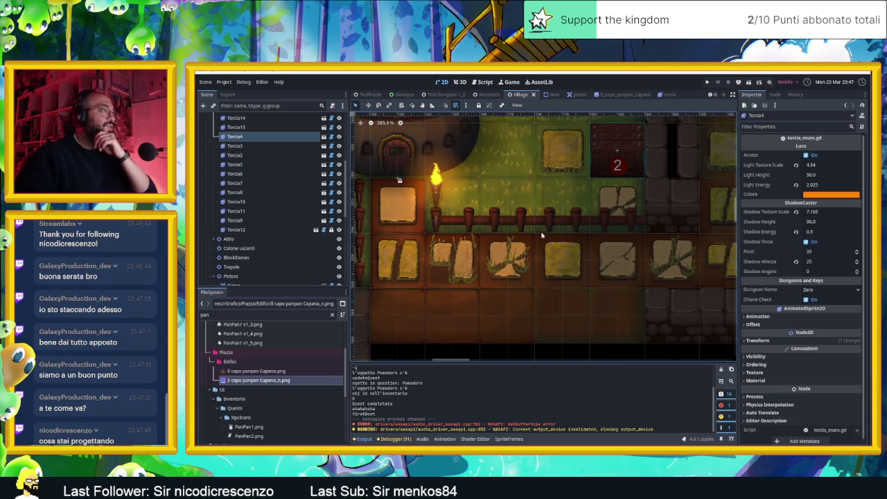
pyautogui.scroll(3, 547, 207)
pyautogui.hscroll(-3, 547, 208)
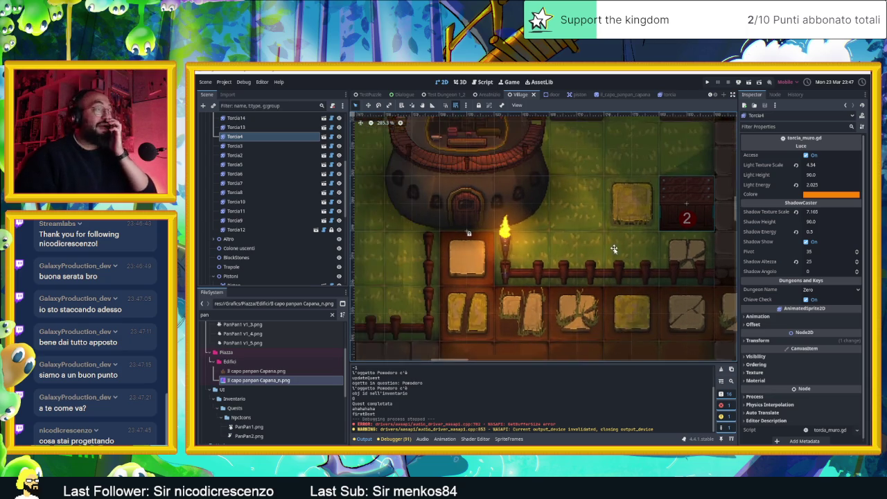
pyautogui.scroll(-1, 520, 277)
pyautogui.scroll(-1, 539, 230)
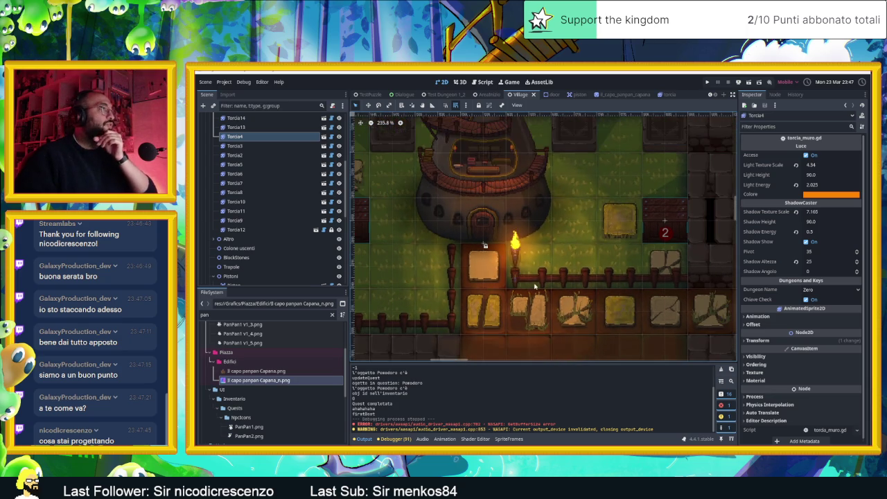
pyautogui.click(489, 94)
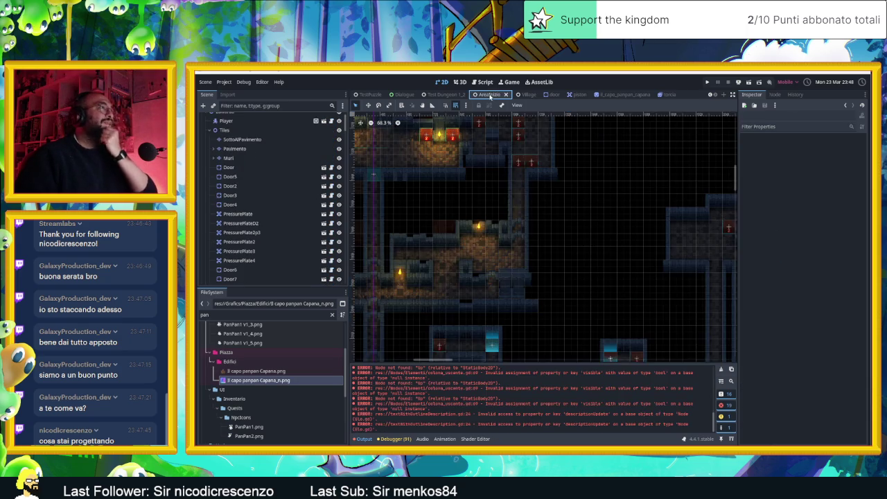
# Save the AreaInizio dungeon scene with Ctrl+S.
pyautogui.scroll(-1, 590, 214)
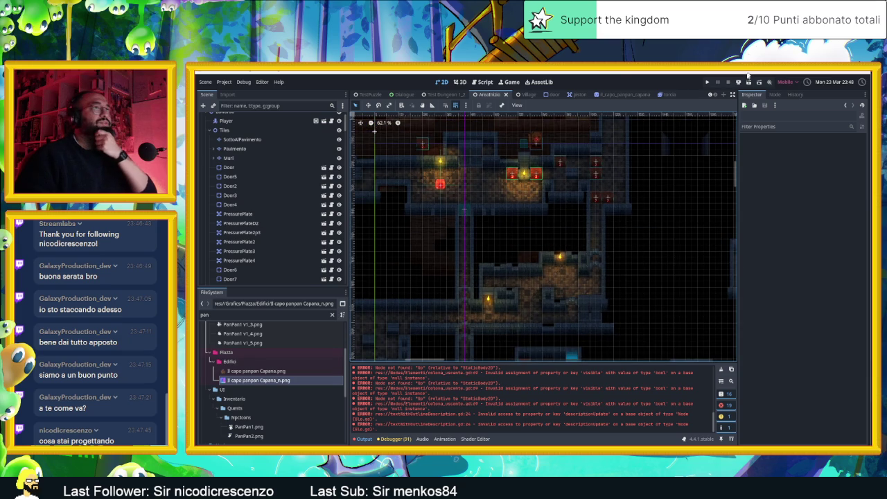
pyautogui.hotkey('ctrl', 's')
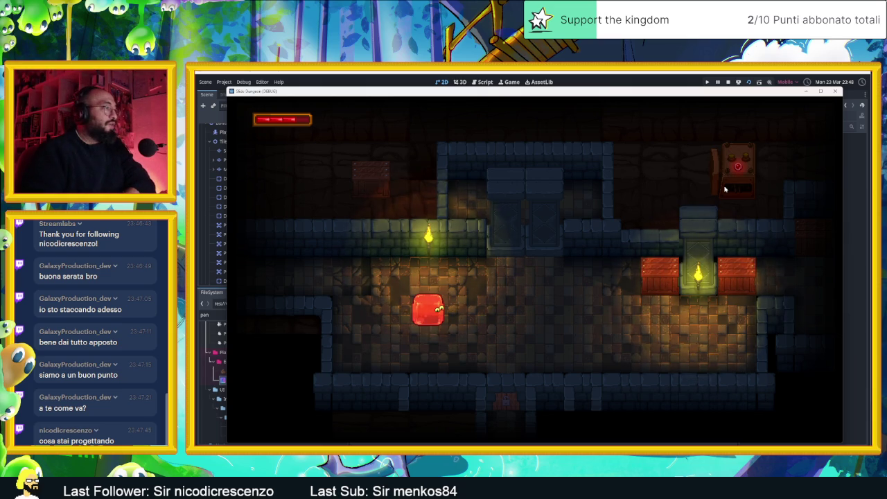
# Slide the slime through the first rooms, shifting crate 2 and reaching the teleporter pad and arrow tiles.
pyautogui.press('space')
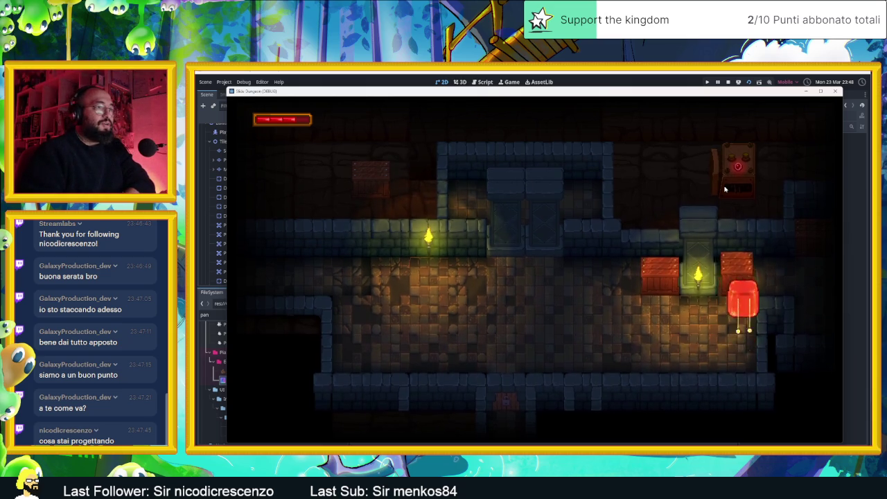
pyautogui.press('space')
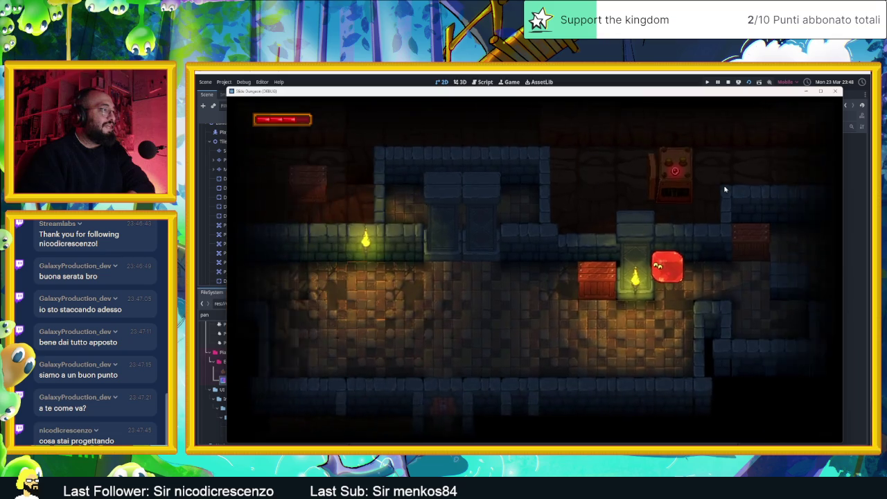
pyautogui.press('space')
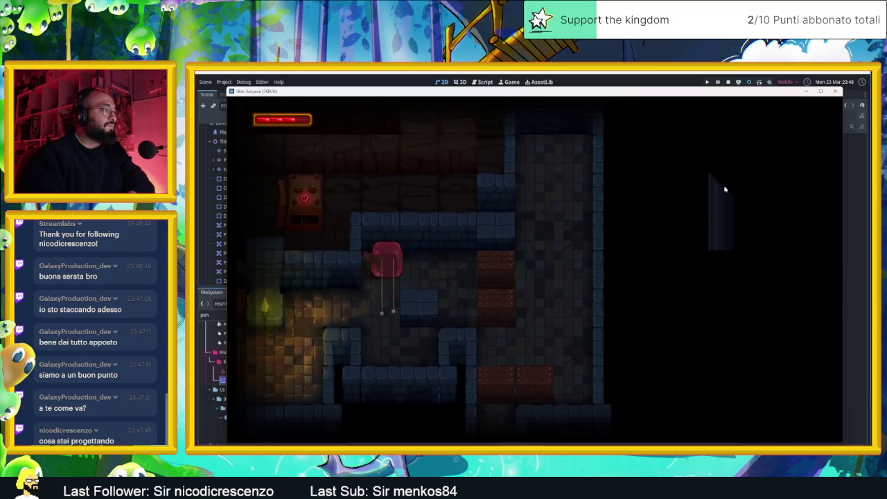
pyautogui.press('space')
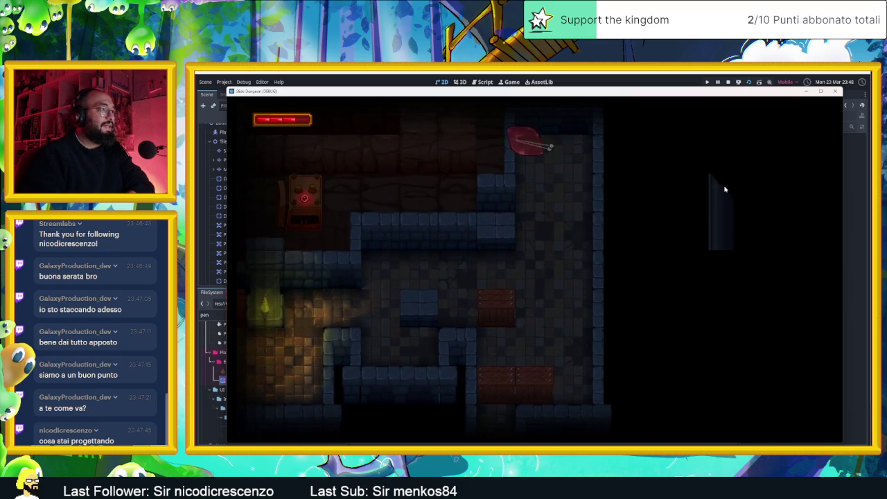
pyautogui.press('Right')
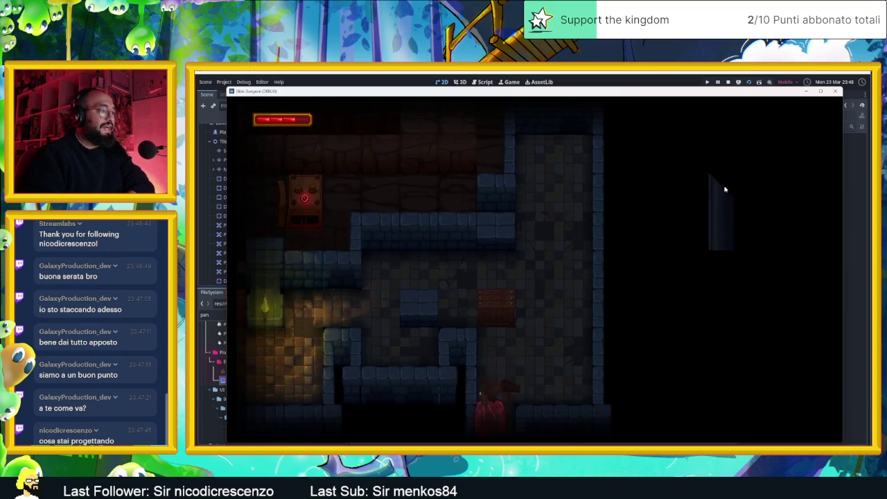
pyautogui.press('space')
pyautogui.press('Left')
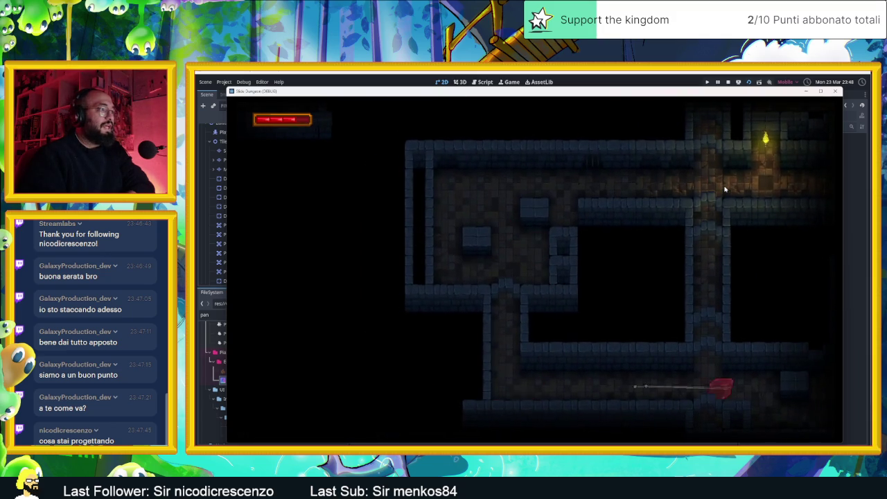
pyautogui.press('Up')
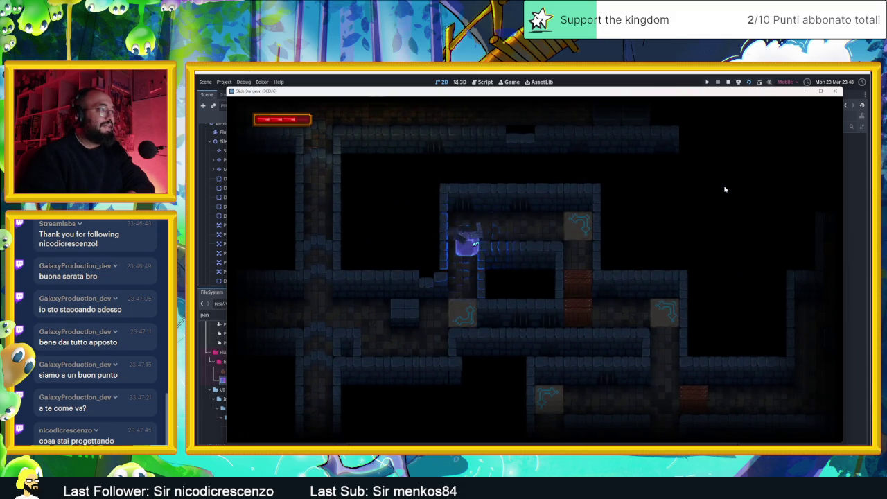
pyautogui.press('Down')
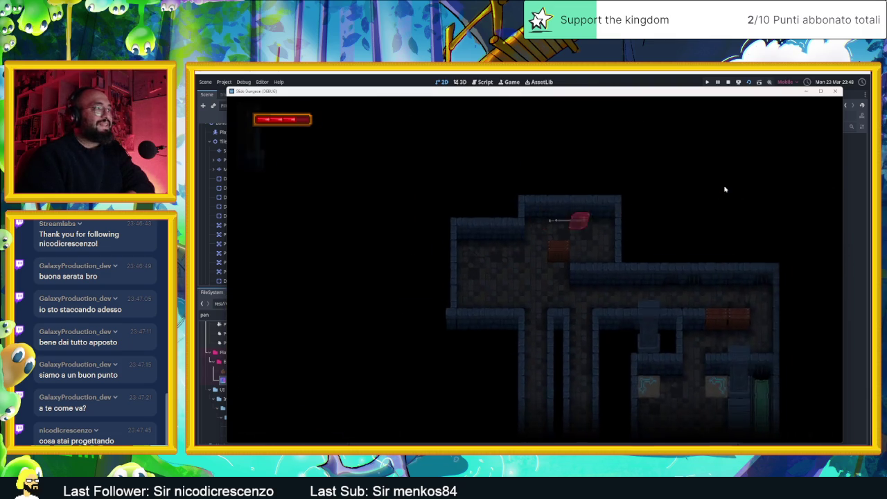
# Slide the slime back and forth across the rooms and down into the lower room.
pyautogui.press('Left')
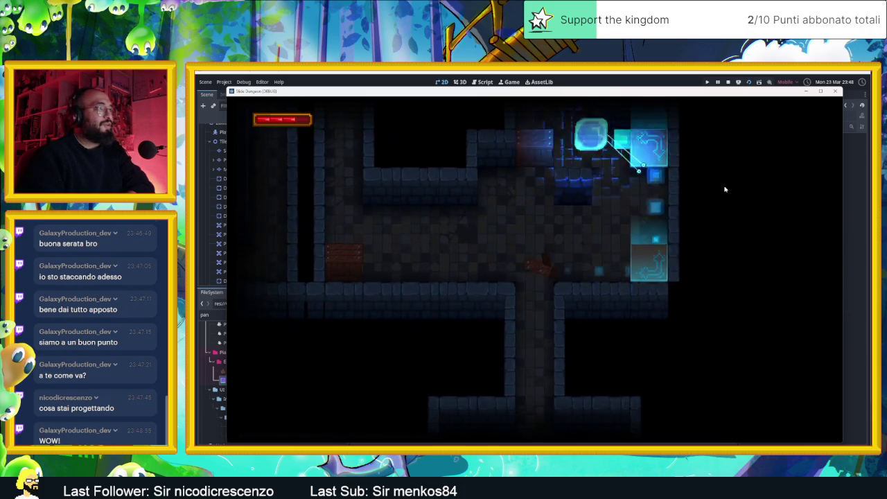
pyautogui.press('Left')
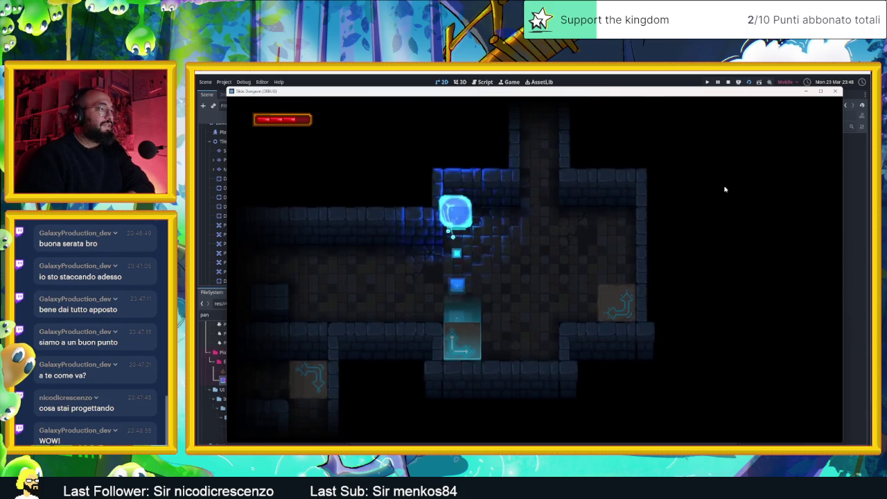
pyautogui.press('Left')
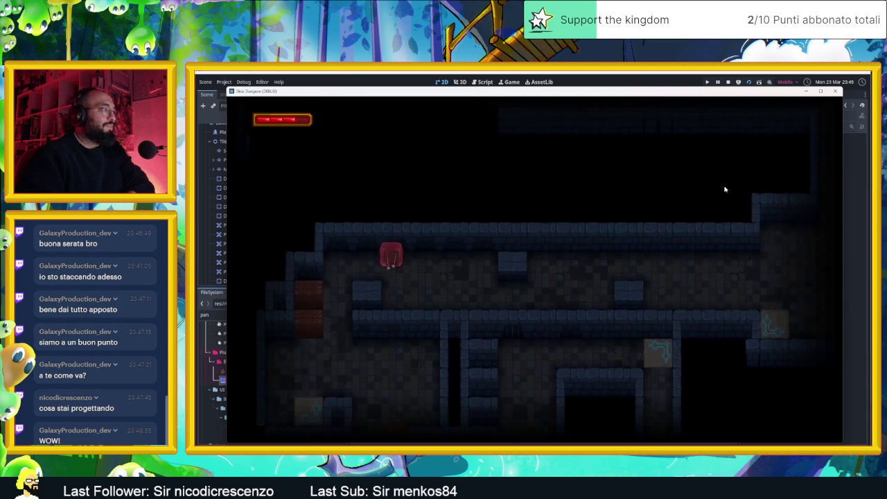
pyautogui.press('Right')
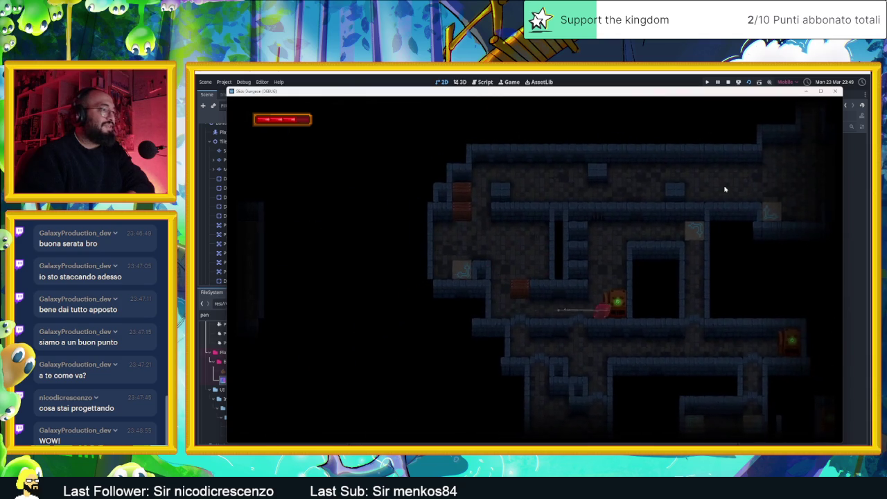
pyautogui.press('Left')
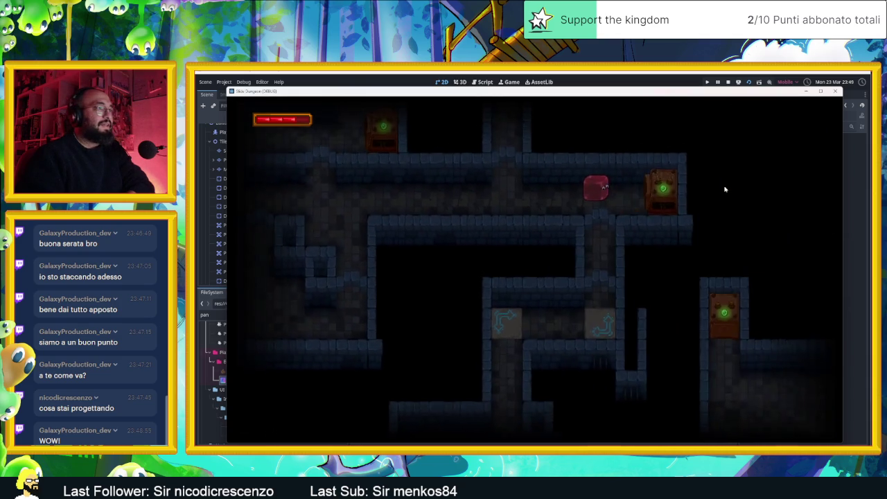
pyautogui.press('Down')
pyautogui.press('Right')
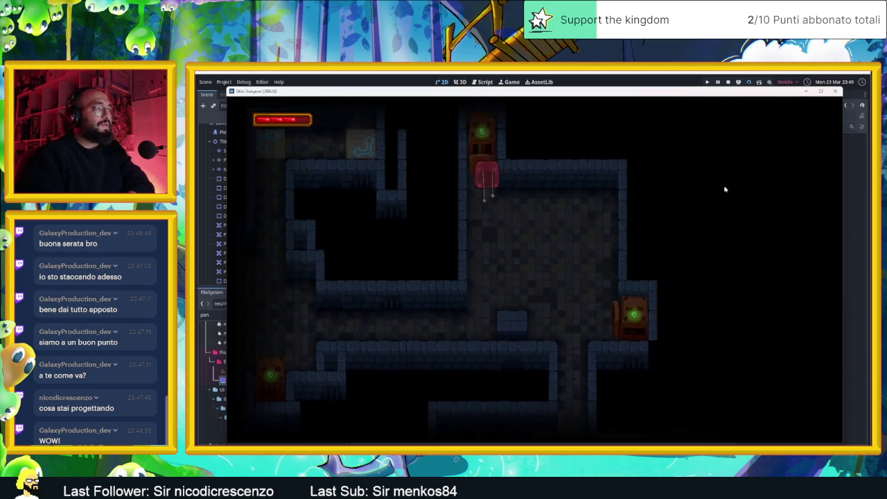
pyautogui.press('Down')
pyautogui.press('Right')
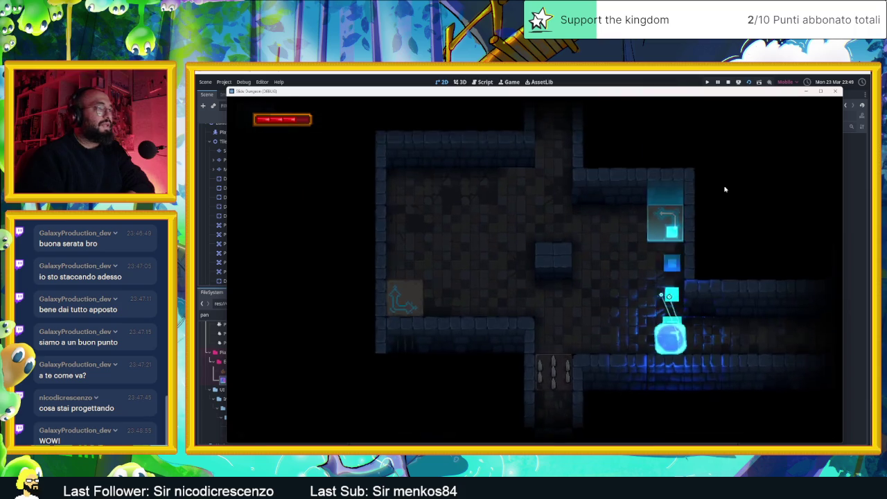
pyautogui.press('Up')
pyautogui.press('Left')
pyautogui.press('Down')
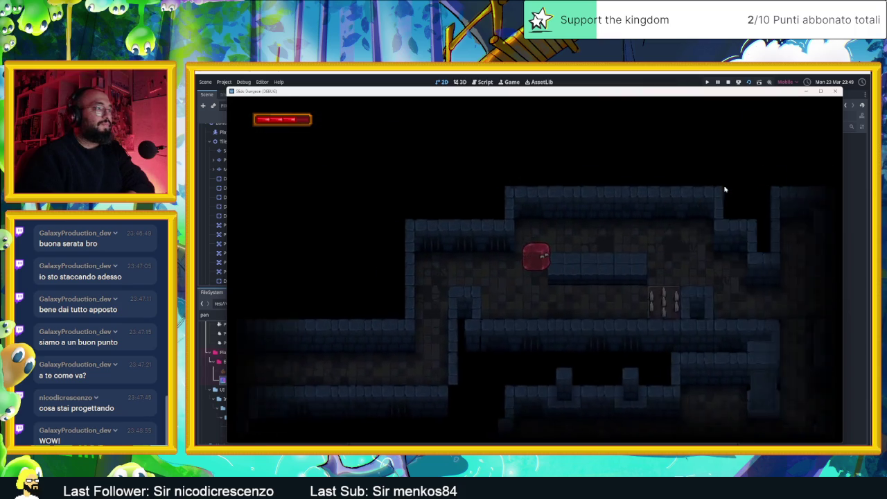
# Steer the slime in quick direction changes from the lower corridor through several dungeon rooms.
pyautogui.press('Up')
pyautogui.press('Right')
pyautogui.press('Up')
pyautogui.press('Down')
pyautogui.press('Left')
pyautogui.press('Up')
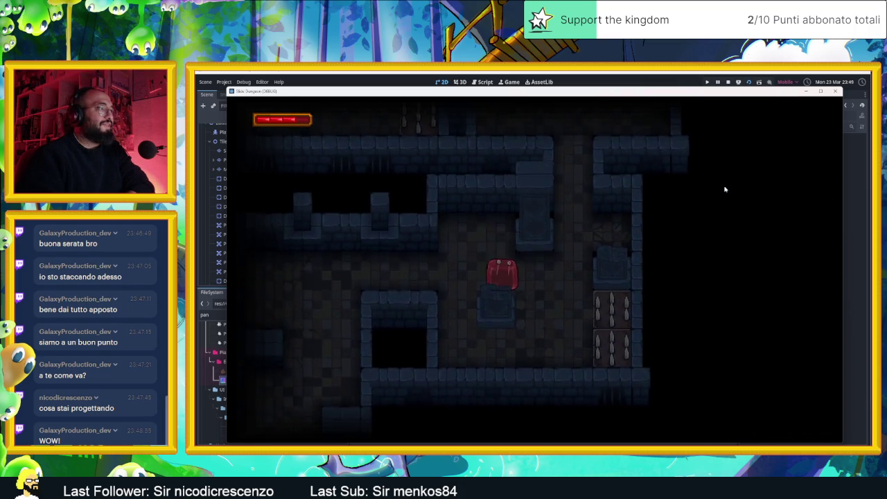
pyautogui.press('Right')
pyautogui.press('Down')
pyautogui.press('Left')
pyautogui.press('Down')
pyautogui.press('Right')
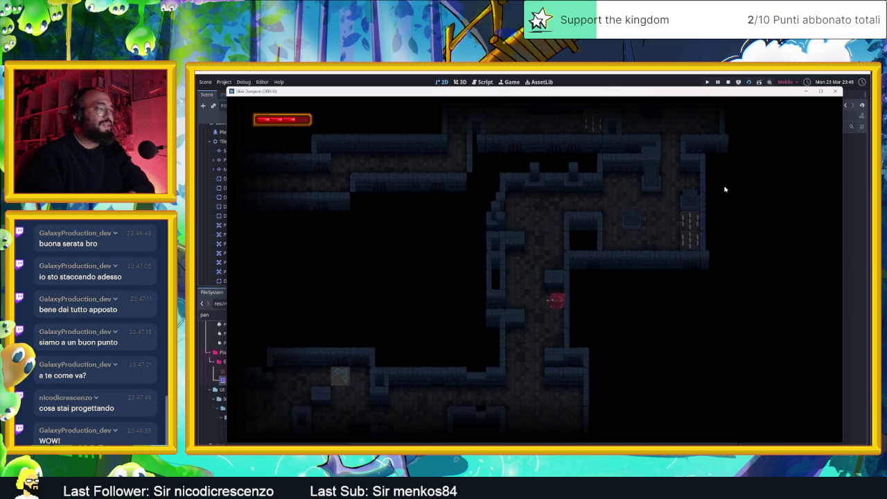
pyautogui.press('Left')
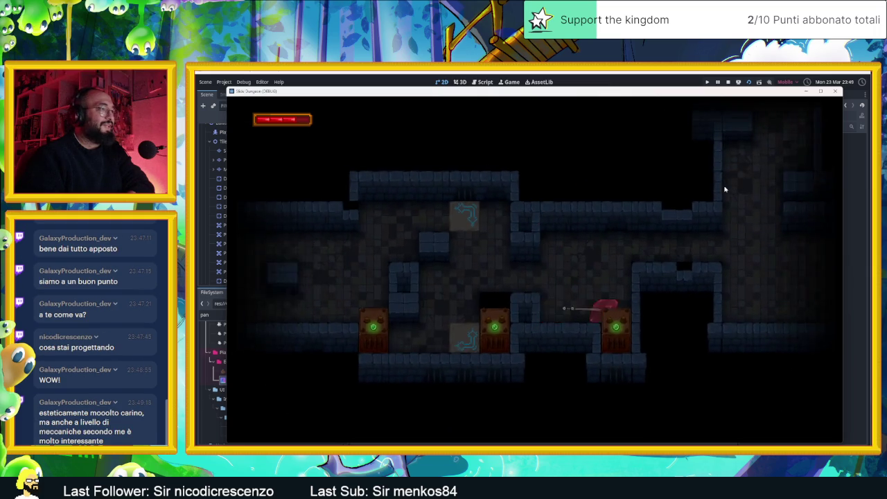
# Keep sliding the slime left, up and down into the next rooms.
pyautogui.press('Up')
pyautogui.press('Left')
pyautogui.press('Up')
pyautogui.press('Down')
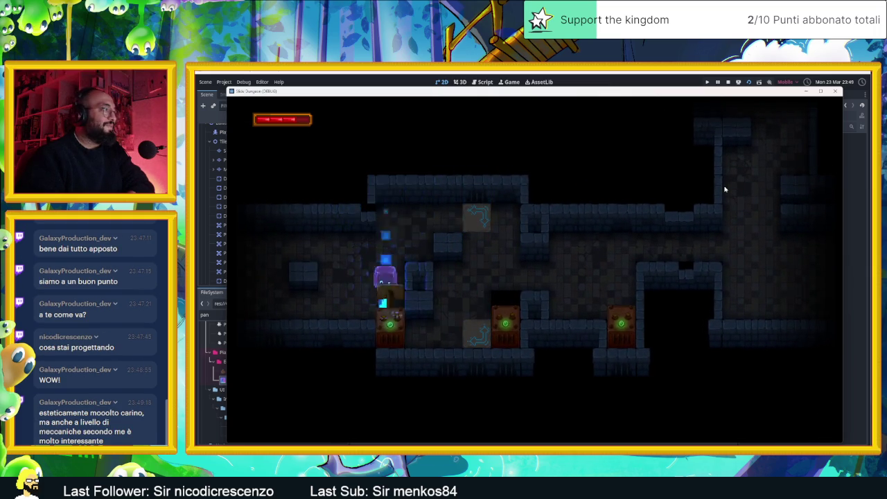
pyautogui.press('Right')
pyautogui.press('Left')
pyautogui.press('Up')
pyautogui.press('Left')
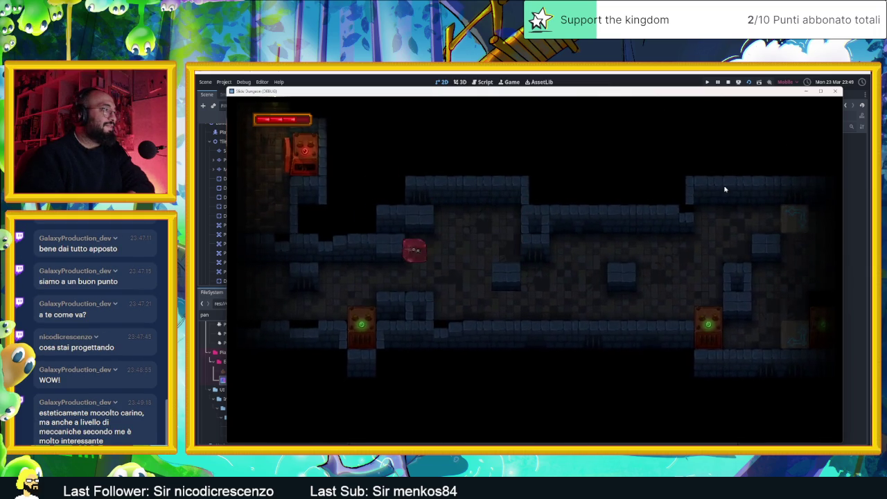
# Cross the lit room past the red block and exit through the top into the upper corridor.
pyautogui.press('Down')
pyautogui.press('Left')
pyautogui.press('Up')
pyautogui.press('Right')
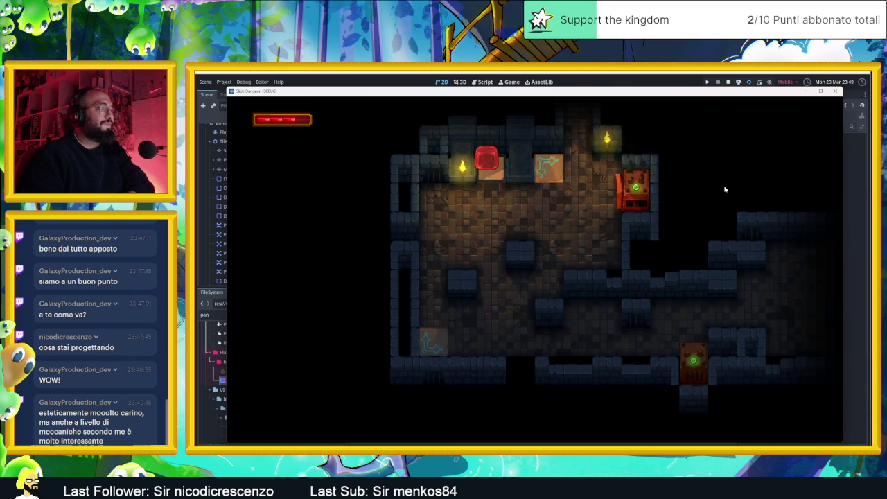
pyautogui.press('Down')
pyautogui.press('Left')
pyautogui.press('Right')
pyautogui.press('Up')
pyautogui.press('Left')
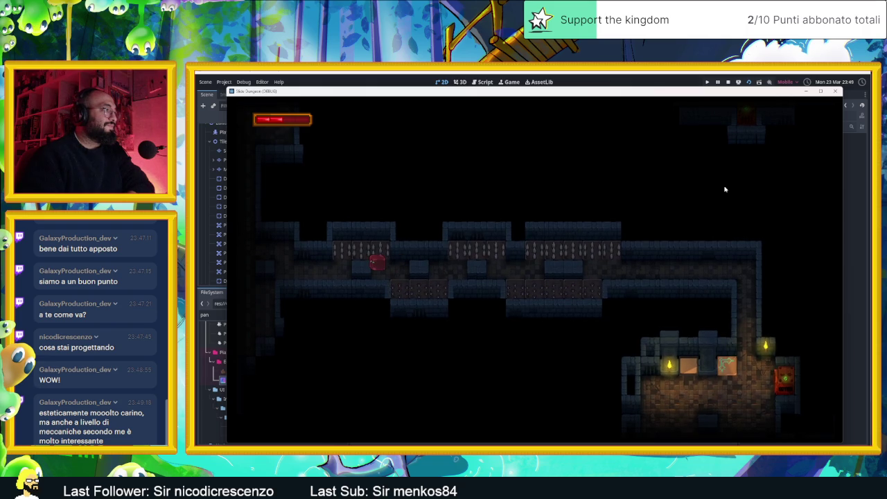
# Guide the slime past the spike rows into the large room by the door, torch and crate.
pyautogui.press('Right')
pyautogui.press('Left')
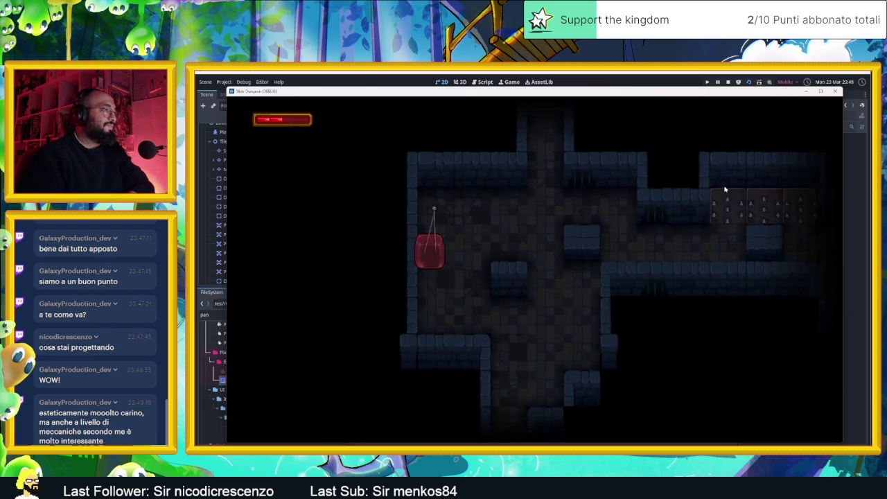
pyautogui.press('Down')
pyautogui.press('Right')
pyautogui.press('Down')
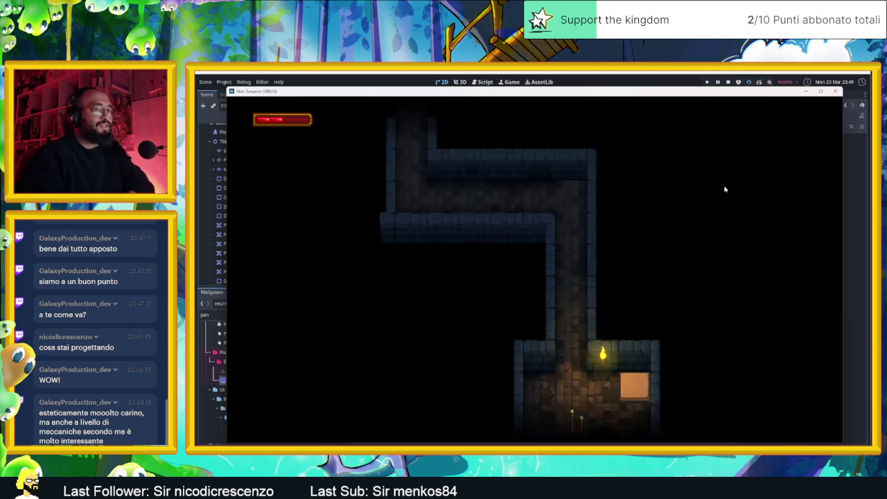
pyautogui.press('Up')
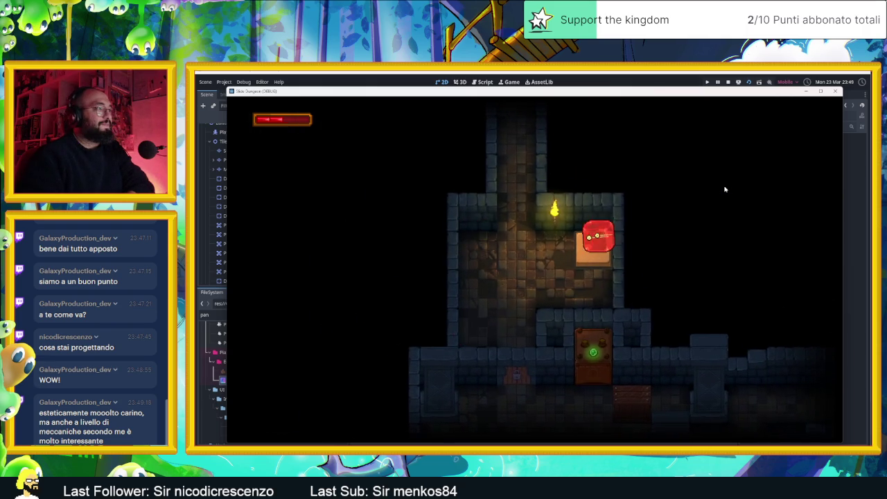
pyautogui.press('Down')
pyautogui.press('Left')
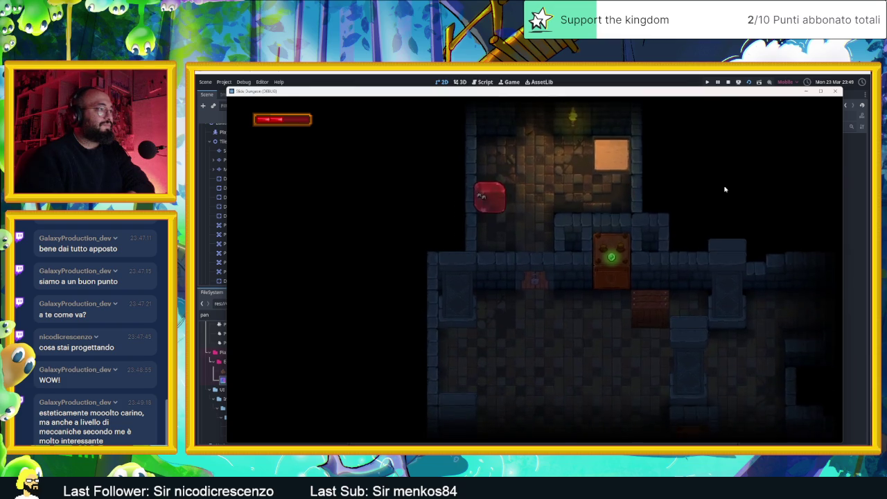
pyautogui.press('Down')
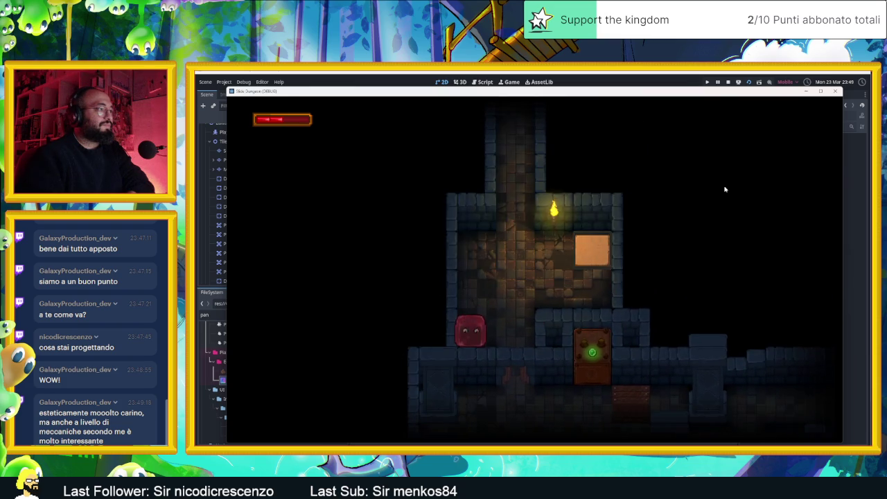
pyautogui.press('Right')
pyautogui.press('Up')
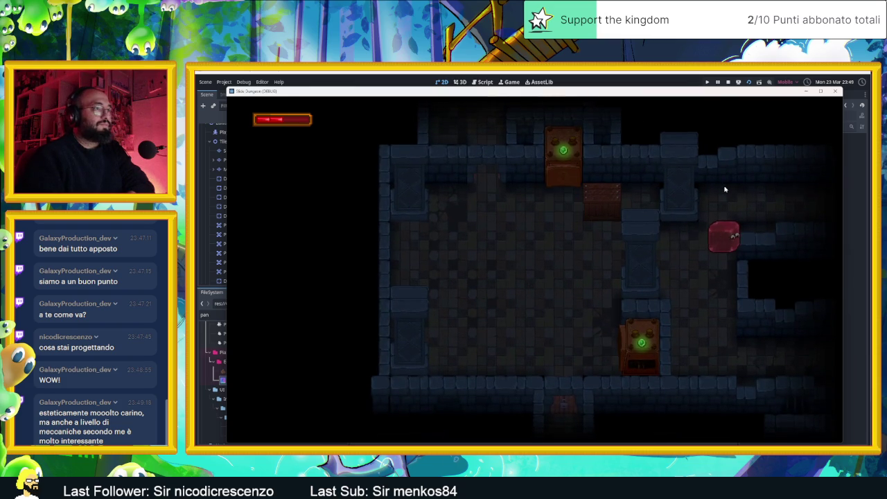
pyautogui.press('Down')
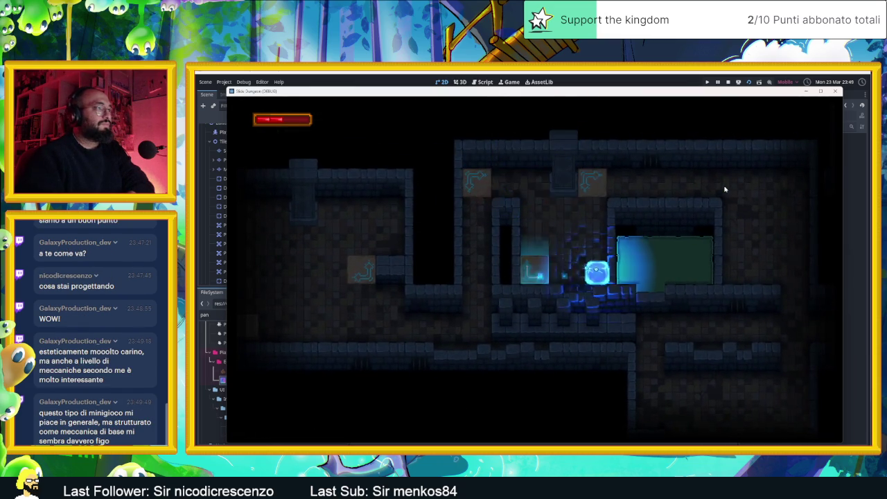
# Move the glowing player through several rooms and up to the top corridor.
pyautogui.press('Right')
pyautogui.press('Down')
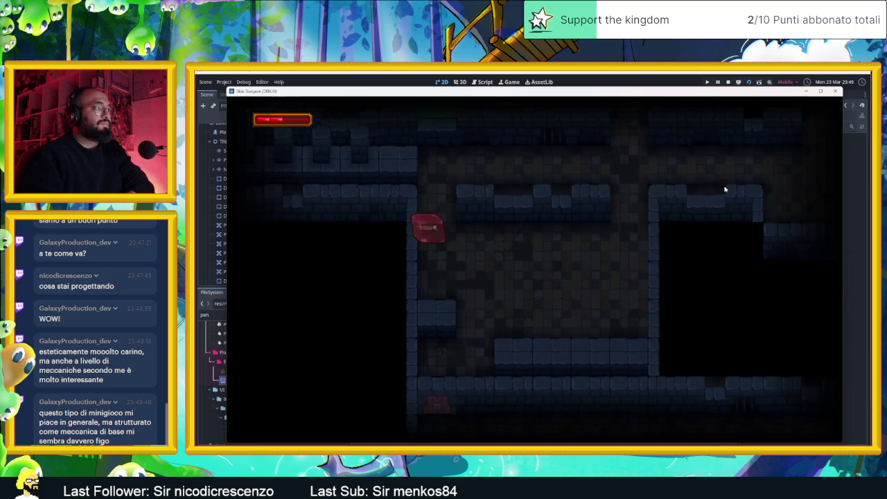
pyautogui.press('Right')
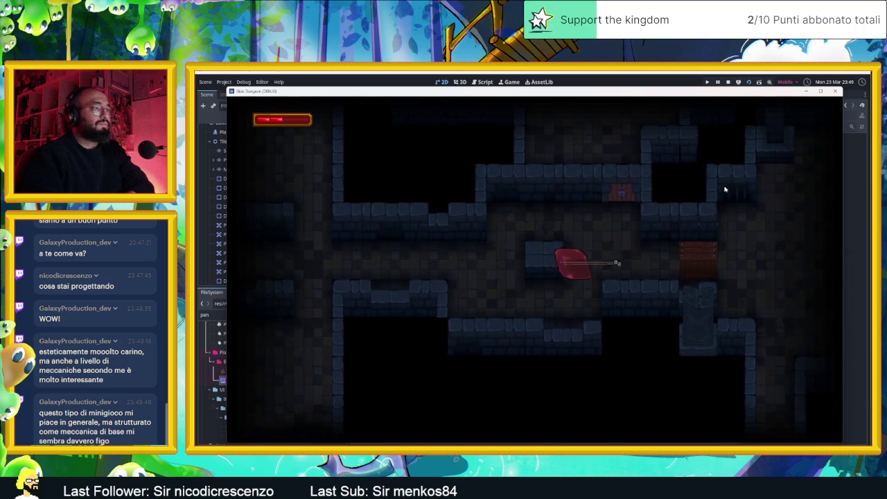
pyautogui.press('Up')
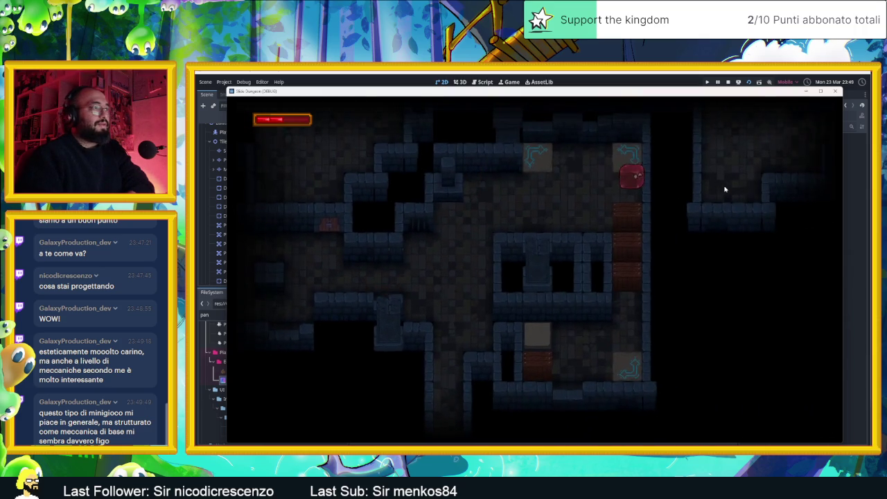
pyautogui.press('Up')
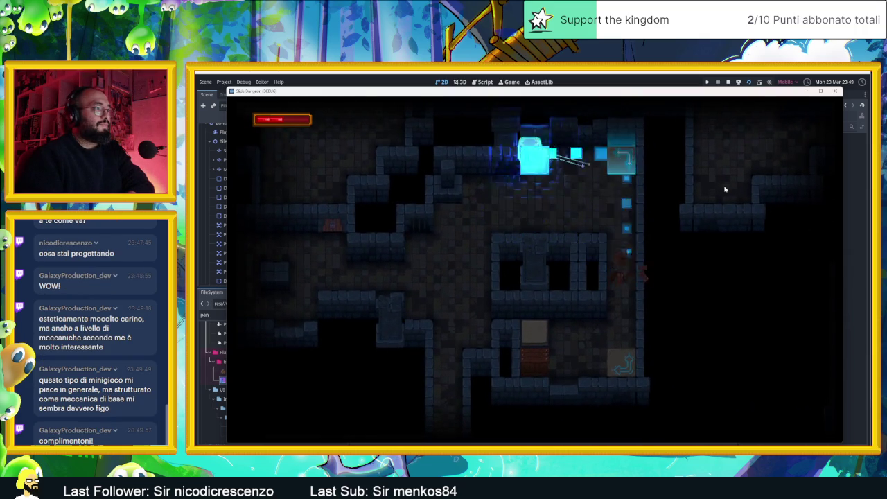
pyautogui.press('Left')
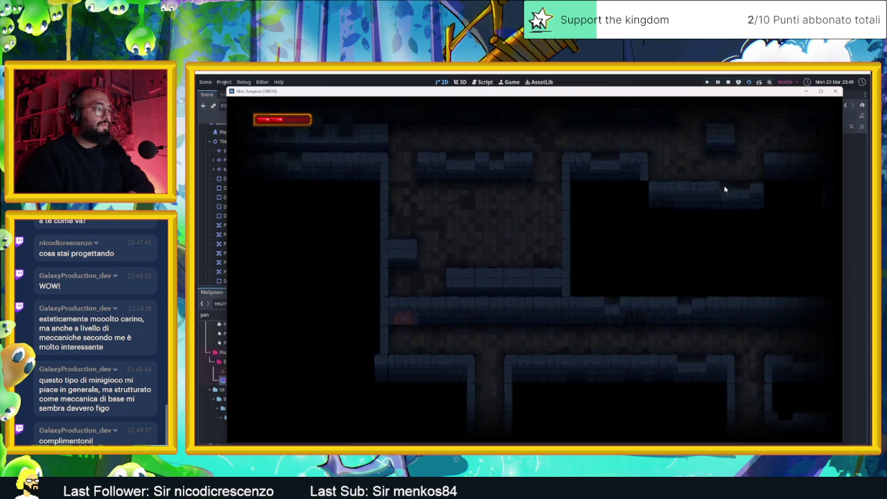
pyautogui.press('Right')
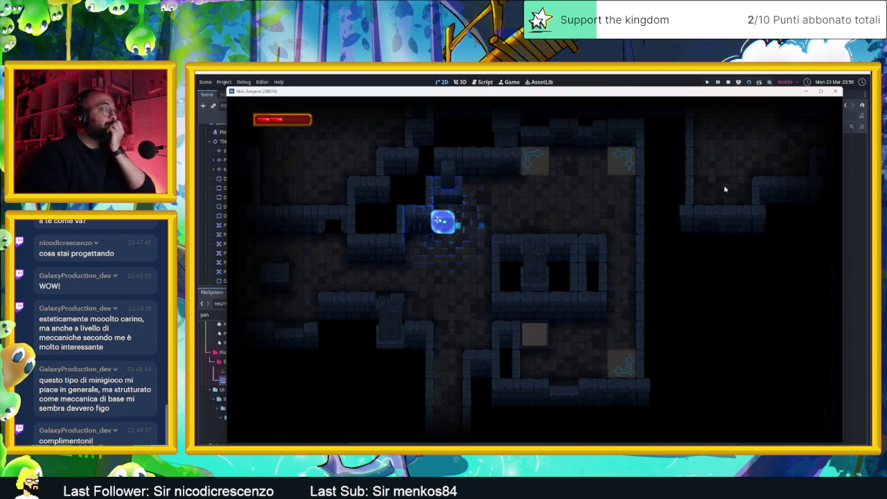
pyautogui.press('Down')
pyautogui.press('Right')
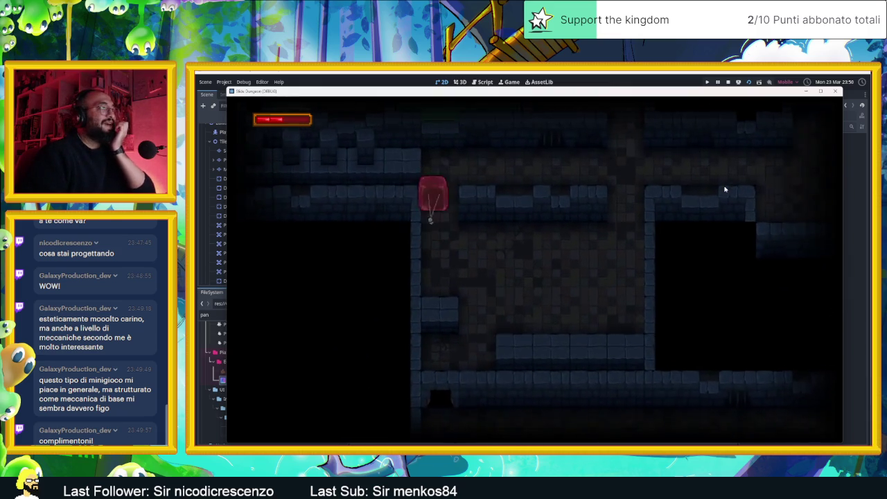
pyautogui.press('Right')
# Slide the player through the next corridors, leaving a cyan trail, back to the top corridor.
pyautogui.press('Left')
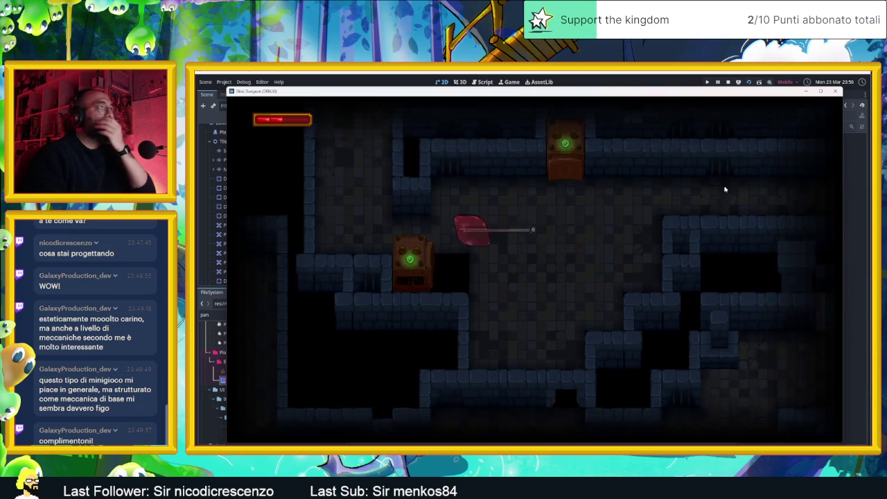
pyautogui.press('Up')
pyautogui.press('Right')
pyautogui.press('Up')
pyautogui.press('Right')
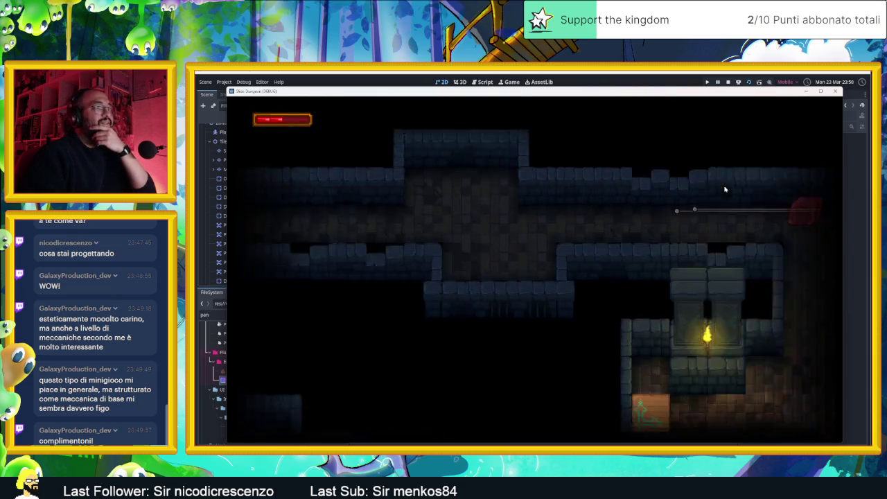
pyautogui.press('Left')
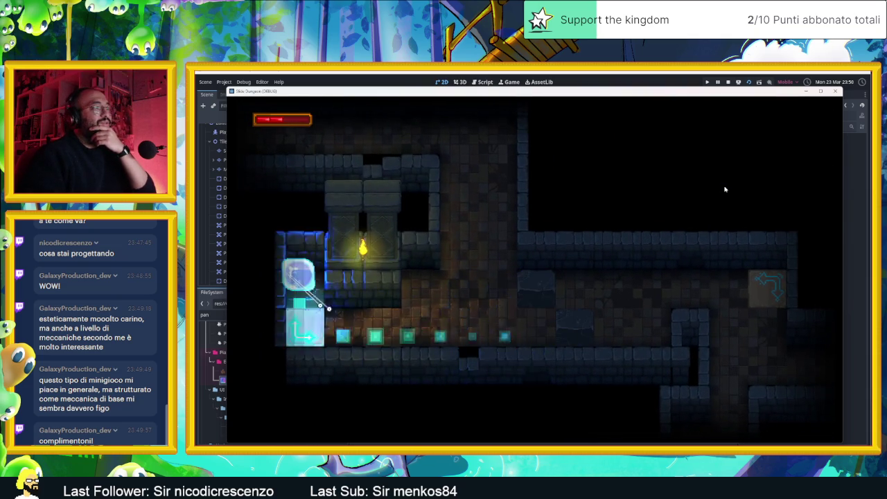
pyautogui.press('Right')
pyautogui.press('Down')
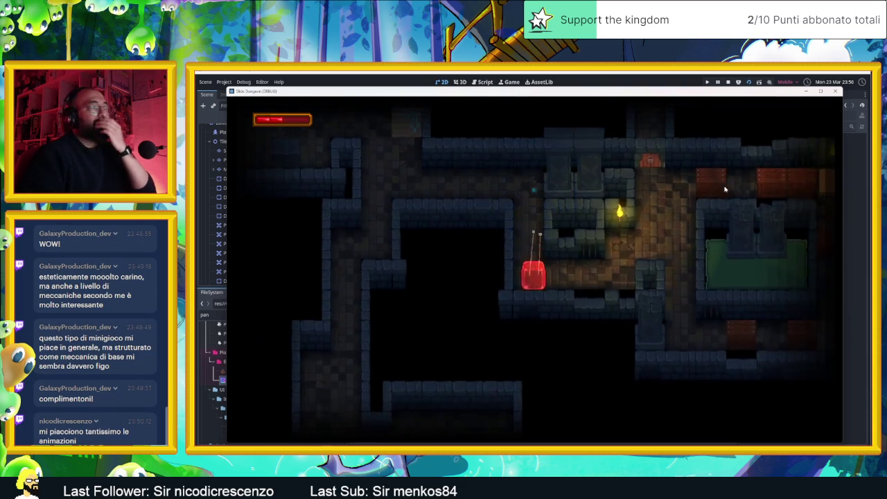
pyautogui.press('Up')
pyautogui.press('Left')
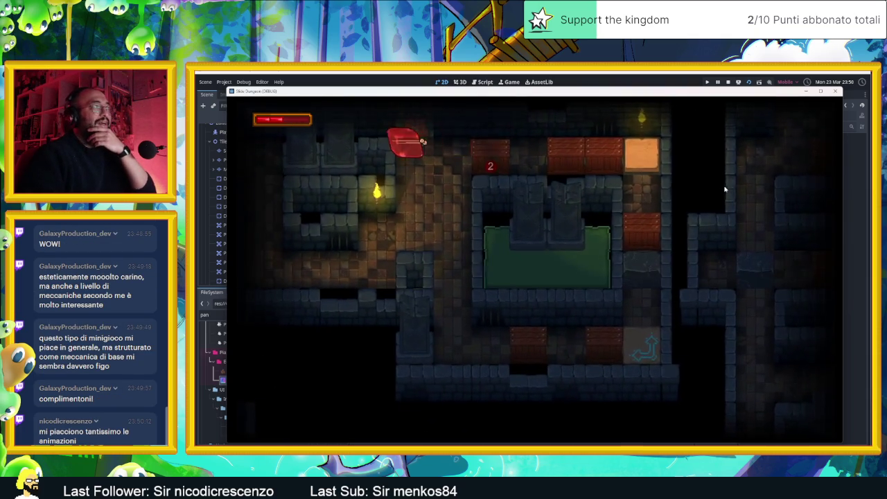
# Ram the numbered enemy repeatedly from the top corridor until the slime reaches the arrow tile.
pyautogui.press('Right')
pyautogui.press('Left')
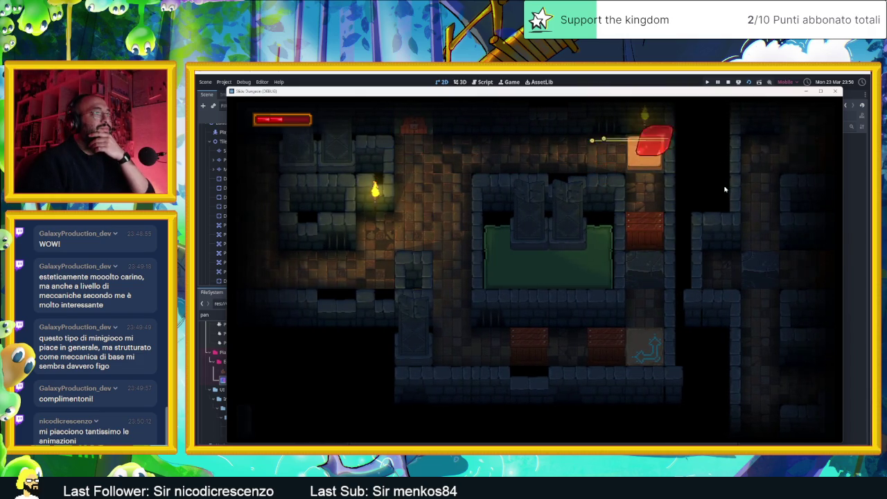
pyautogui.press('Up')
pyautogui.press('Left')
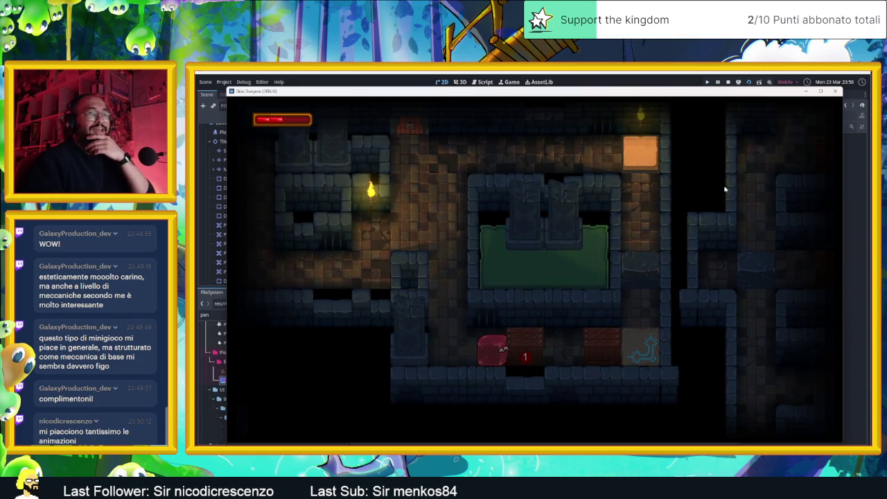
pyautogui.press('Right')
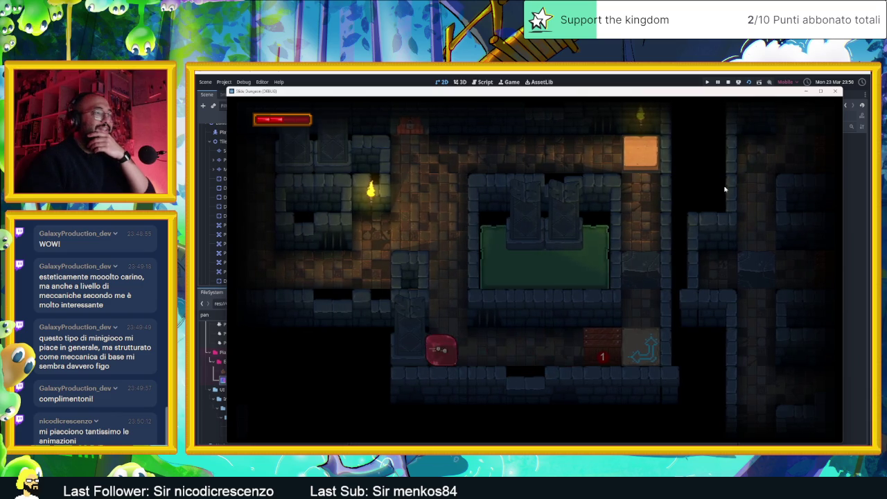
pyautogui.press('Right')
pyautogui.press('Right')
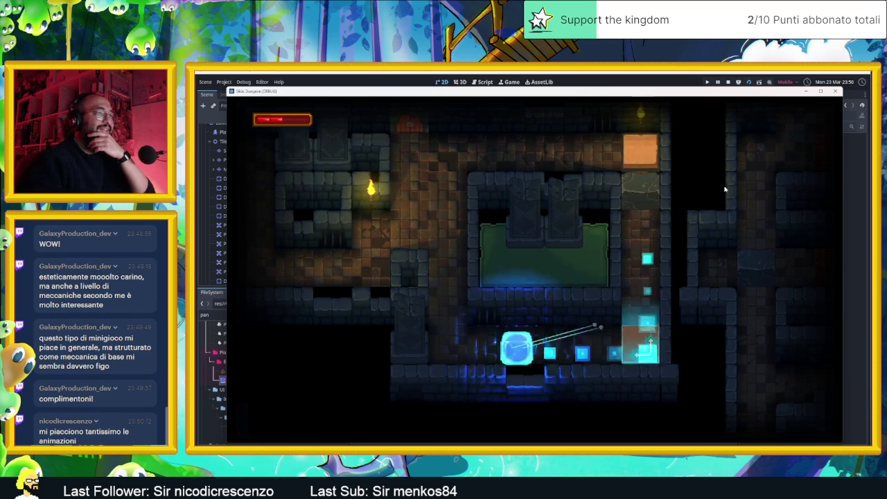
# Slide the slime up past the spike corridor and into the arrow tile to finish the level.
pyautogui.press('Up')
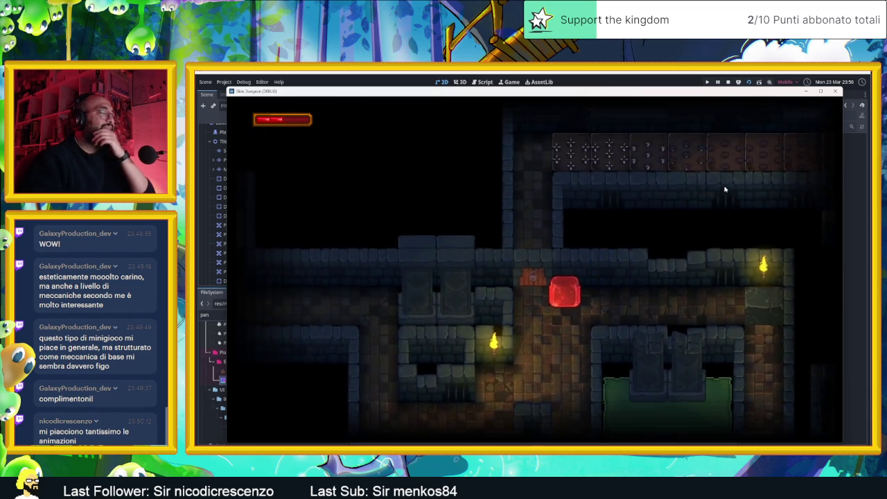
pyautogui.press('Up')
pyautogui.press('Right')
pyautogui.press('Down')
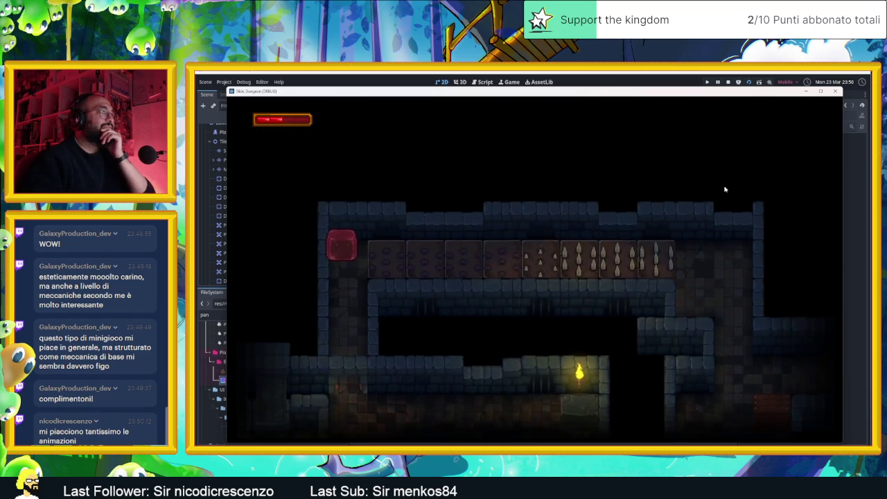
pyautogui.press('Left')
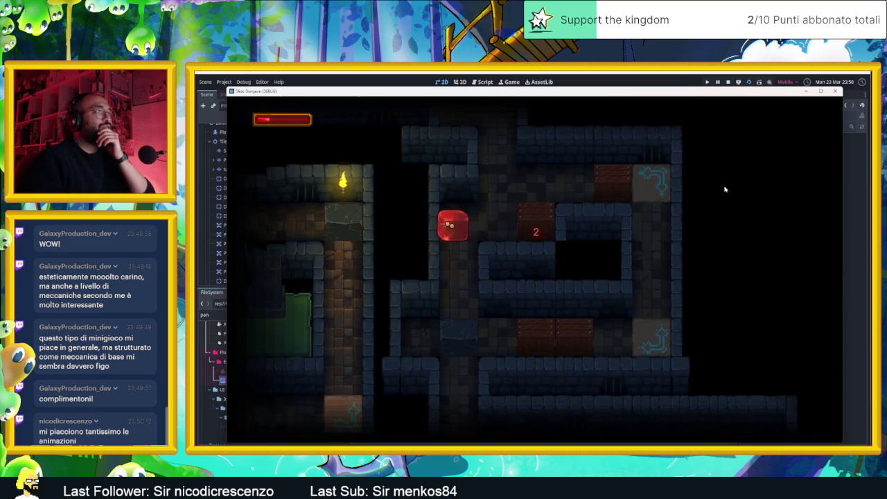
pyautogui.press('Right')
pyautogui.press('Up')
pyautogui.press('Left')
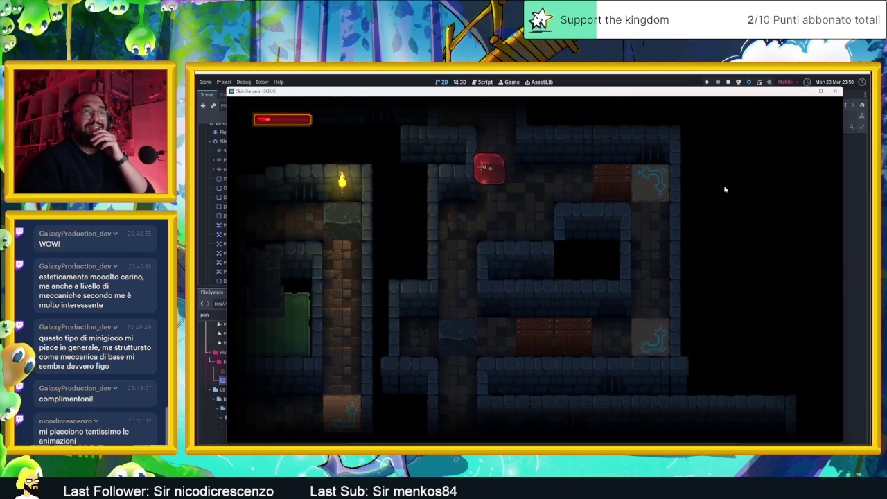
pyautogui.press('Right')
pyautogui.press('Right')
pyautogui.press('Up')
pyautogui.press('Right')
pyautogui.press('Up')
pyautogui.press('Down')
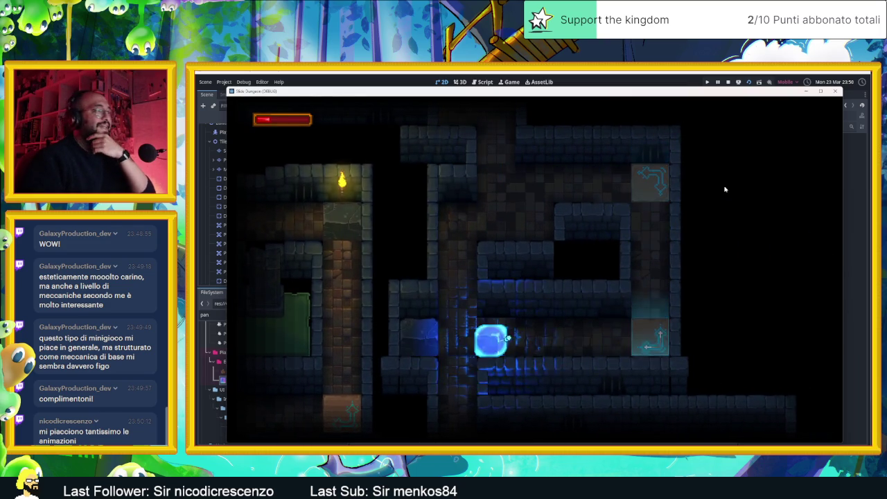
# Slide the slime through the arrow-tile level, retrying until it clears.
pyautogui.press('Left')
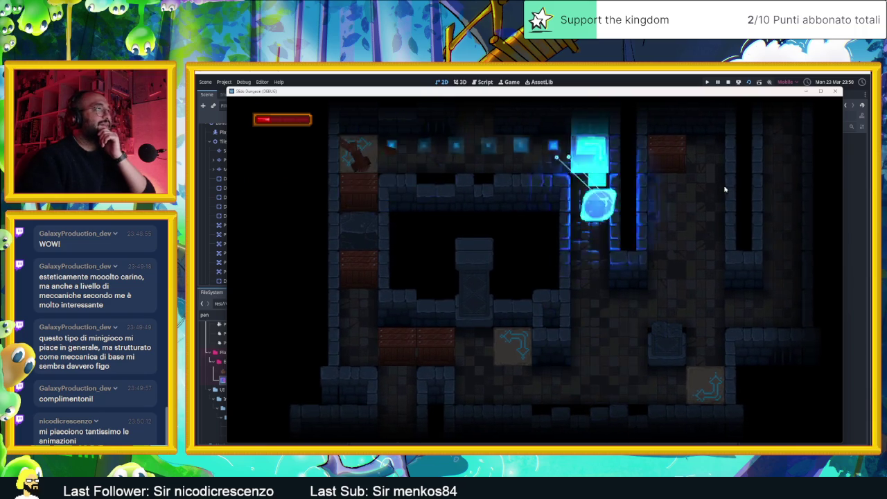
pyautogui.press('Up')
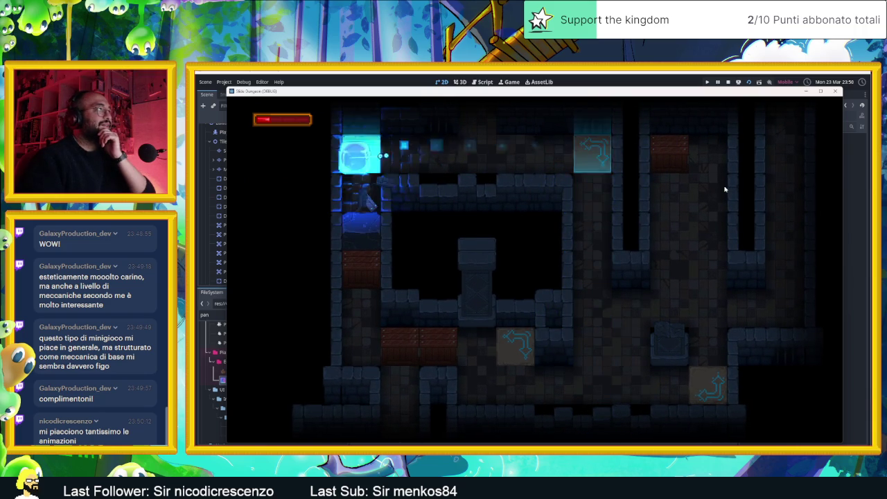
pyautogui.press('Up')
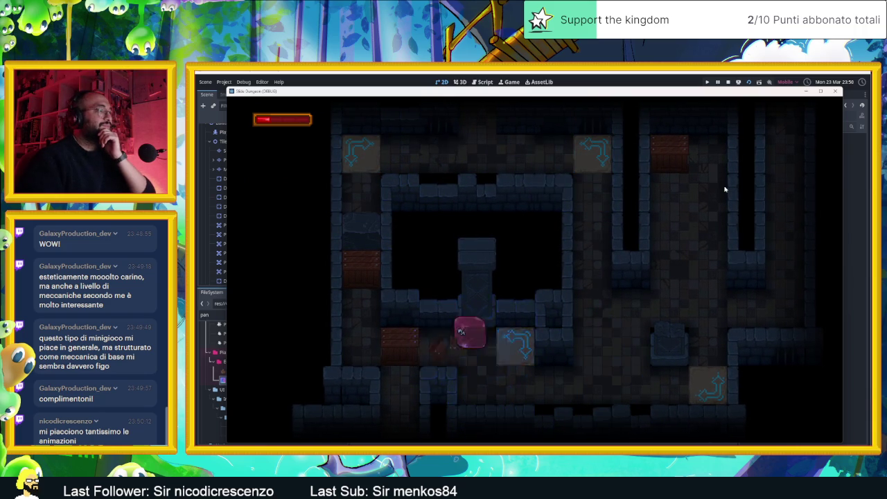
pyautogui.press('Right')
pyautogui.press('Down')
pyautogui.press('Left')
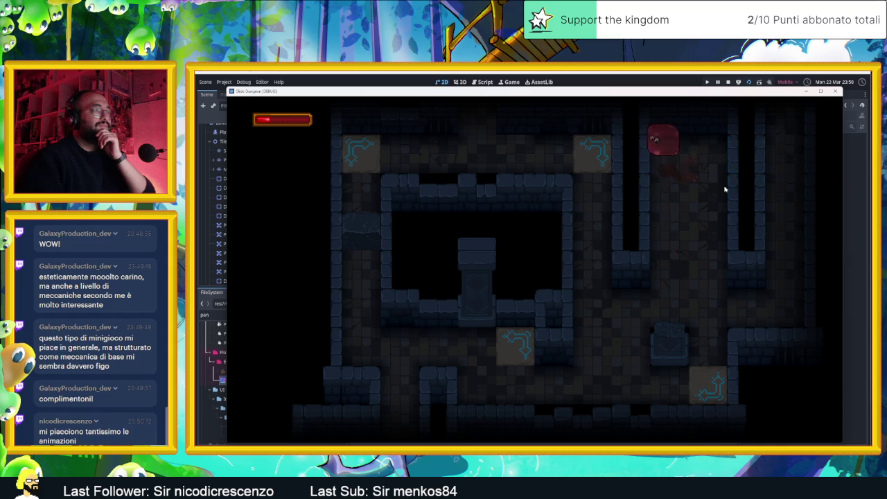
pyautogui.press('Up')
pyautogui.press('Up')
pyautogui.press('Right')
pyautogui.press('Left')
pyautogui.press('Right')
pyautogui.press('Left')
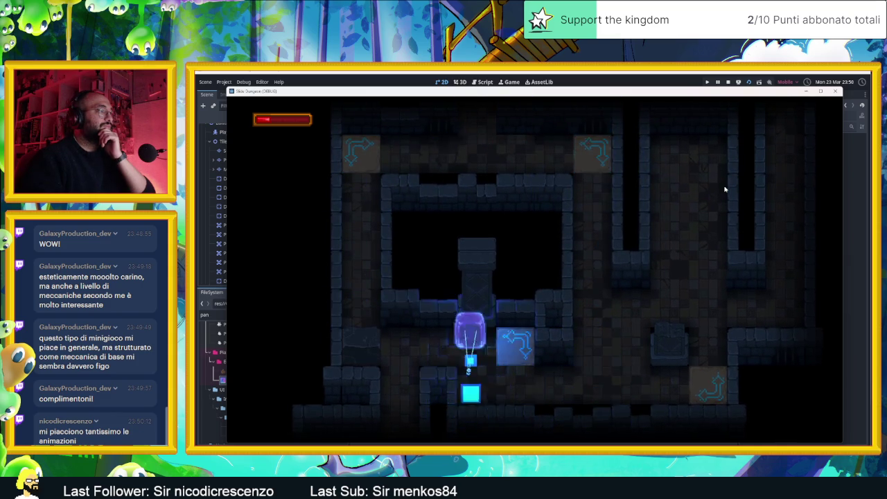
pyautogui.press('Up')
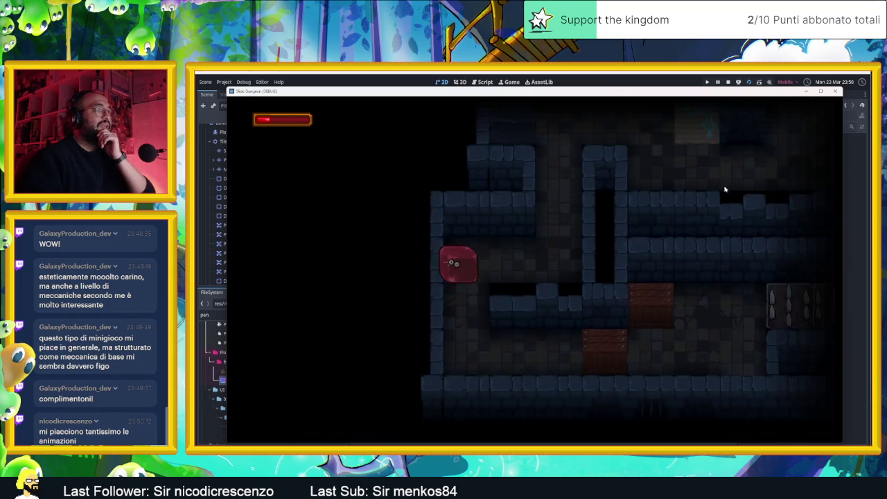
# Steer the slime past the numbered box and through the spike room.
pyautogui.press('Down')
pyautogui.press('Right')
pyautogui.press('Left')
pyautogui.press('Left')
pyautogui.press('Up')
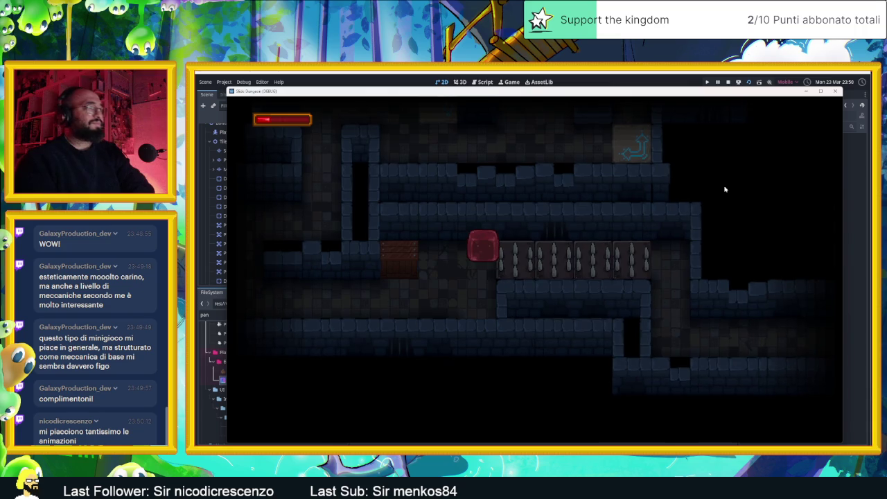
pyautogui.press('Down')
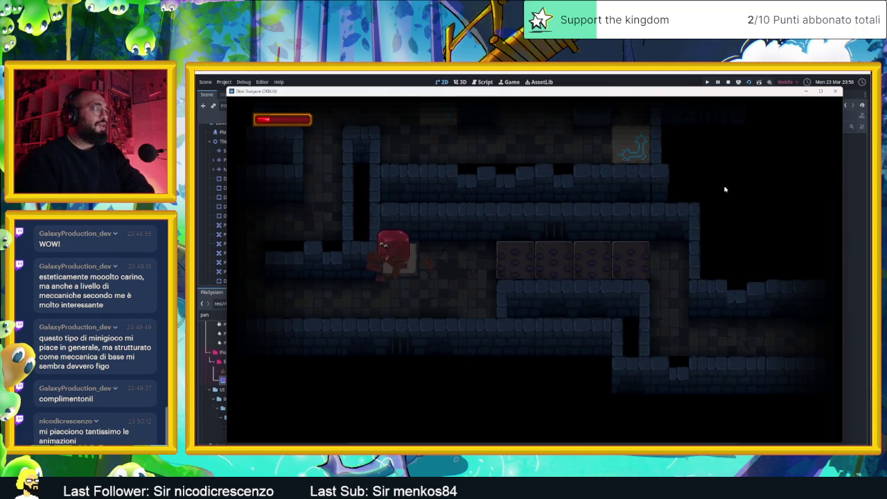
pyautogui.press('Down')
pyautogui.press('Right')
pyautogui.press('Down')
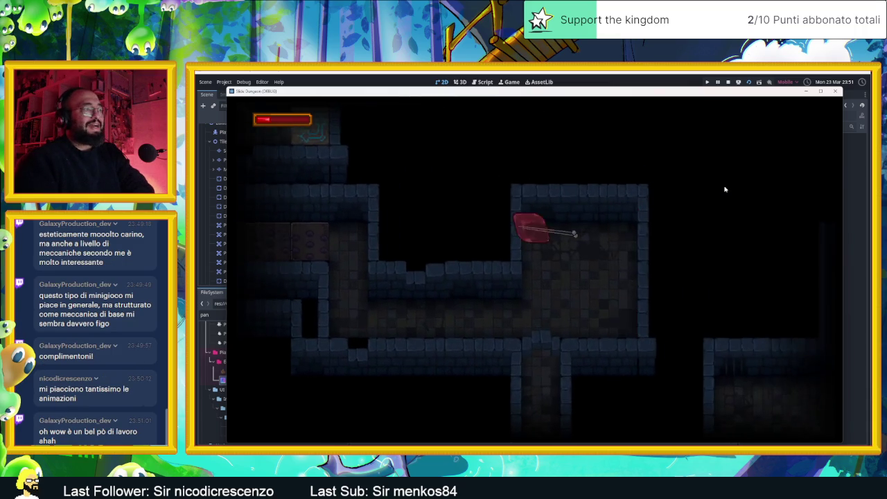
pyautogui.press('Down')
pyautogui.press('Up')
pyautogui.press('Right')
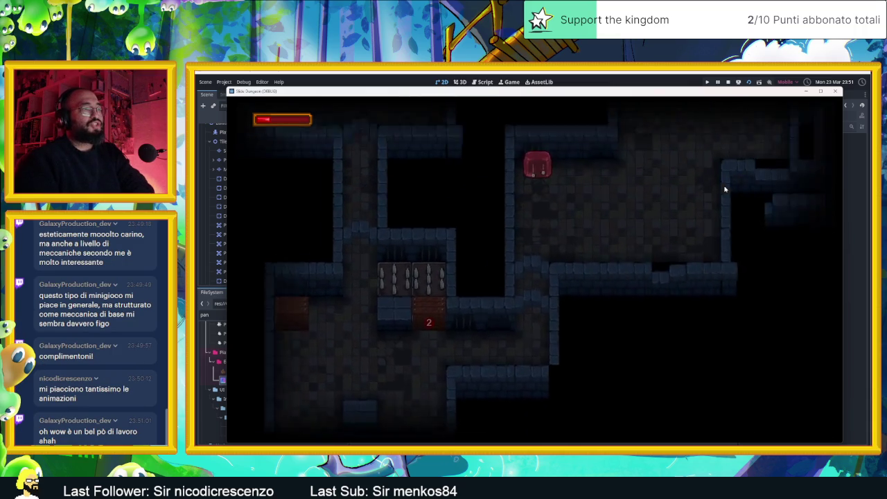
# Guide the slime through the next rooms and spike room onto the crate.
pyautogui.press('Down')
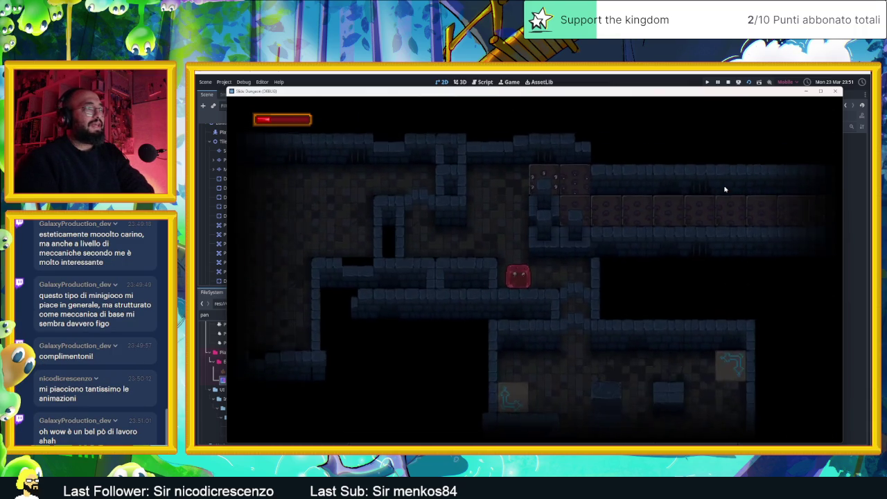
pyautogui.press('Up')
pyautogui.press('Left')
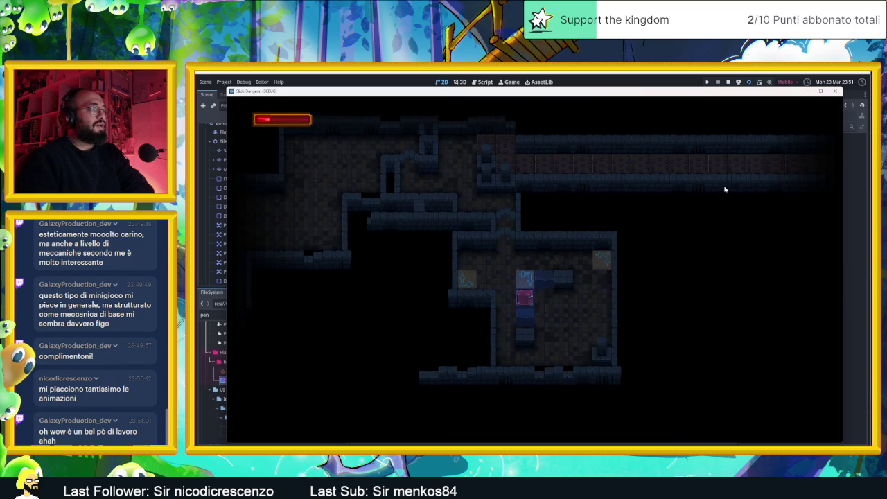
pyautogui.press('Up')
pyautogui.press('Right')
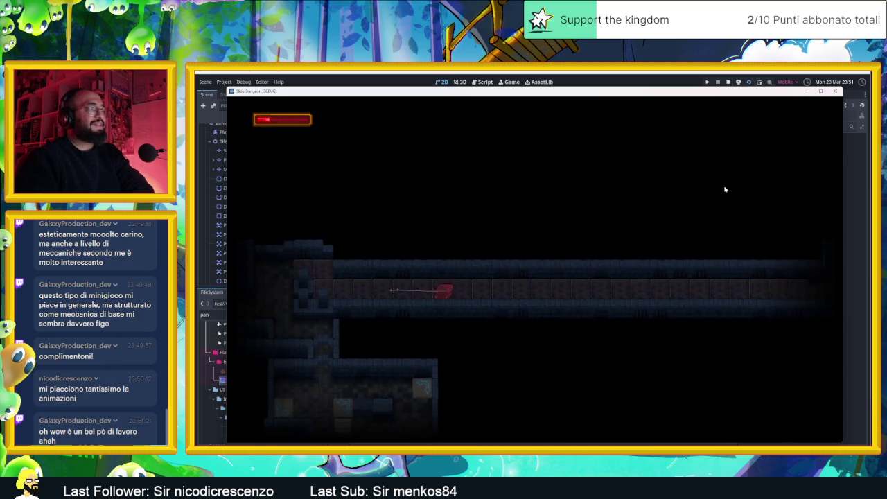
pyautogui.press('Down')
pyautogui.press('Right')
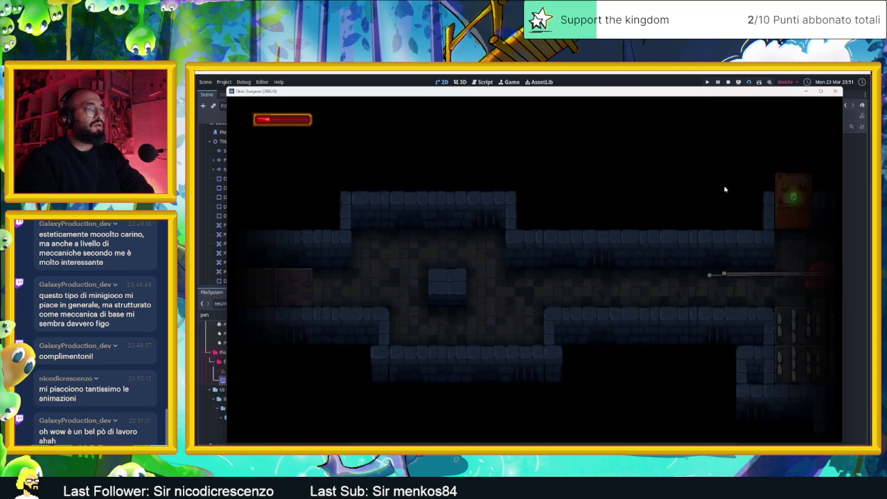
pyautogui.press('Up')
pyautogui.press('Right')
pyautogui.press('Down')
pyautogui.press('Right')
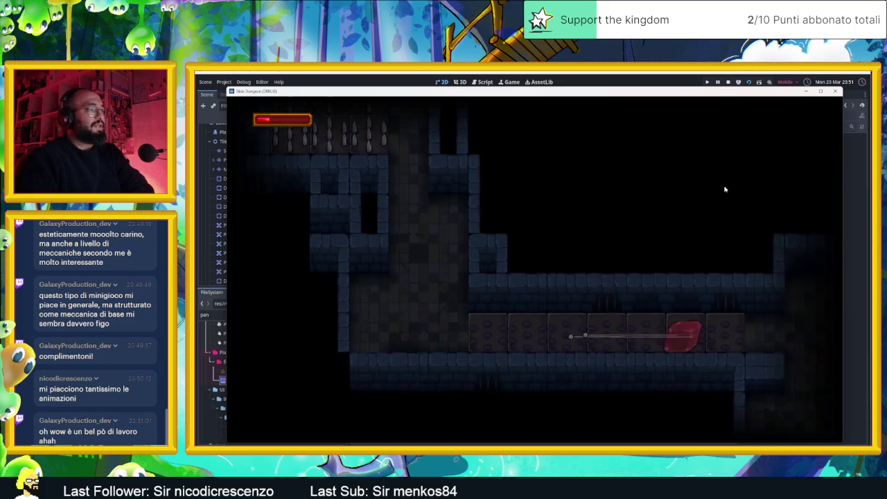
pyautogui.press('Down')
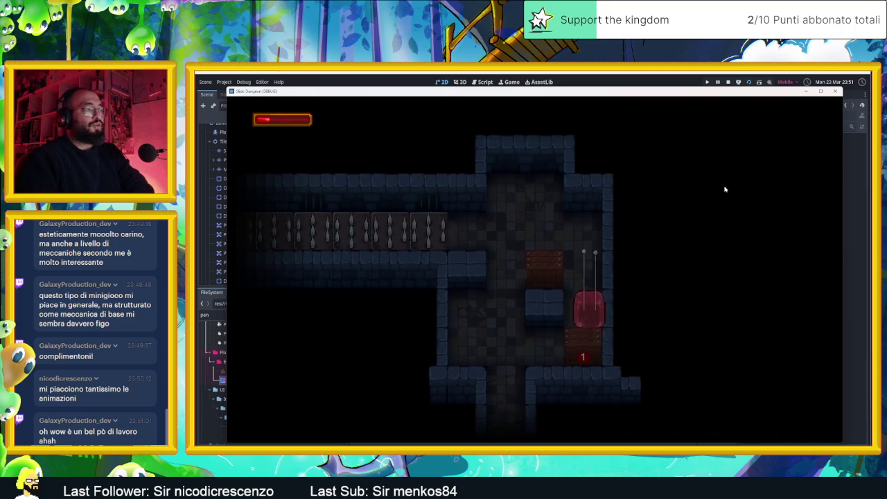
# Navigate the slime across the torch-lit room and through the corridors.
pyautogui.press('Down')
pyautogui.press('Up')
pyautogui.press('Right')
pyautogui.press('Down')
pyautogui.press('Left')
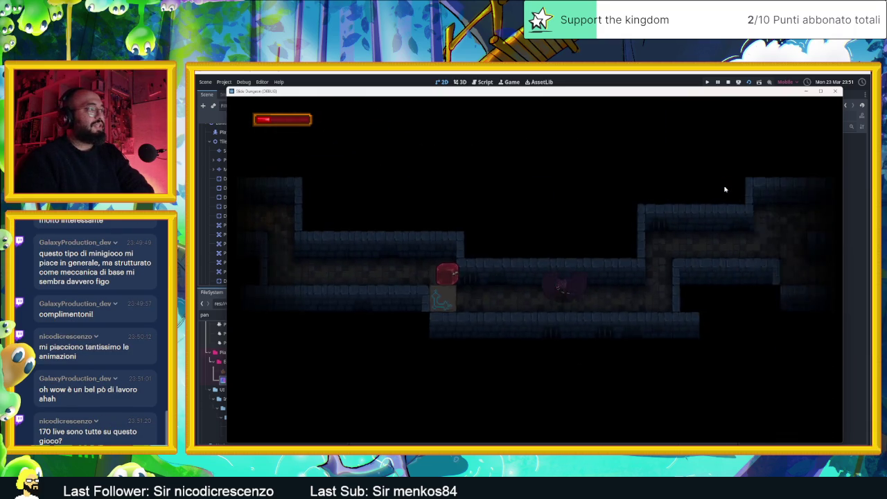
pyautogui.press('Right')
pyautogui.press('Down')
pyautogui.press('Right')
pyautogui.press('Down')
pyautogui.press('Left')
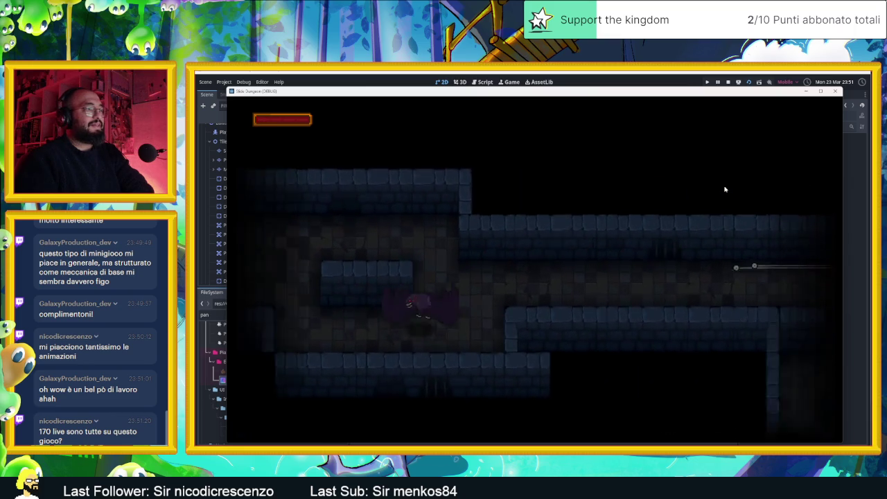
# Reach the final room's exit to the 'Grazie per aver giocato!' screen, then close the game.
pyautogui.press('Right')
pyautogui.press('Down')
pyautogui.press('Right')
pyautogui.press('Up')
pyautogui.press('Right')
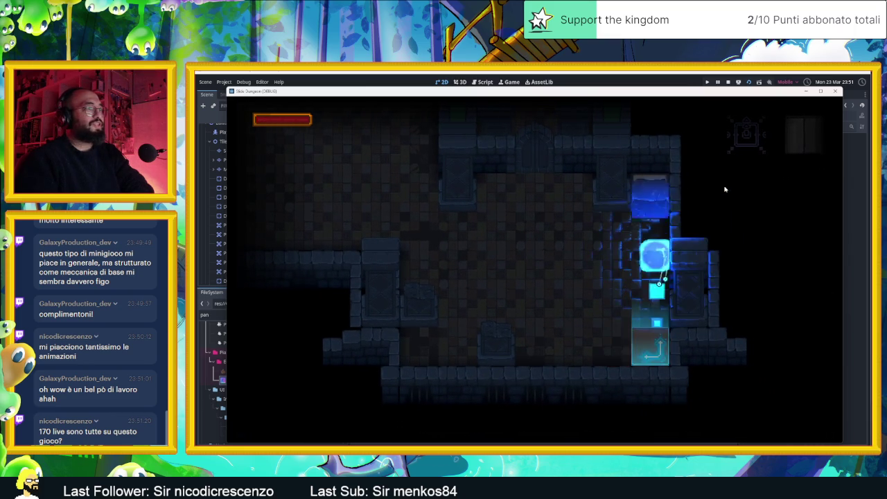
pyautogui.press('Down')
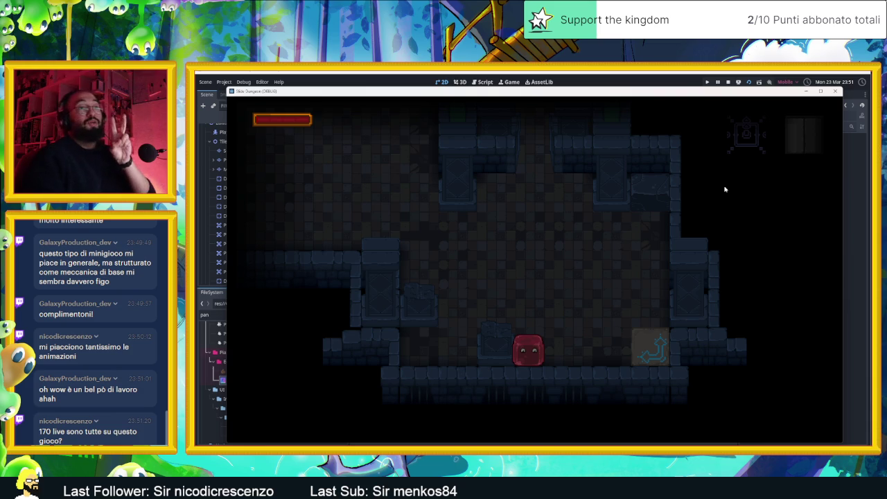
pyautogui.press('Up')
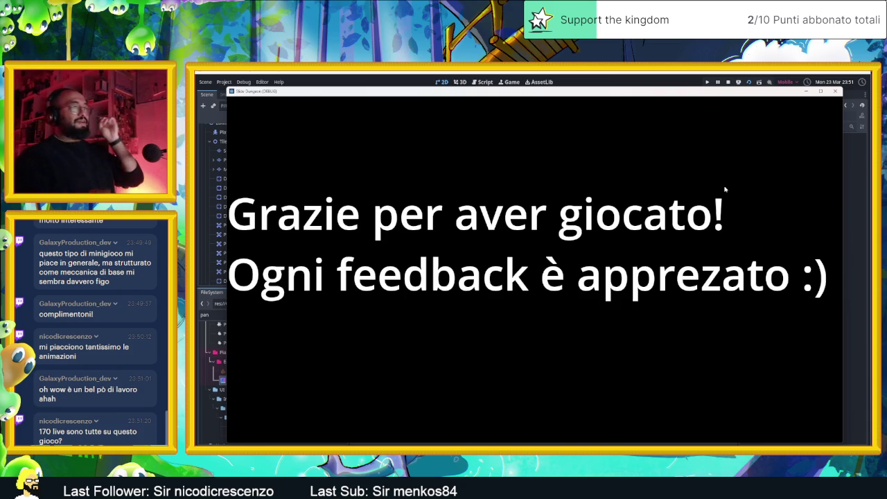
pyautogui.click(835, 90)
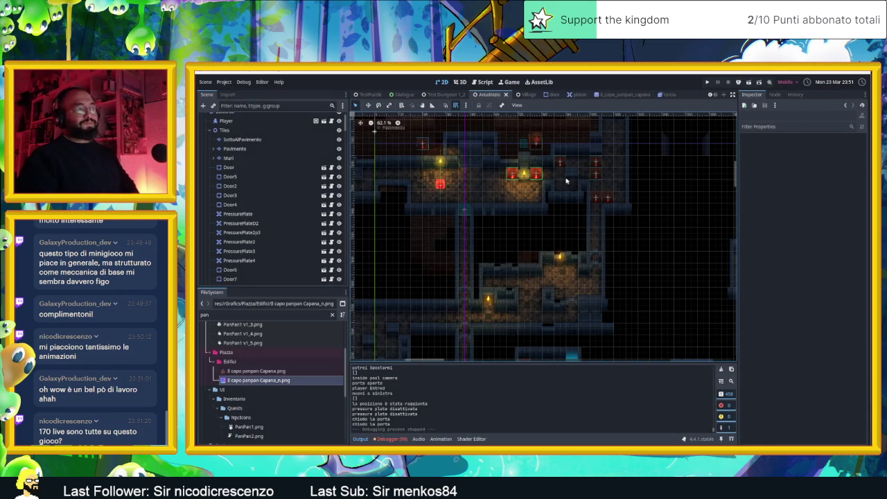
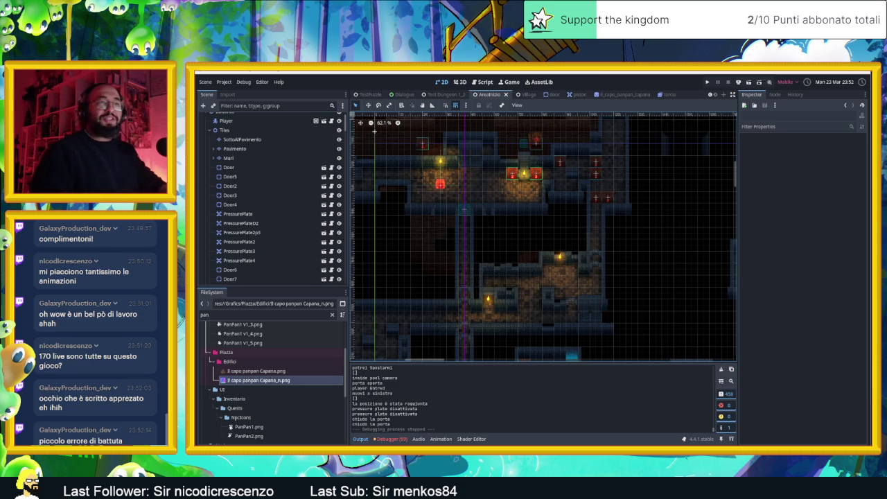
# Save and run the game, then place the Death card into an inventory slot.
pyautogui.scroll(-2, 628, 254)
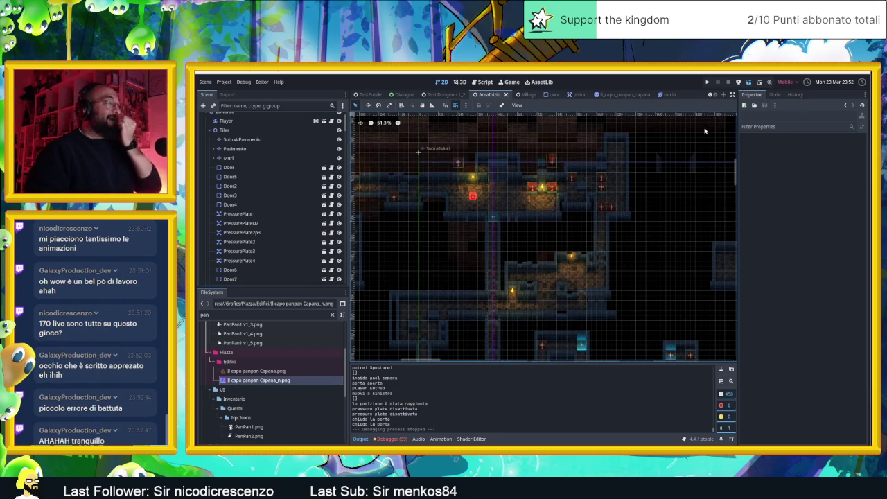
pyautogui.hotkey('ctrl', 's')
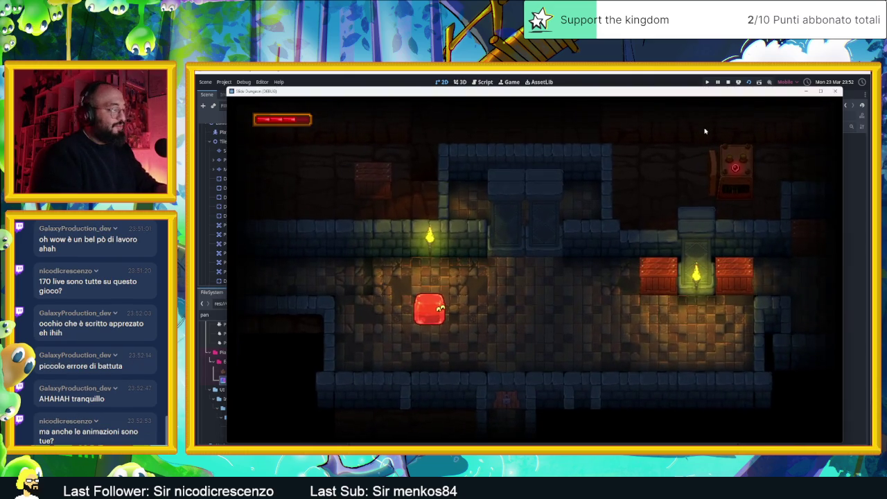
pyautogui.press('i')
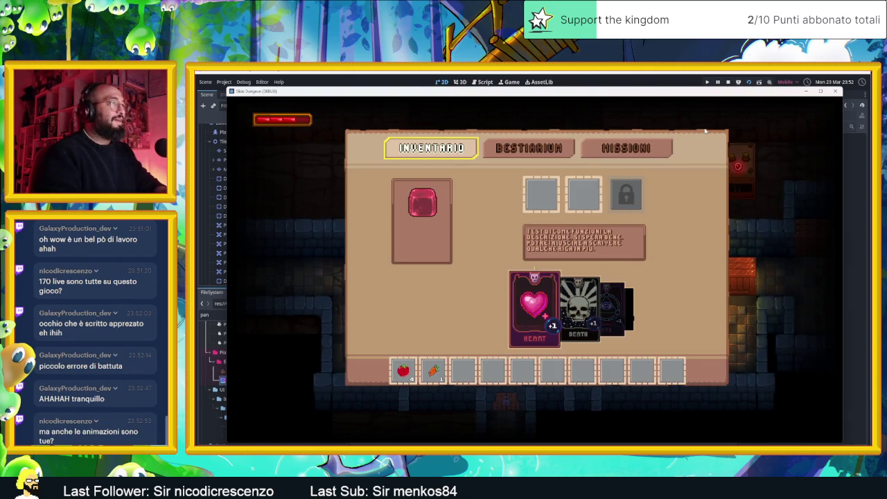
pyautogui.press('Right')
pyautogui.press('Right')
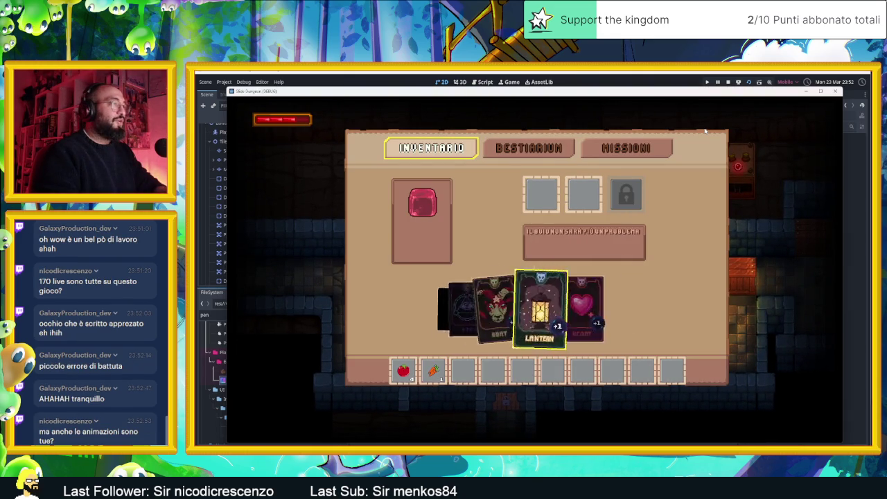
pyautogui.press('Left')
pyautogui.press('Up')
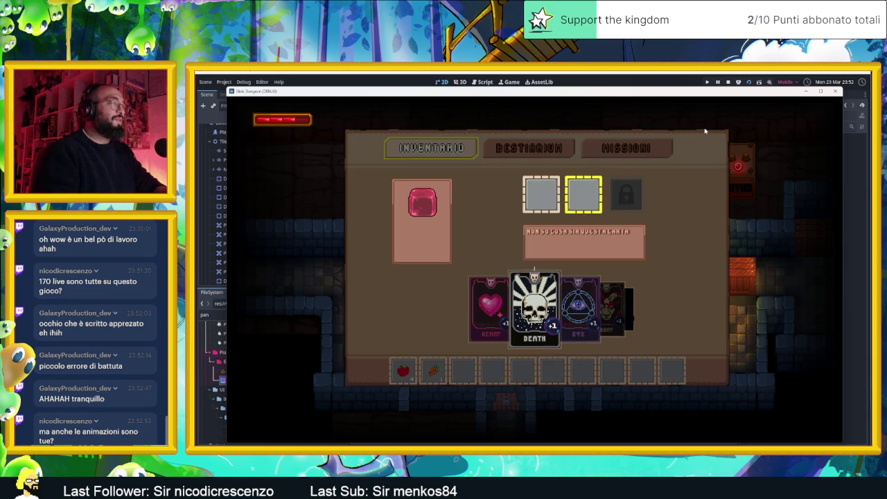
pyautogui.press('Return')
# Place the Goat card into the second inventory slot.
pyautogui.press('Up')
pyautogui.press('Down')
pyautogui.press('Right')
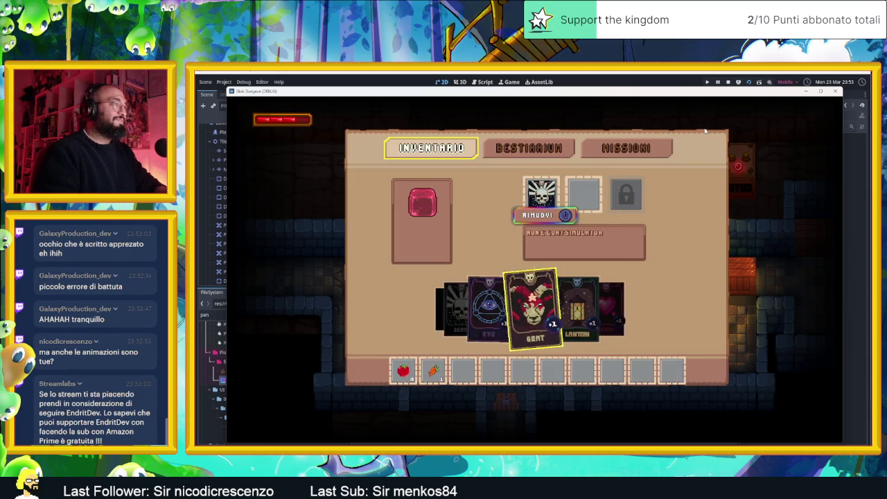
pyautogui.press('Up')
pyautogui.press('Return')
# View the Bestiarium and Missioni pages, then close the in-game menu and the game window.
pyautogui.press('Up')
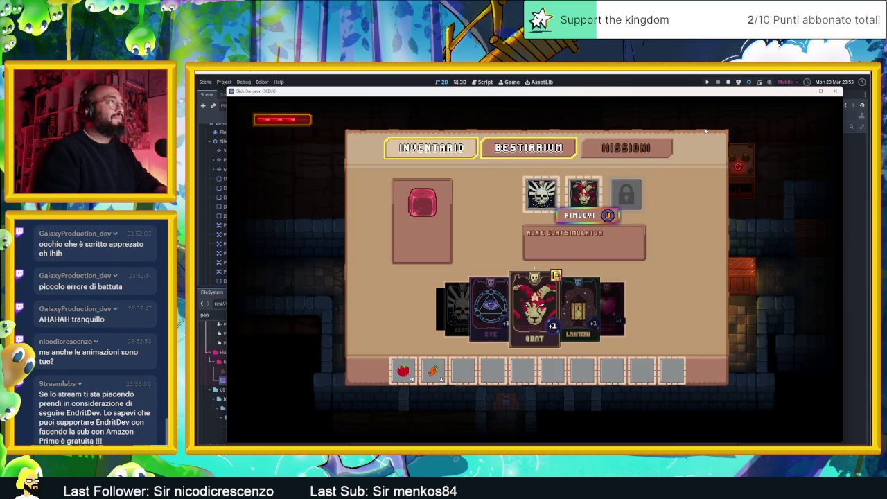
pyautogui.press('Return')
pyautogui.press('Right')
pyautogui.press('Return')
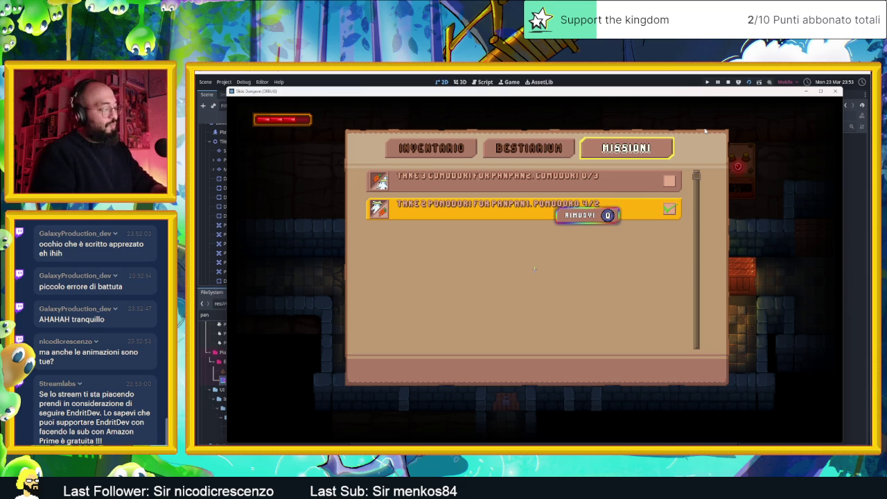
pyautogui.press('Escape')
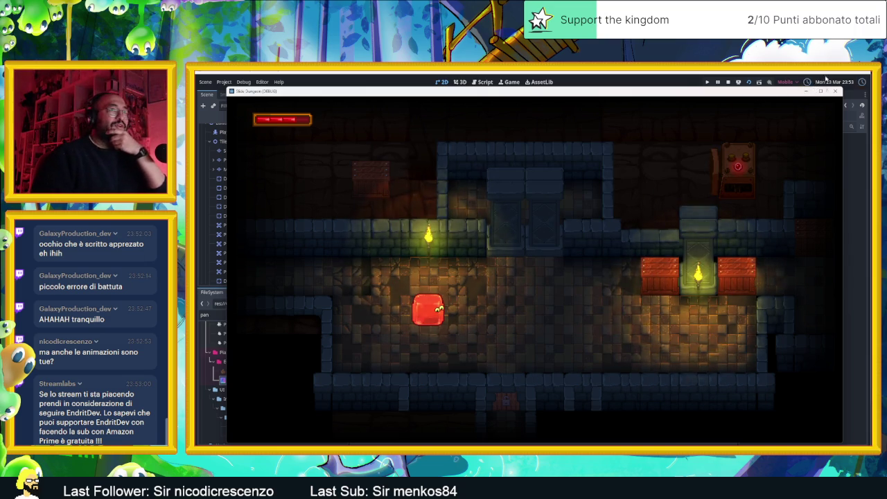
pyautogui.click(835, 92)
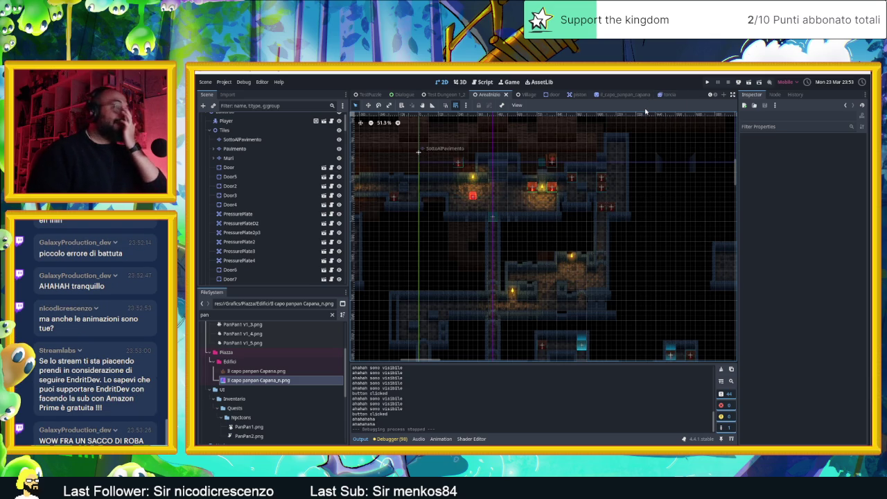
# Open the Village scene tab, zoom out on its map, and switch to Discord.
pyautogui.click(529, 94)
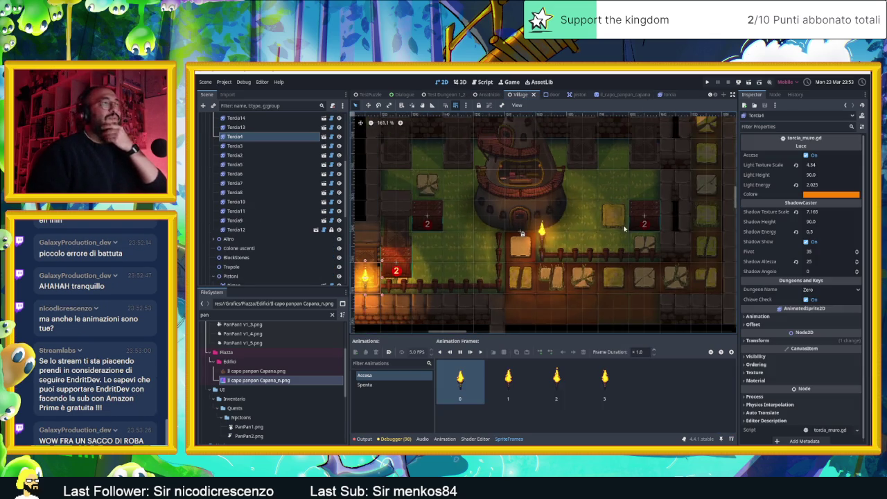
pyautogui.scroll(-3, 616, 207)
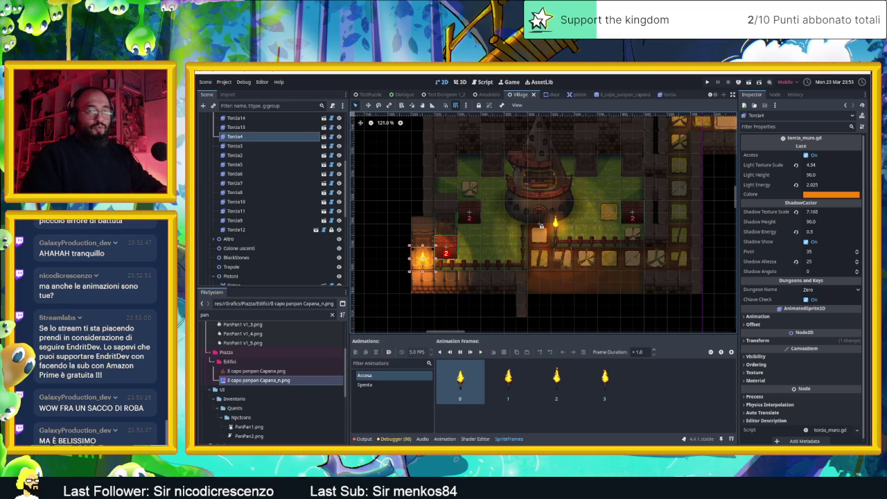
pyautogui.hotkey('alt', 'Tab')
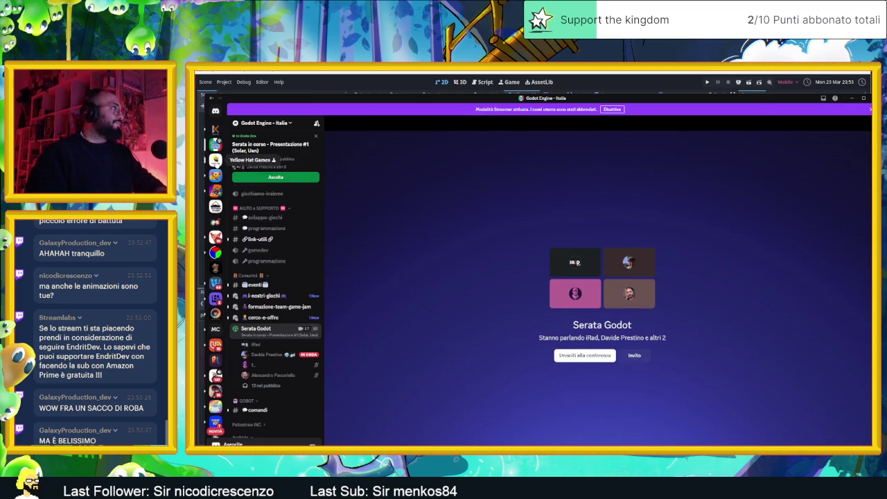
# Open the Yellow Hat Games #slide-dungeon channel and scroll back through its older posts.
pyautogui.click(216, 159)
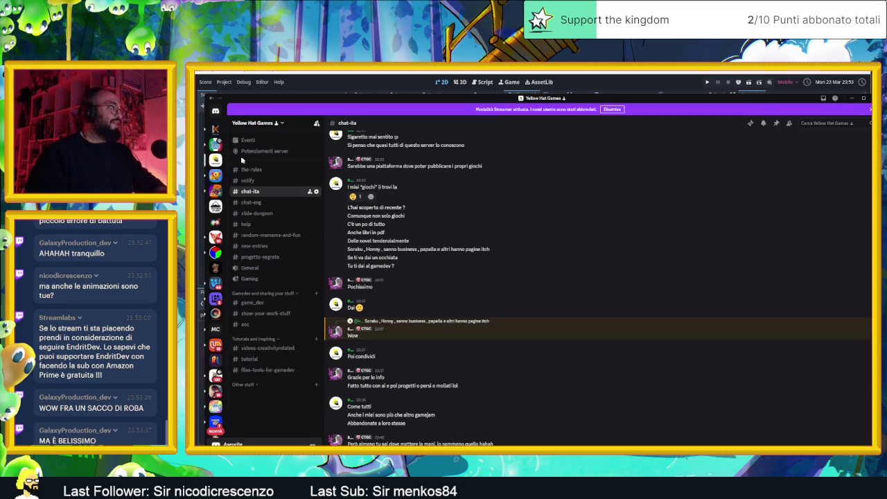
pyautogui.click(271, 212)
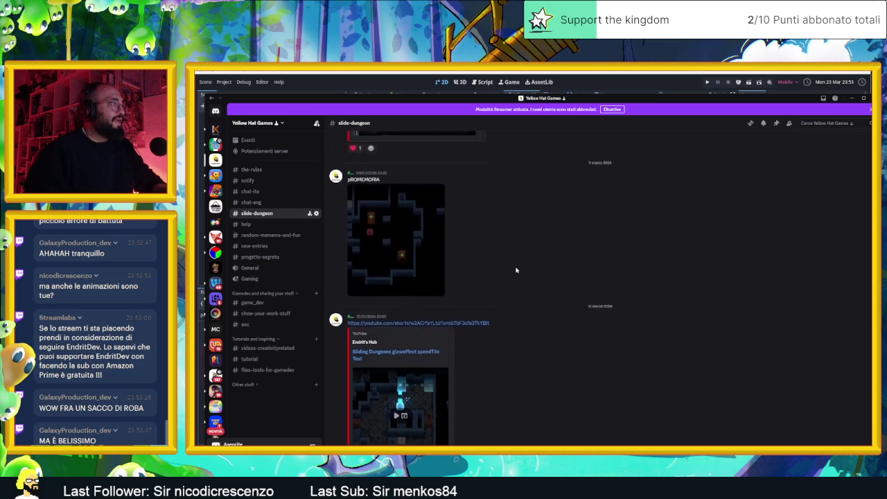
pyautogui.scroll(3, 516, 270)
pyautogui.scroll(3, 516, 270)
pyautogui.scroll(3, 516, 270)
pyautogui.scroll(3, 515, 270)
pyautogui.scroll(3, 515, 270)
pyautogui.scroll(2, 516, 270)
pyautogui.scroll(2, 516, 267)
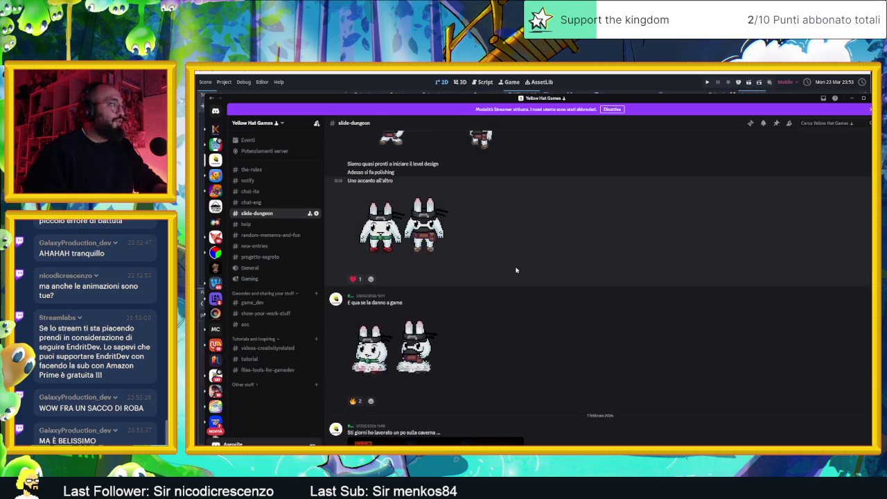
pyautogui.scroll(1, 517, 269)
pyautogui.scroll(2, 551, 264)
pyautogui.scroll(1, 562, 263)
pyautogui.scroll(1, 562, 263)
pyautogui.scroll(2, 561, 263)
pyautogui.scroll(2, 562, 262)
pyautogui.scroll(1, 559, 261)
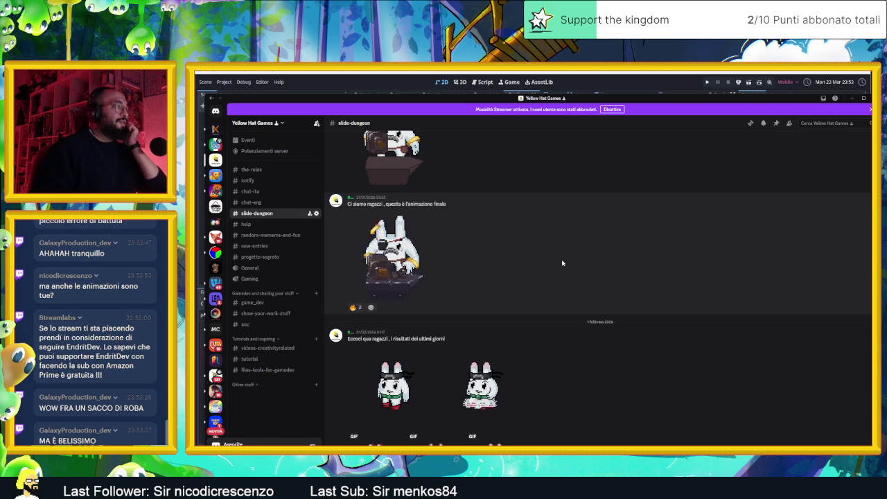
pyautogui.scroll(1, 557, 262)
pyautogui.scroll(1, 558, 261)
pyautogui.scroll(2, 558, 262)
pyautogui.scroll(1, 558, 262)
pyautogui.scroll(2, 558, 262)
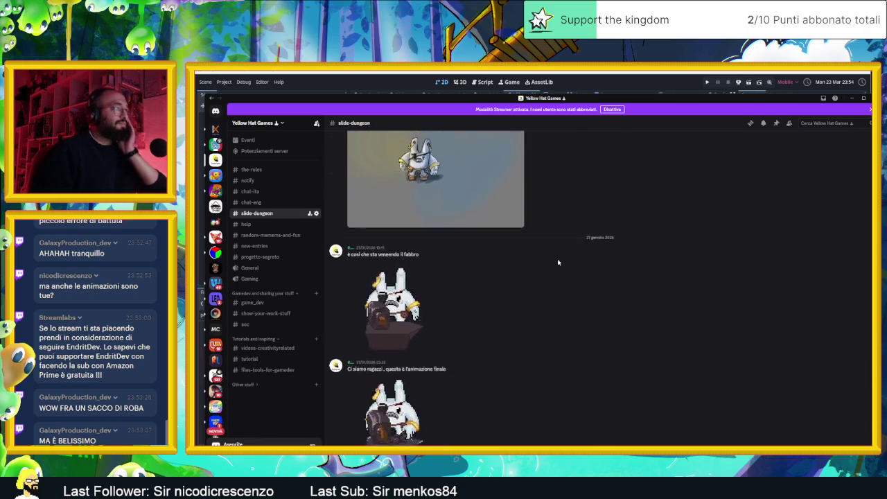
pyautogui.scroll(3, 557, 262)
pyautogui.scroll(3, 556, 262)
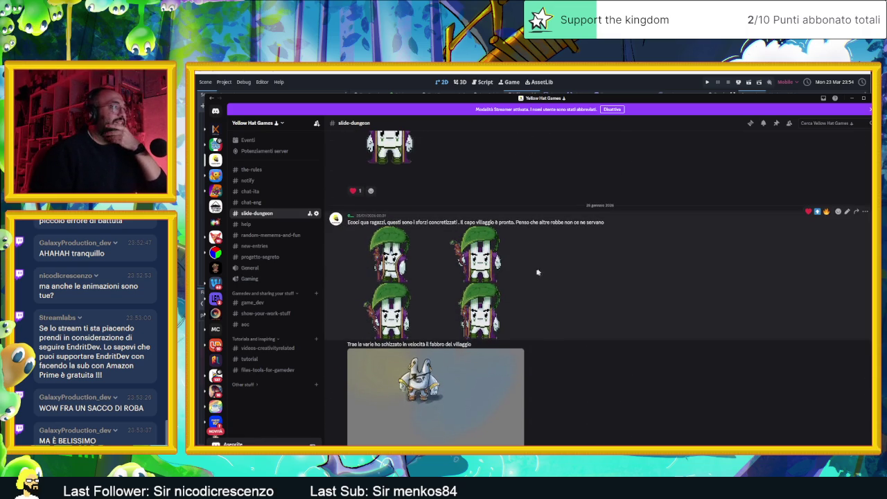
pyautogui.moveTo(408, 271)
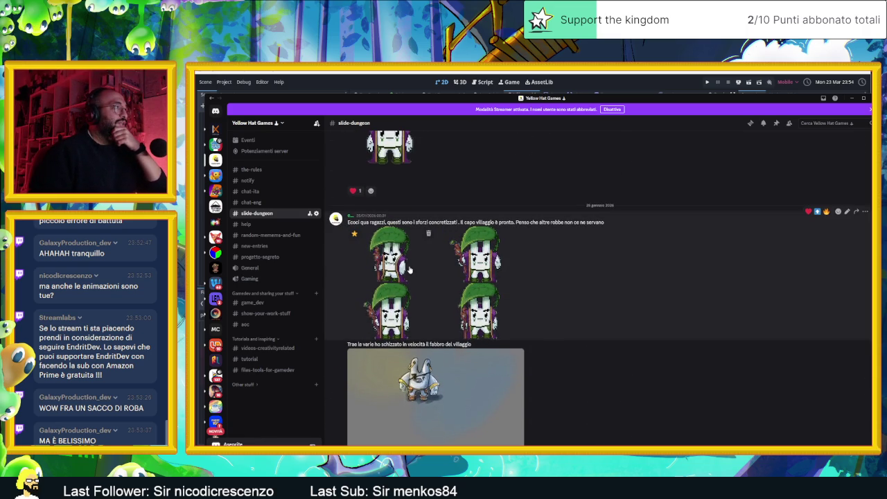
pyautogui.scroll(1, 434, 345)
pyautogui.scroll(2, 435, 344)
pyautogui.scroll(-2, 434, 344)
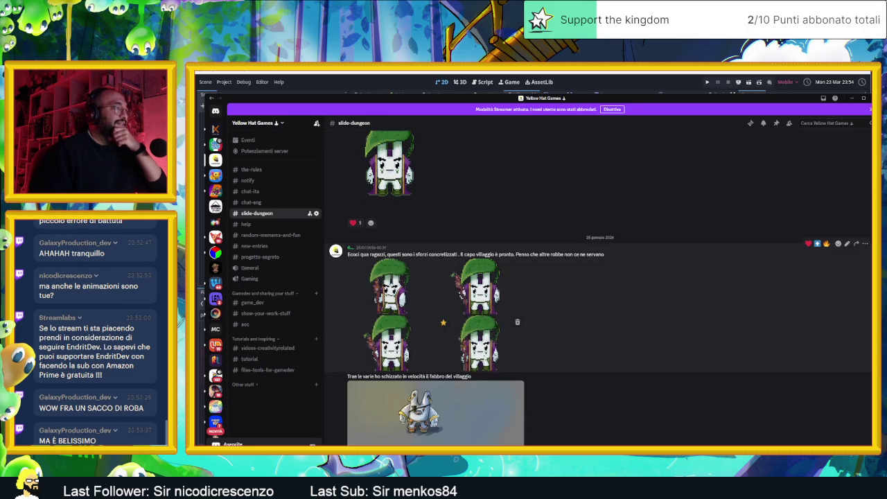
# Enlarge posted sprite images, including the glowing capo villaggio sprites, and close each view.
pyautogui.click(478, 353)
pyautogui.click(632, 374)
pyautogui.scroll(2, 627, 364)
pyautogui.scroll(2, 615, 340)
pyautogui.scroll(2, 614, 340)
pyautogui.click(499, 323)
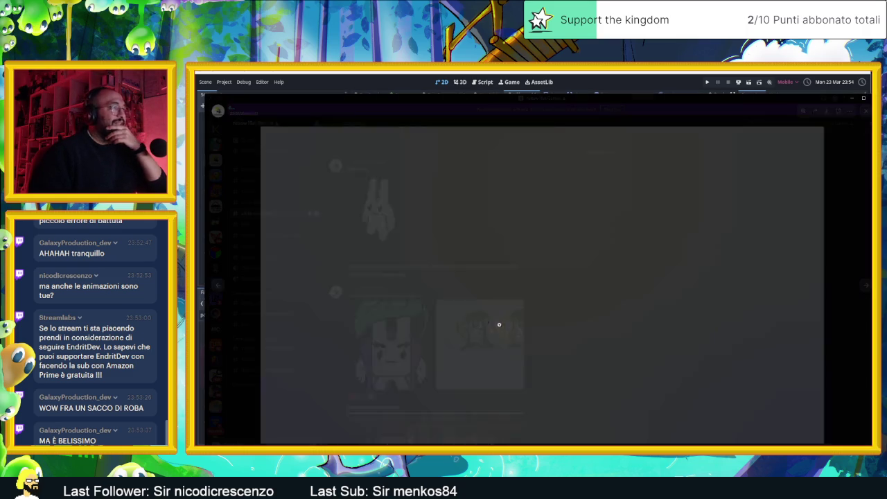
pyautogui.press('Escape')
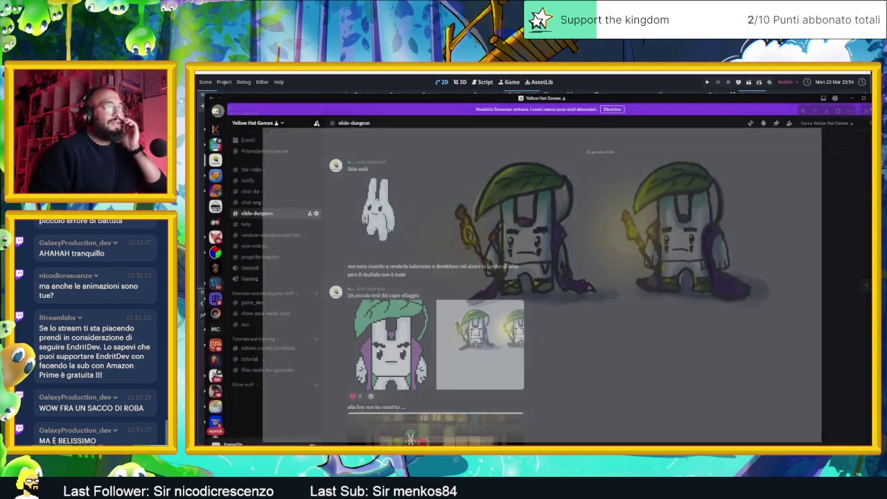
# Scroll further through the channel history, then hide Discord to return to Godot.
pyautogui.scroll(2, 505, 296)
pyautogui.scroll(2, 504, 297)
pyautogui.scroll(2, 501, 297)
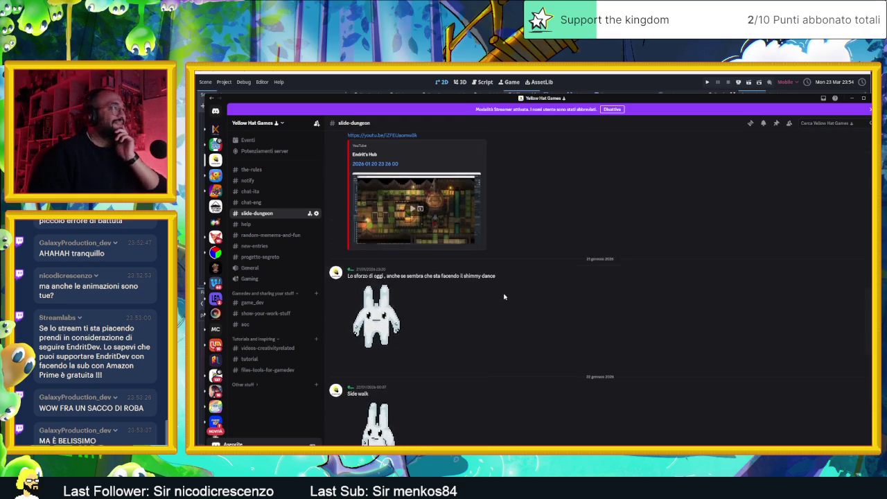
pyautogui.scroll(2, 561, 264)
pyautogui.scroll(-2, 561, 264)
pyautogui.scroll(-2, 684, 234)
pyautogui.scroll(-2, 684, 233)
pyautogui.click(846, 99)
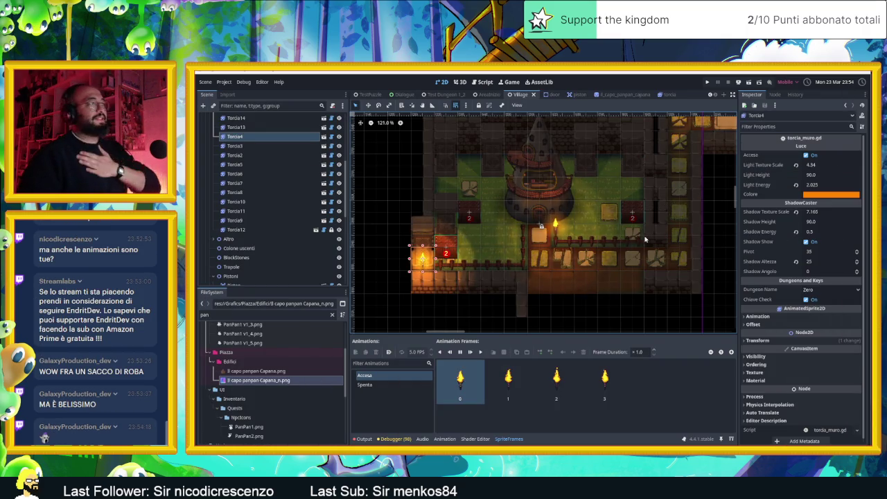
# Pan the Village map slightly, minimize the editor, and switch to the tile sheet in Aseprite.
pyautogui.moveTo(555, 208); pyautogui.dragTo(504, 211)
pyautogui.press('super+Down')
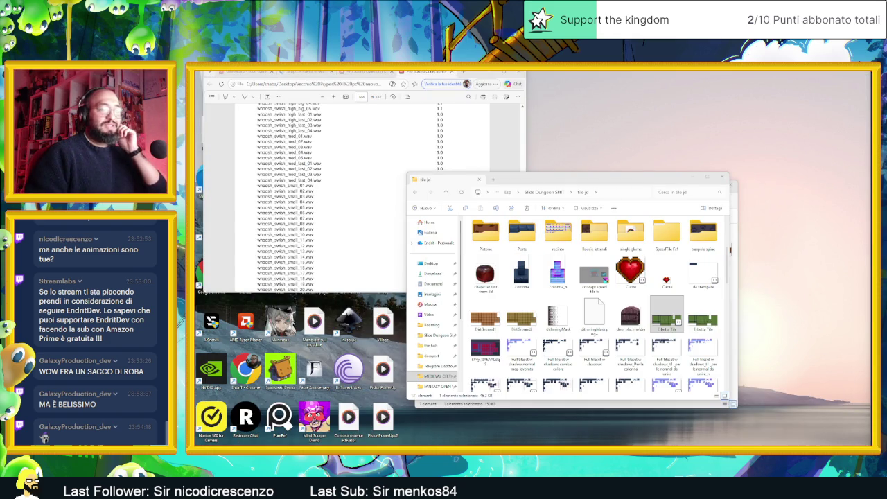
pyautogui.hotkey('alt', 'Tab')
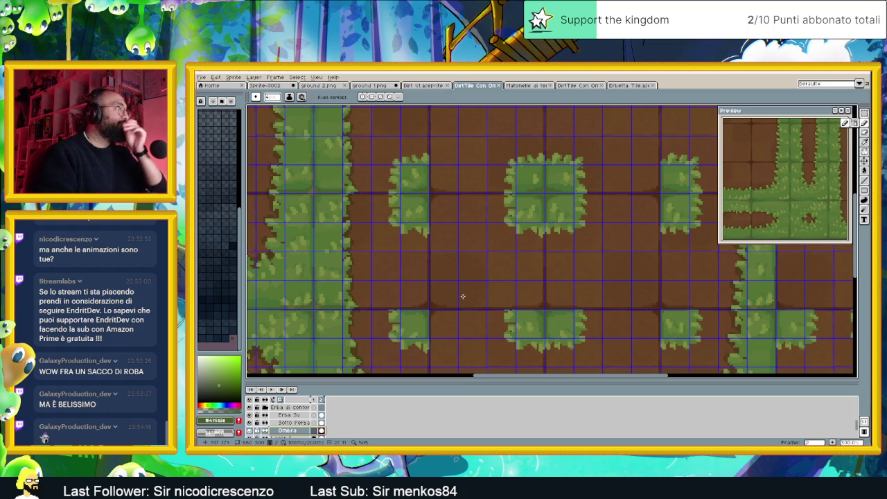
# Zoom and pan around the grass-on-dirt tile sheet to inspect its grass patches.
pyautogui.scroll(-1, 466, 289)
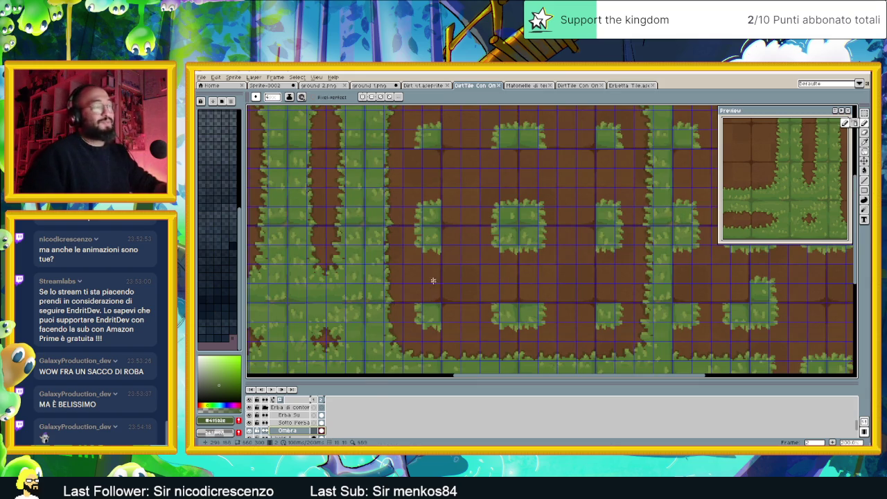
pyautogui.scroll(1, 442, 273)
pyautogui.moveTo(475, 311); pyautogui.dragTo(475, 242)
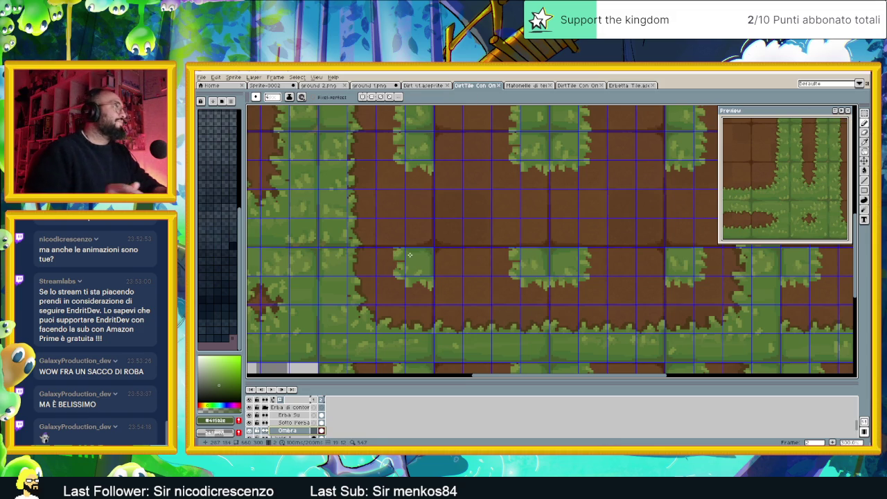
pyautogui.scroll(1, 406, 255)
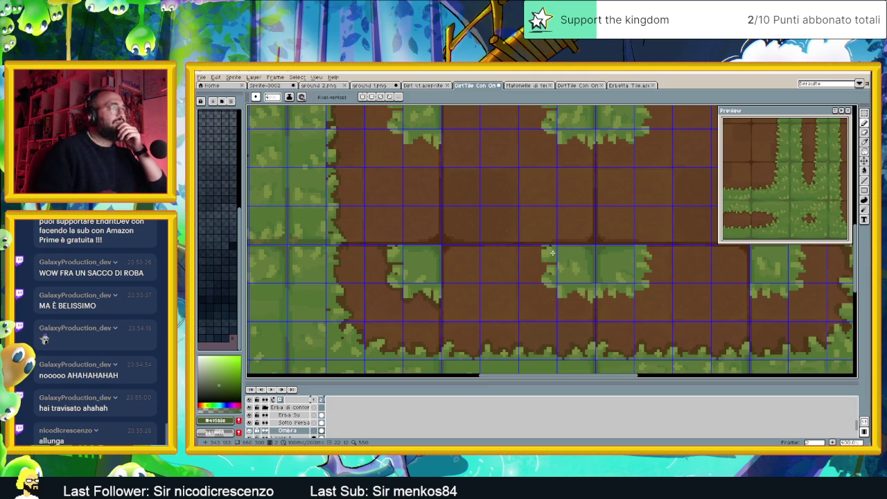
pyautogui.scroll(-2, 551, 248)
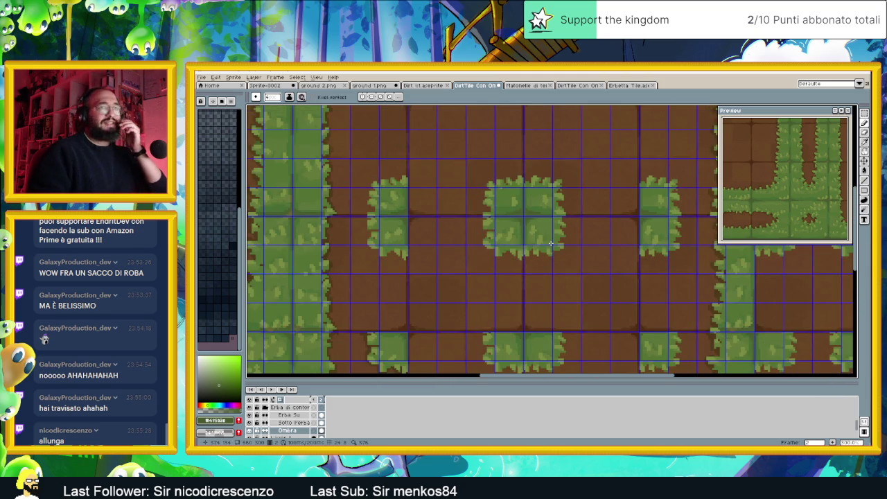
pyautogui.scroll(1, 551, 244)
pyautogui.scroll(1, 557, 241)
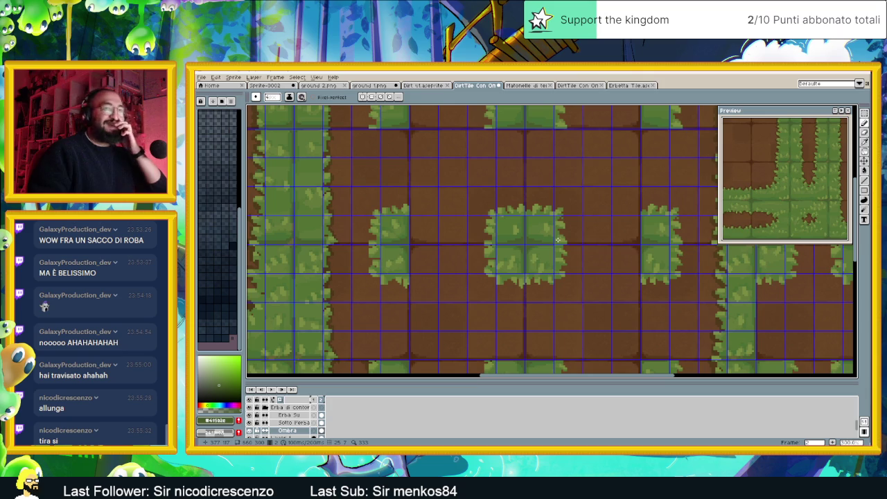
pyautogui.scroll(1, 546, 229)
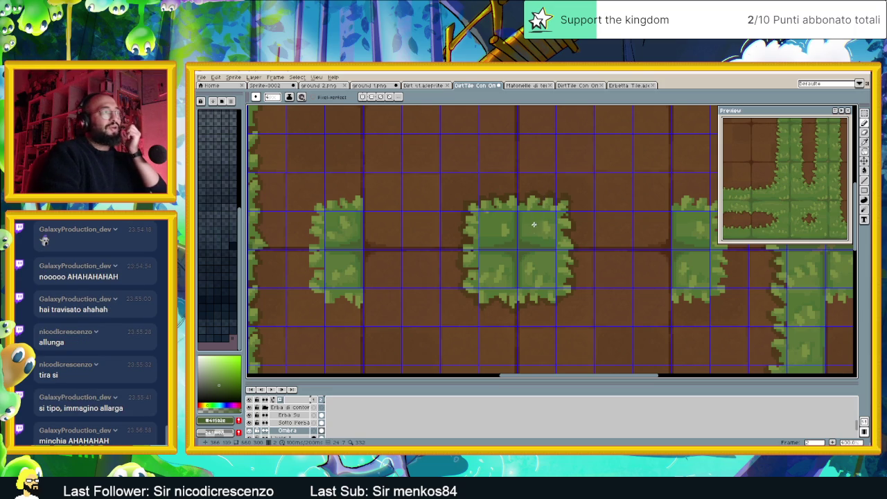
pyautogui.scroll(-2, 550, 237)
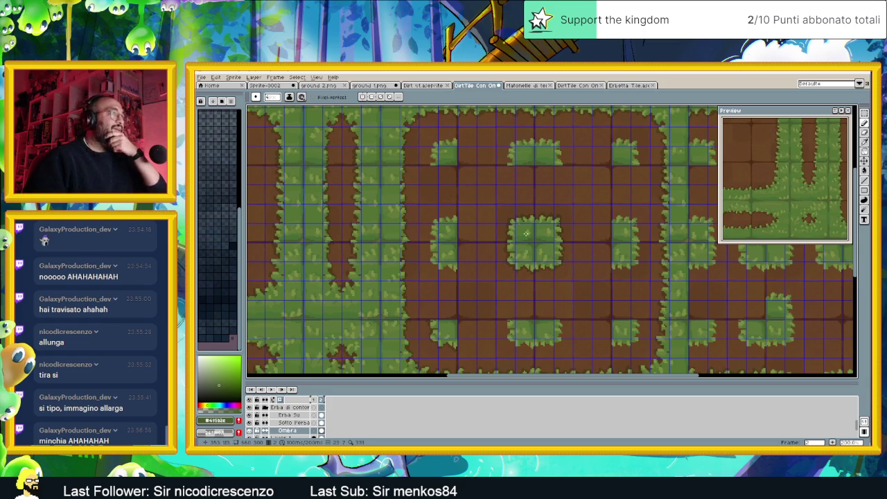
pyautogui.scroll(1, 526, 233)
pyautogui.scroll(1, 550, 240)
pyautogui.scroll(1, 561, 229)
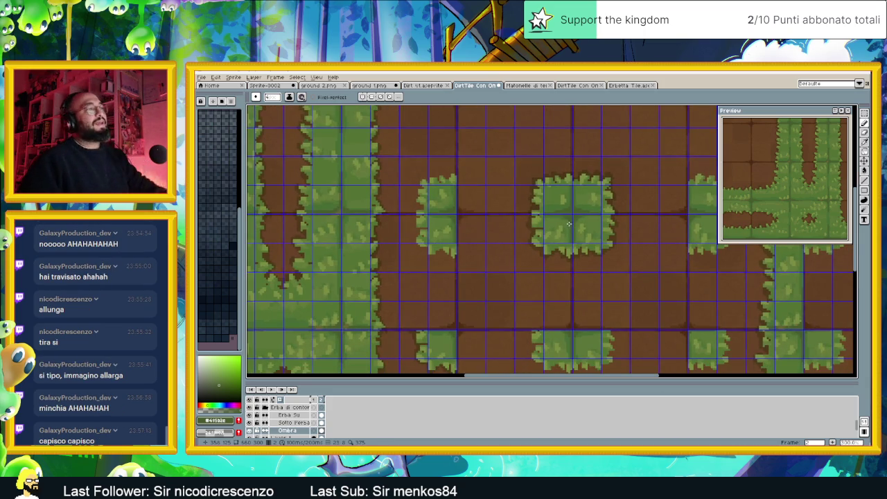
pyautogui.scroll(1, 568, 223)
pyautogui.click(865, 112)
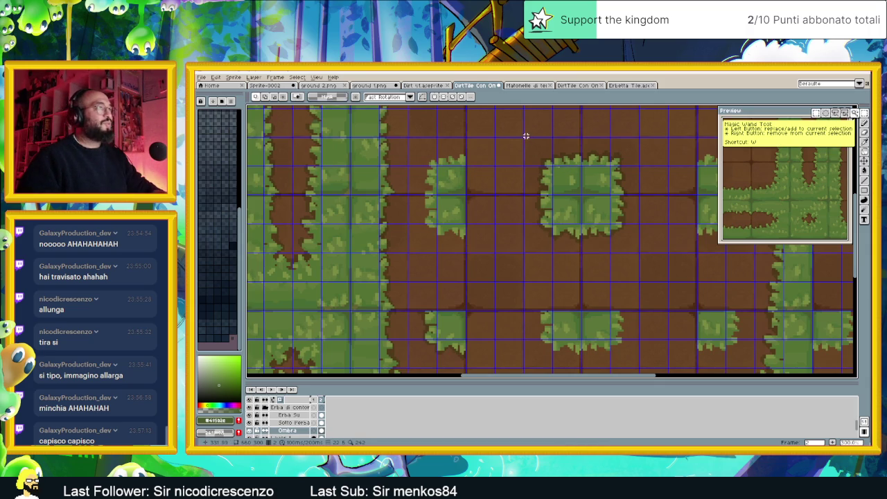
# Shift a two-tile-high strip beside the central grass patch one column left.
pyautogui.moveTo(524, 138); pyautogui.dragTo(580, 250)
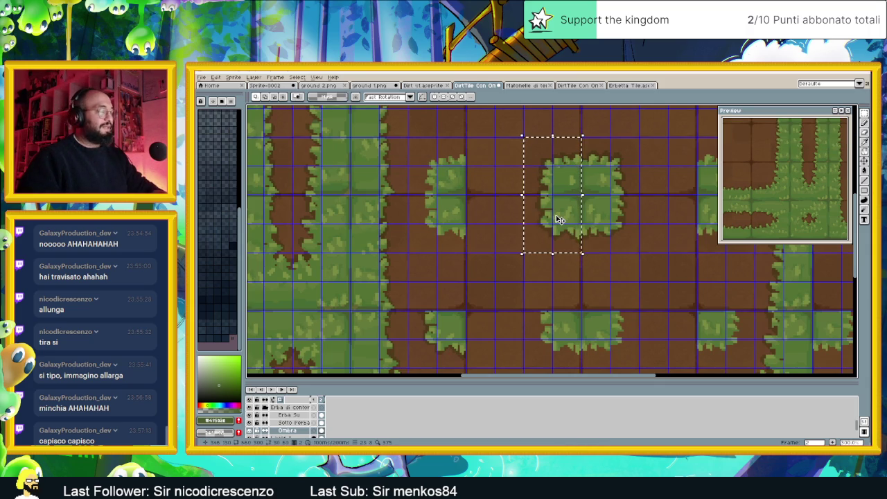
pyautogui.moveTo(552, 203); pyautogui.dragTo(437, 193)
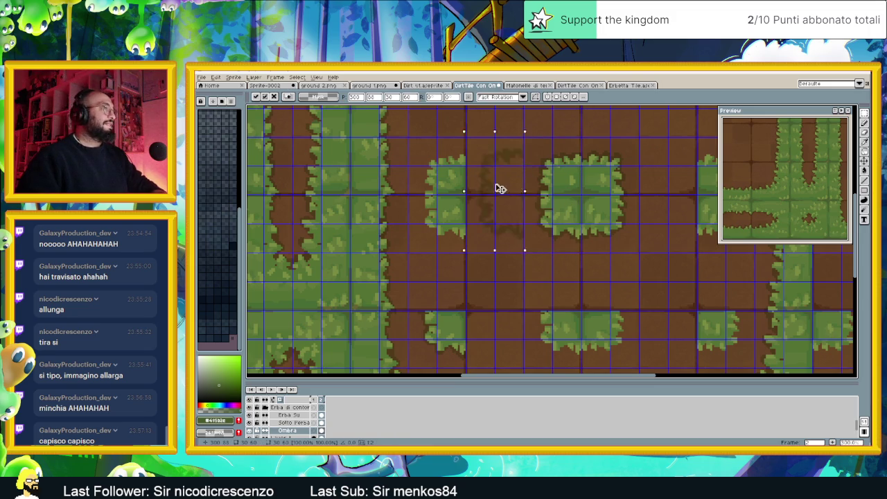
pyautogui.scroll(1, 437, 193)
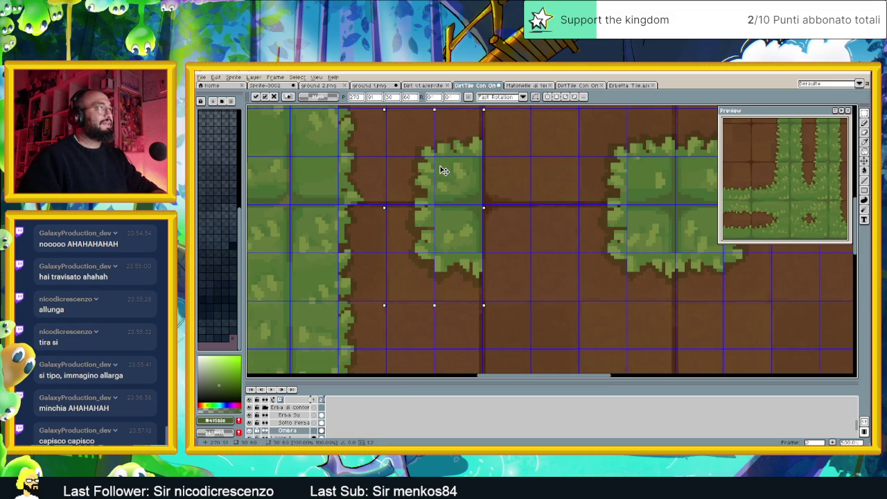
pyautogui.click(548, 173)
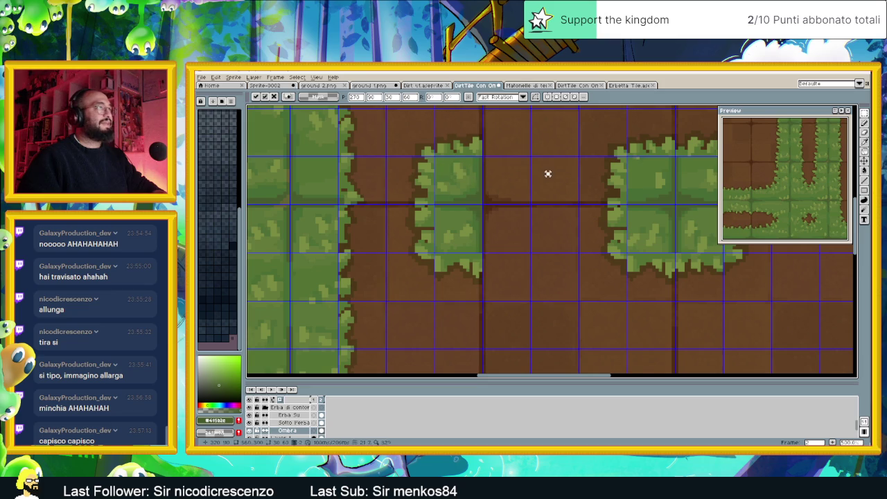
# Move a row of grass tiles down one row and commit the move.
pyautogui.scroll(-1, 557, 173)
pyautogui.scroll(-1, 603, 264)
pyautogui.scroll(1, 529, 229)
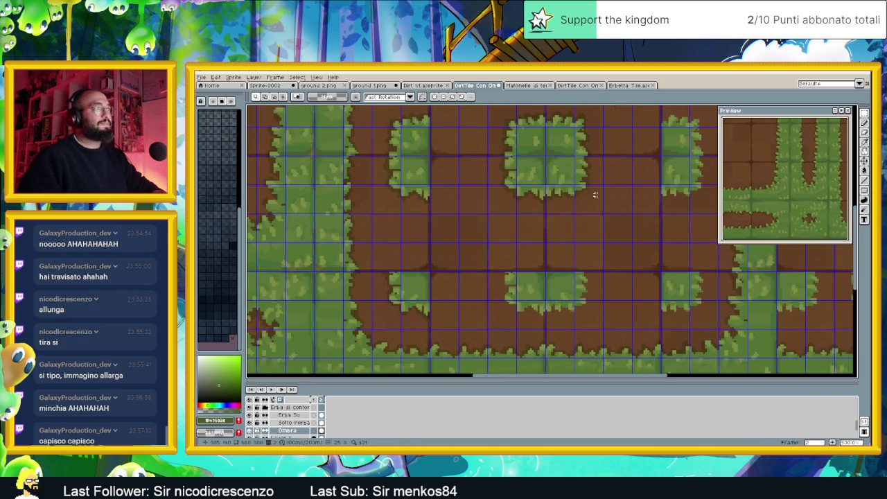
pyautogui.scroll(1, 588, 176)
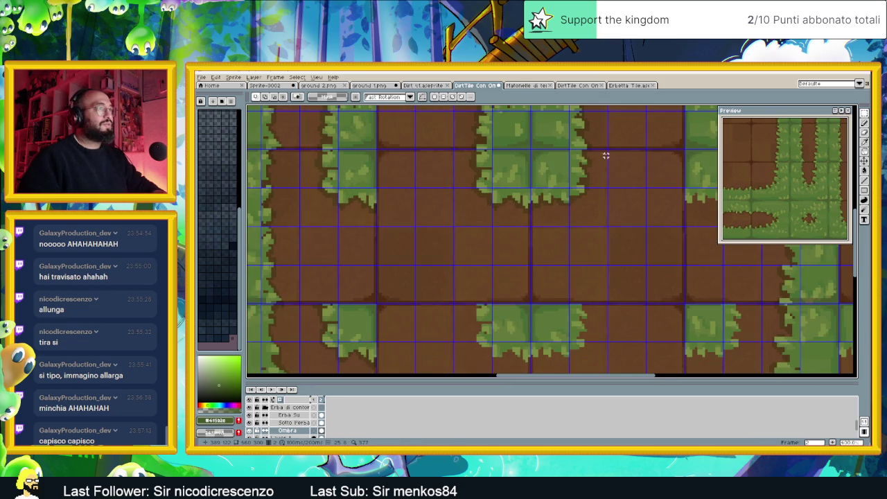
pyautogui.scroll(1, 608, 150)
pyautogui.moveTo(606, 152)
pyautogui.mouseDown()
pyautogui.moveTo(415, 239)
pyautogui.moveTo(420, 245)
pyautogui.mouseUp()
pyautogui.moveTo(518, 302); pyautogui.dragTo(514, 204)
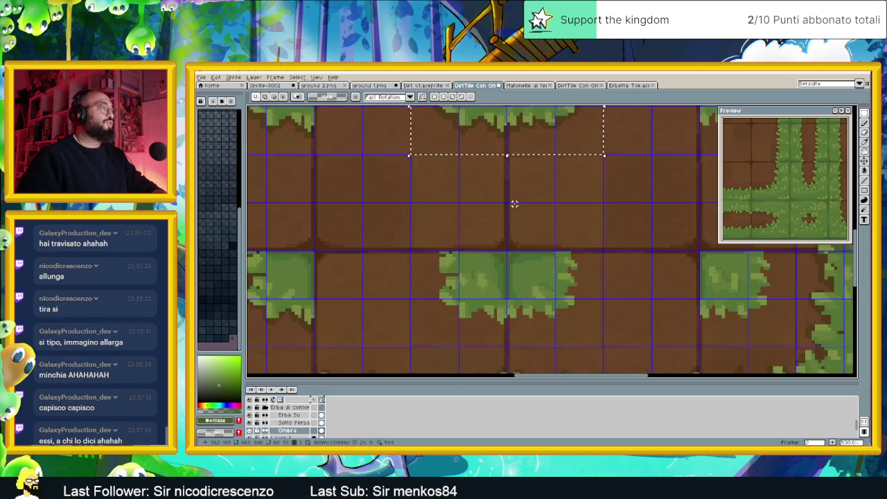
pyautogui.scroll(-1, 514, 203)
pyautogui.moveTo(525, 156)
pyautogui.mouseDown()
pyautogui.moveTo(524, 296)
pyautogui.moveTo(531, 291)
pyautogui.mouseUp()
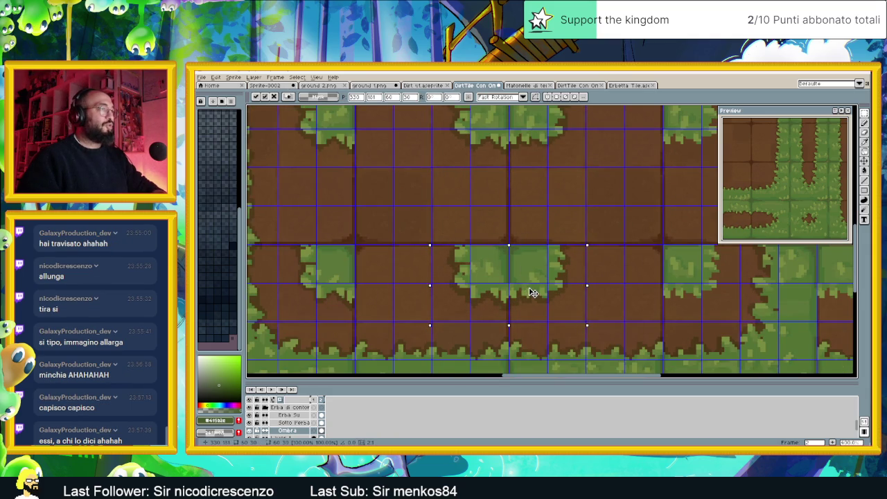
pyautogui.scroll(1, 533, 288)
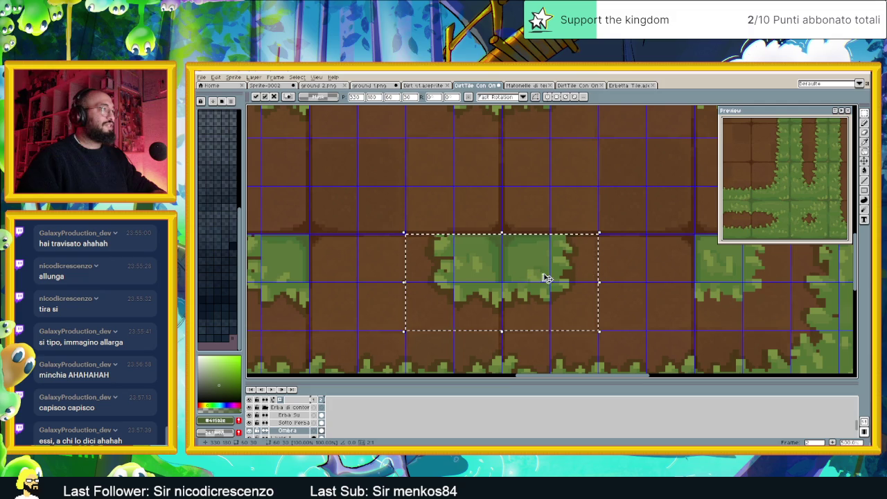
pyautogui.hotkey('ctrl', 'd')
# Move a tall strip of tiles around a grass patch to the right and commit it.
pyautogui.scroll(-2, 606, 152)
pyautogui.scroll(1, 594, 287)
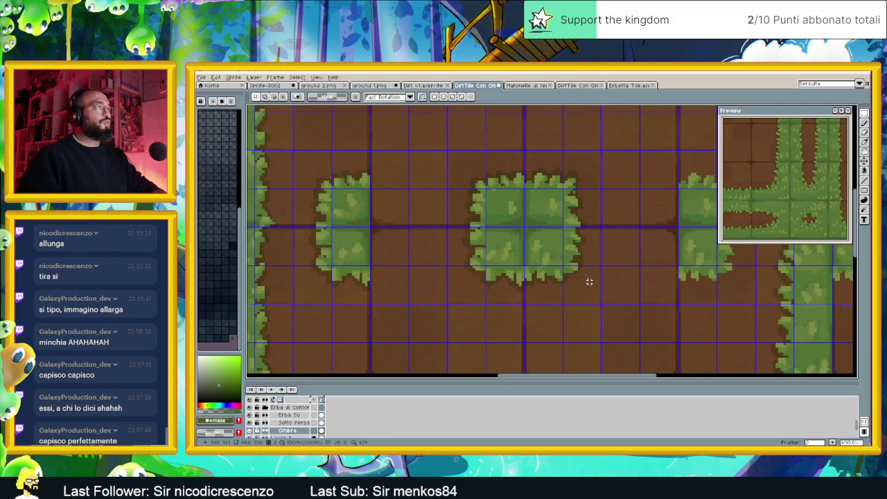
pyautogui.scroll(-2, 616, 277)
pyautogui.scroll(1, 557, 160)
pyautogui.scroll(1, 558, 152)
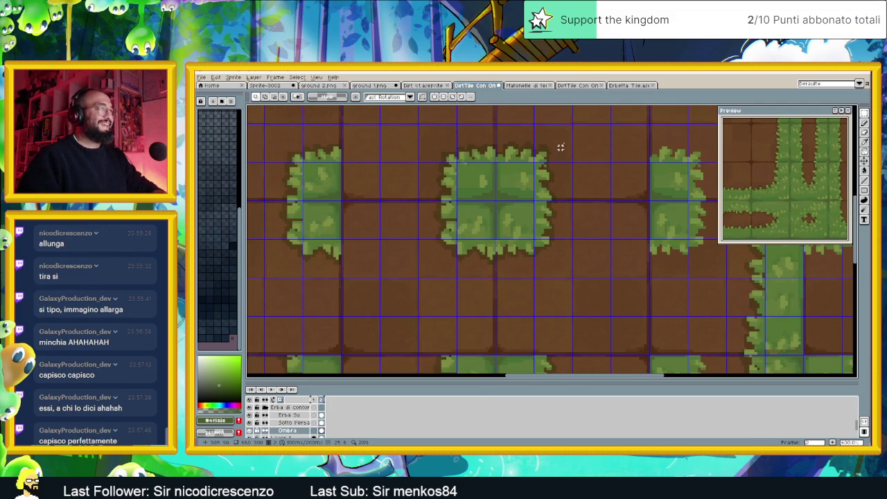
pyautogui.moveTo(559, 163); pyautogui.dragTo(496, 277)
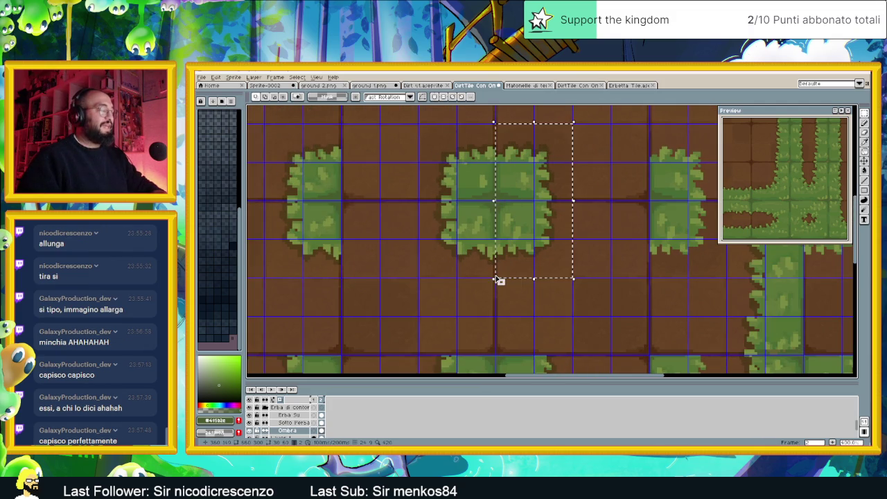
pyautogui.moveTo(527, 195); pyautogui.dragTo(683, 184)
pyautogui.scroll(1, 540, 200)
pyautogui.moveTo(544, 208); pyautogui.dragTo(561, 198)
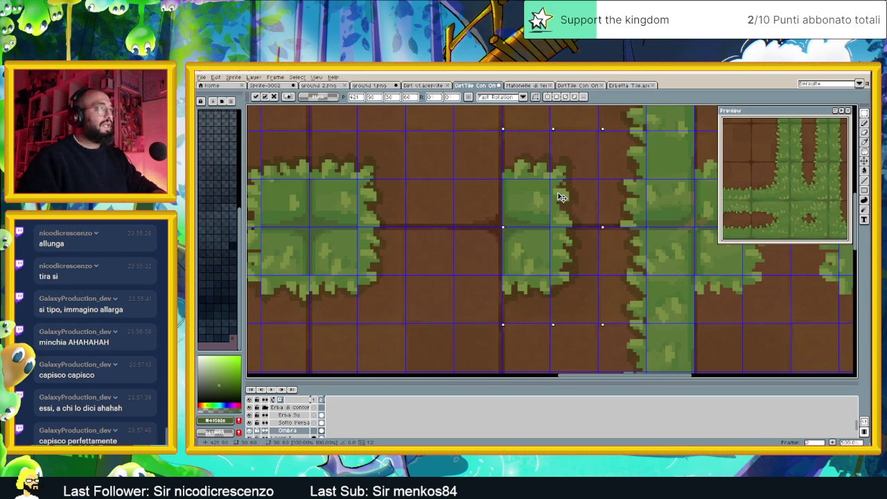
pyautogui.scroll(-1, 548, 263)
pyautogui.scroll(-1, 560, 301)
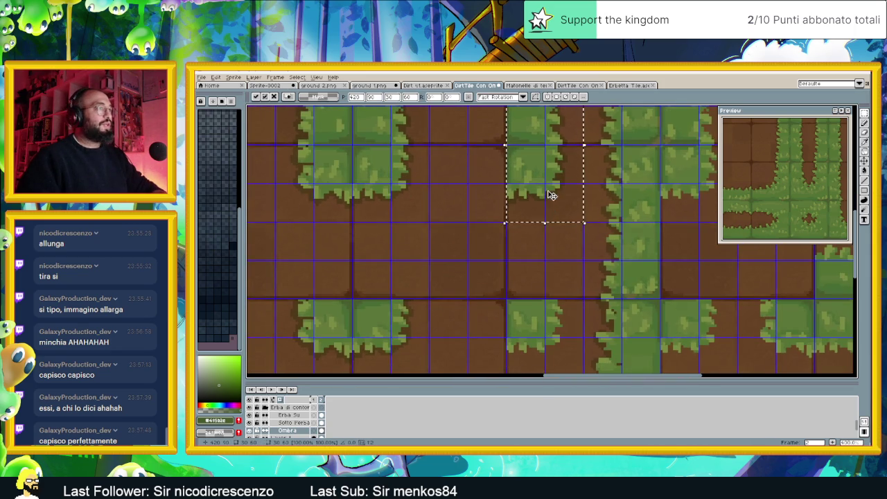
pyautogui.hotkey('ctrl', 'd')
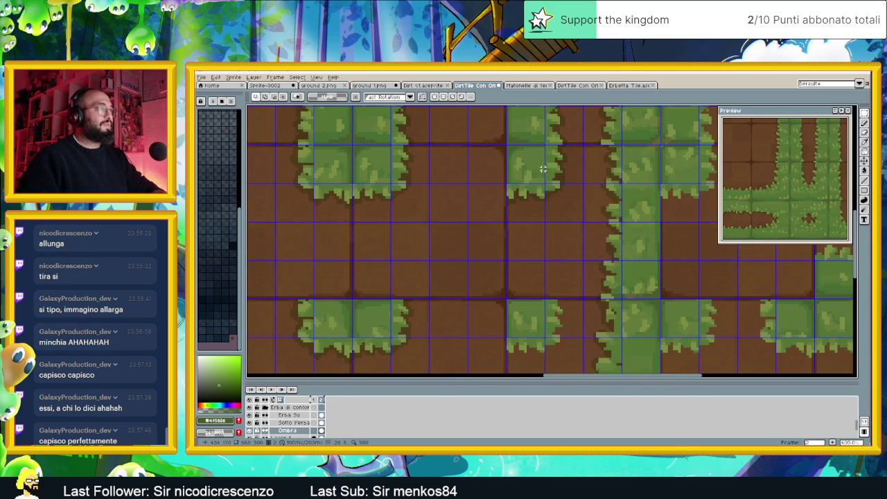
# Move a two-by-two tile block further down the grid.
pyautogui.scroll(1, 503, 144)
pyautogui.moveTo(499, 140); pyautogui.dragTo(595, 235)
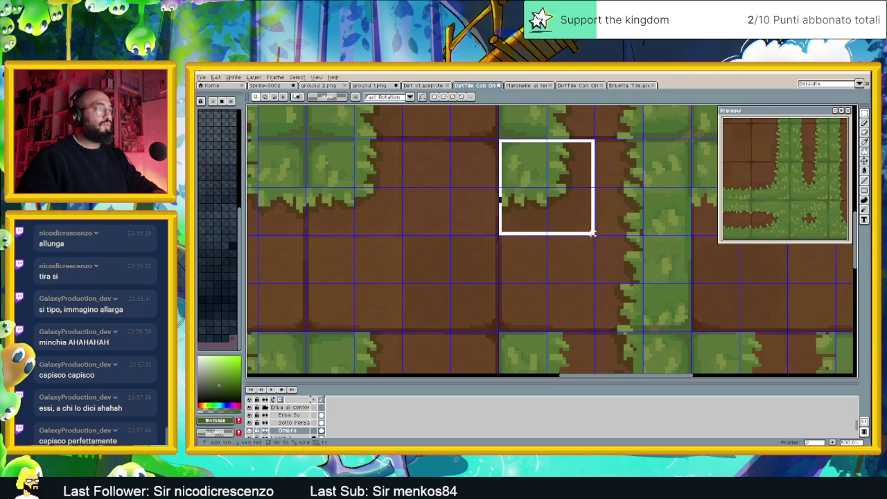
pyautogui.scroll(-2, 598, 240)
pyautogui.moveTo(568, 172)
pyautogui.mouseDown()
pyautogui.moveTo(574, 337)
pyautogui.moveTo(555, 317)
pyautogui.mouseUp()
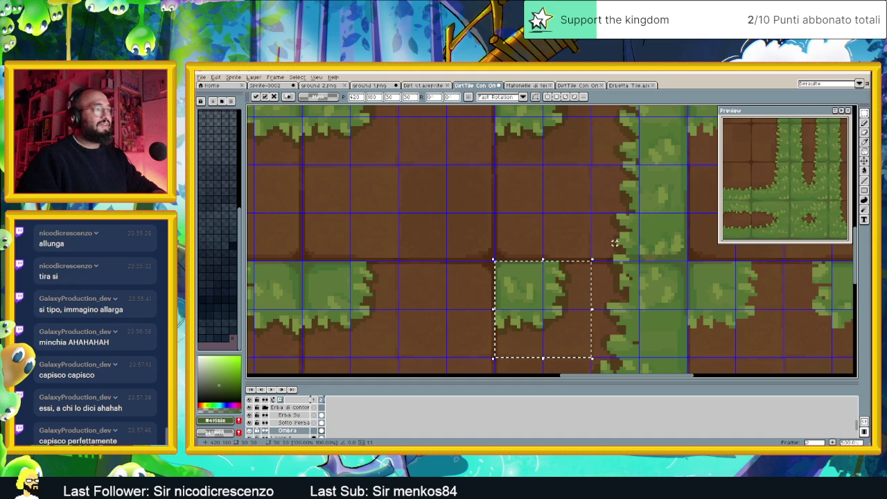
pyautogui.scroll(-2, 592, 223)
# Move the tiles above the wide grass patch up and commit the move.
pyautogui.moveTo(575, 206); pyautogui.dragTo(593, 302)
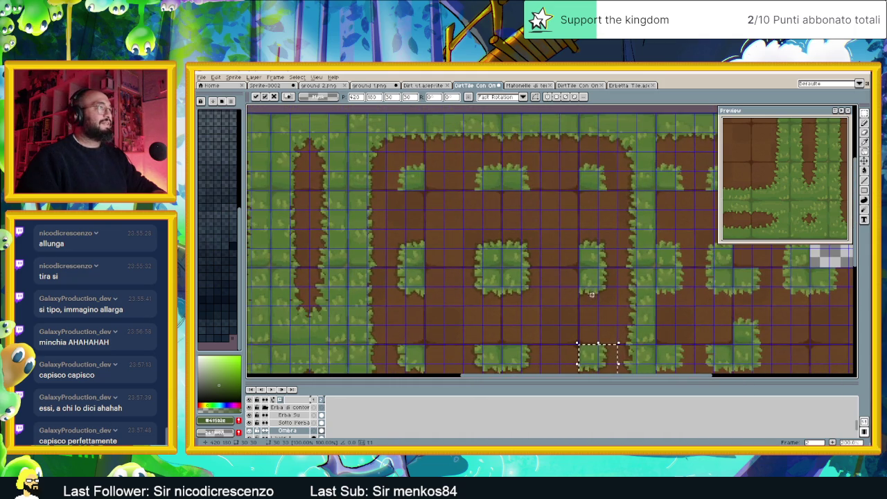
pyautogui.scroll(2, 473, 233)
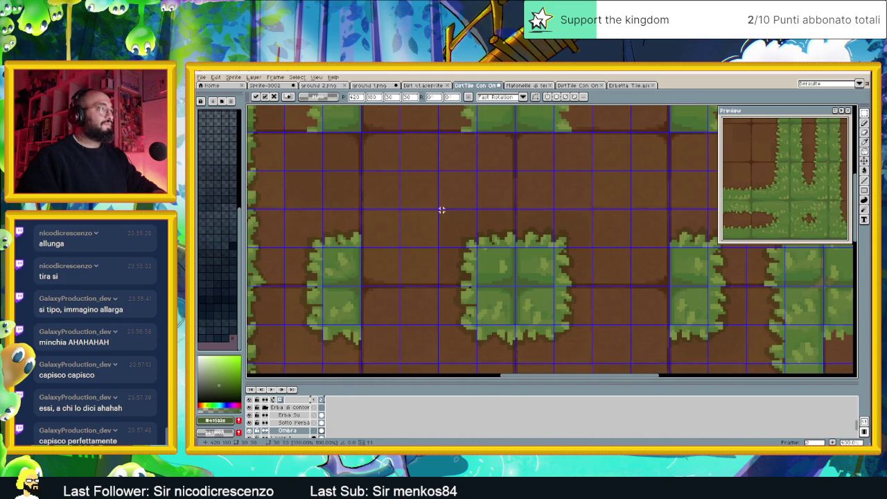
pyautogui.moveTo(438, 209); pyautogui.dragTo(588, 284)
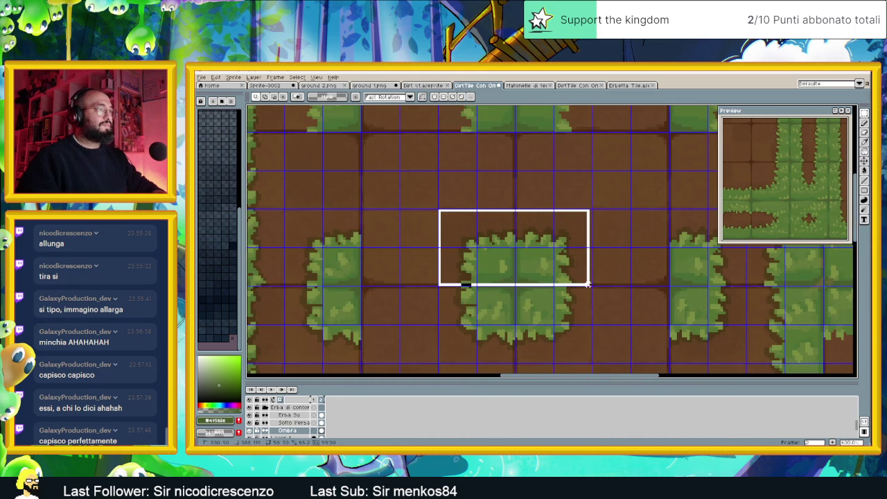
pyautogui.moveTo(570, 223); pyautogui.dragTo(605, 277)
pyautogui.moveTo(584, 312); pyautogui.dragTo(596, 201)
pyautogui.scroll(1, 586, 156)
pyautogui.scroll(4, 579, 207)
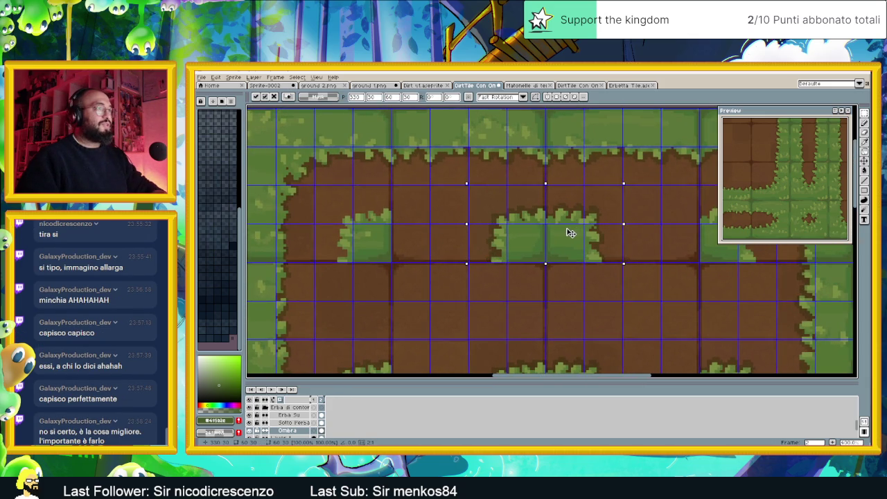
pyautogui.scroll(-2, 567, 243)
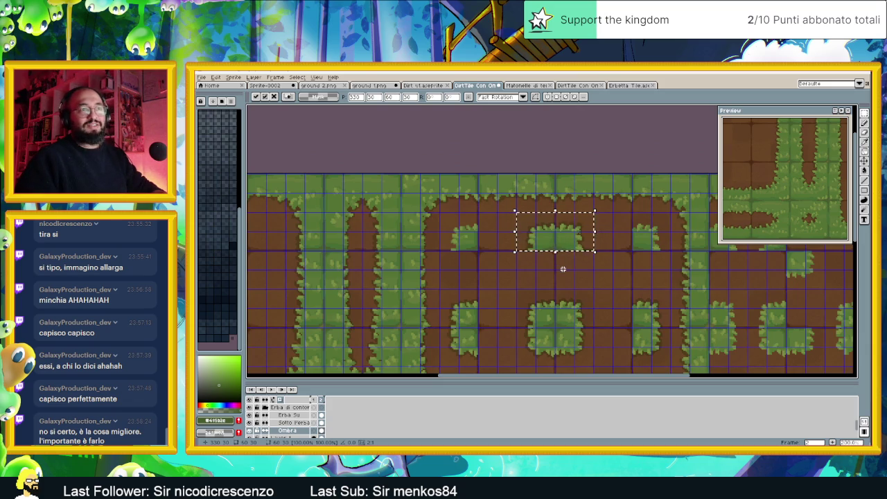
pyautogui.hotkey('ctrl', 'd')
# Select the small grass-patch tiles and shift the block a few tiles right.
pyautogui.scroll(1, 538, 249)
pyautogui.scroll(1, 508, 202)
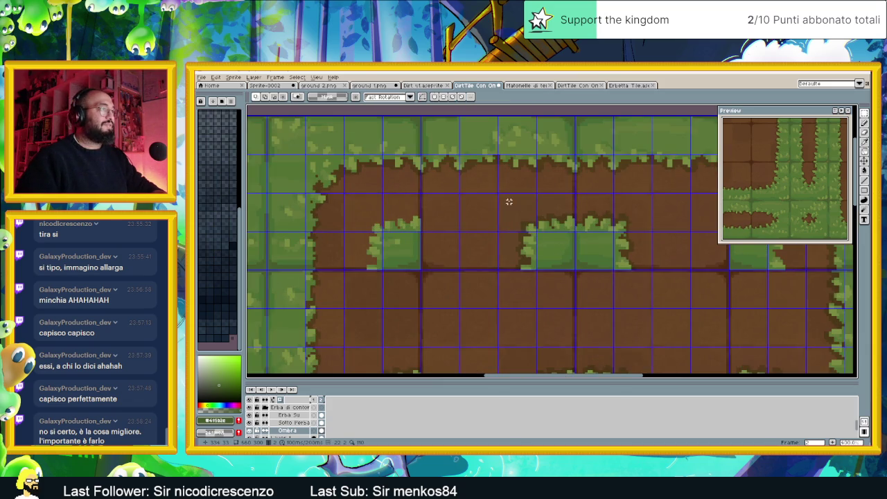
pyautogui.moveTo(521, 208)
pyautogui.mouseDown()
pyautogui.moveTo(575, 270)
pyautogui.moveTo(402, 237)
pyautogui.mouseUp()
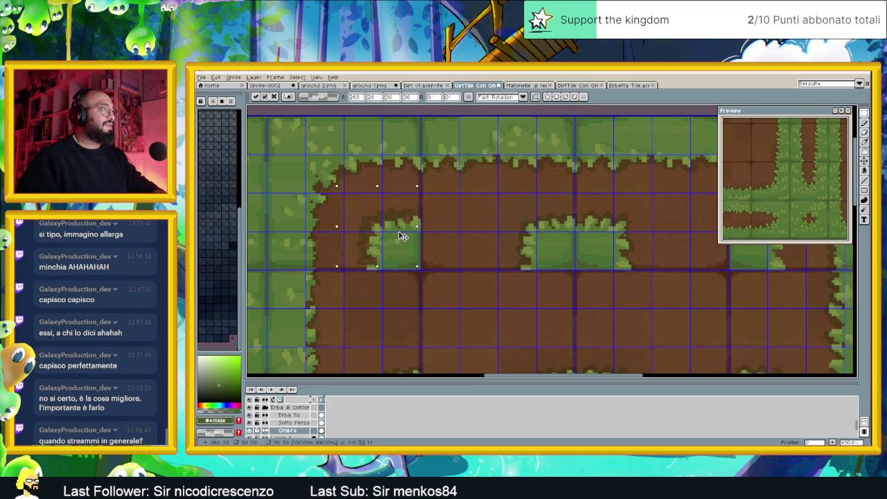
pyautogui.press('Down')
pyautogui.press('Up')
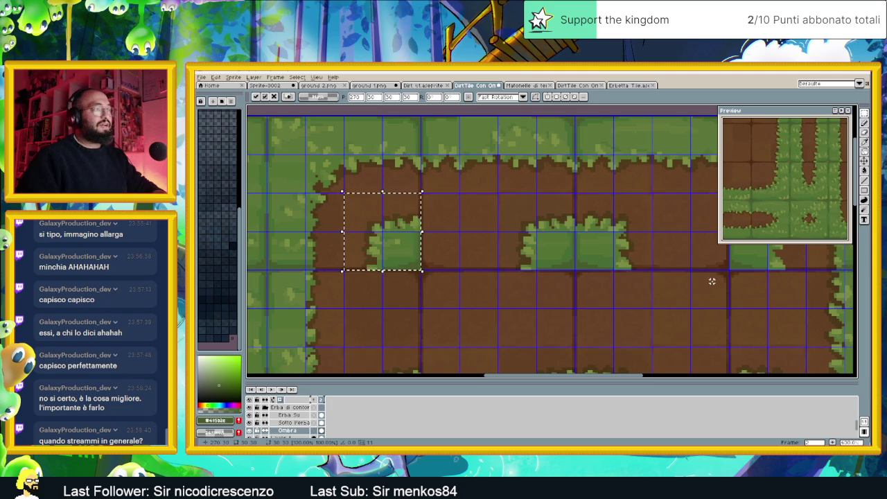
pyautogui.scroll(-1, 707, 284)
pyautogui.moveTo(704, 294); pyautogui.dragTo(550, 232)
pyautogui.scroll(-2, 550, 232)
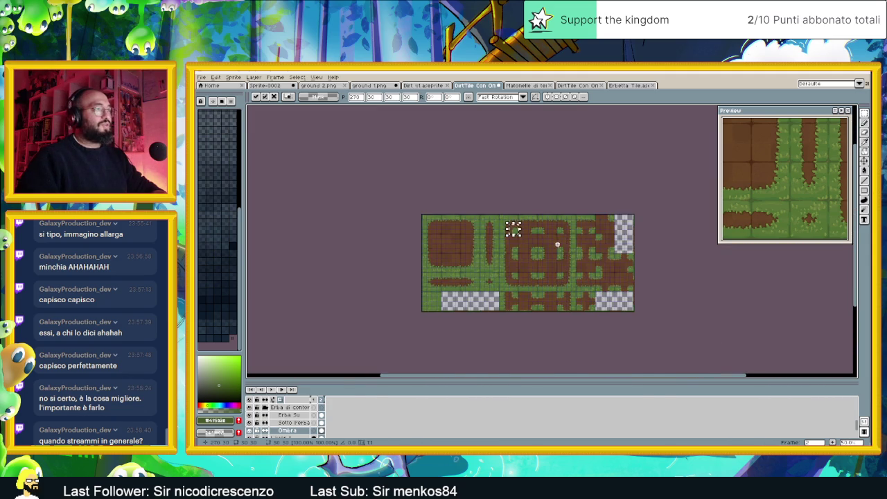
pyautogui.scroll(1, 513, 229)
pyautogui.scroll(2, 558, 241)
pyautogui.scroll(2, 552, 233)
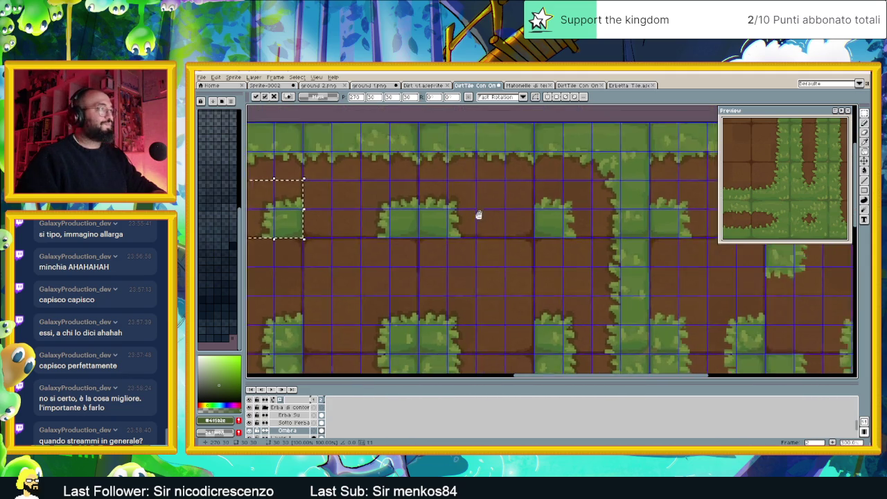
pyautogui.moveTo(478, 210)
pyautogui.mouseDown()
pyautogui.moveTo(458, 178)
pyautogui.moveTo(389, 273)
pyautogui.mouseUp()
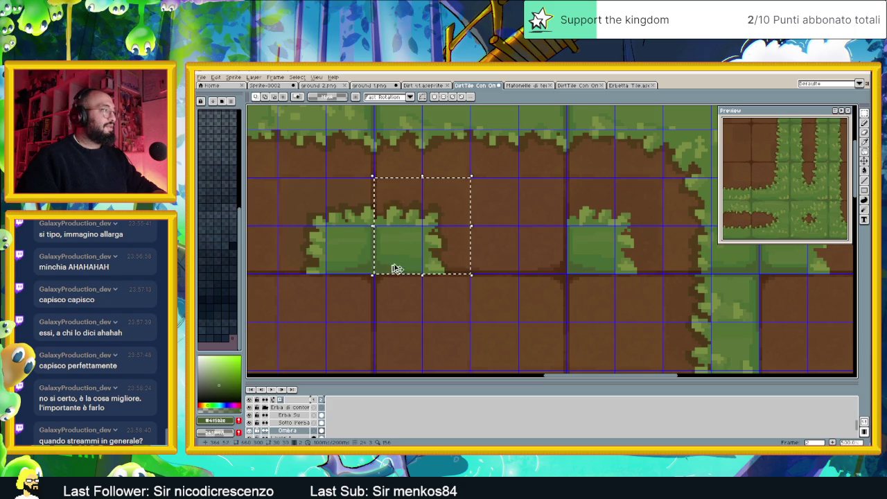
pyautogui.moveTo(420, 233); pyautogui.dragTo(603, 233)
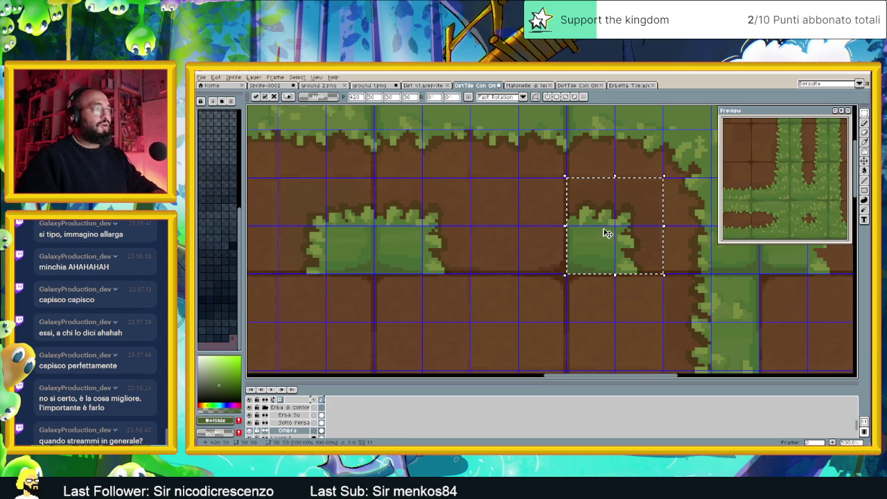
pyautogui.scroll(-2, 607, 256)
pyautogui.scroll(-1, 626, 305)
pyautogui.moveTo(626, 305); pyautogui.dragTo(613, 208)
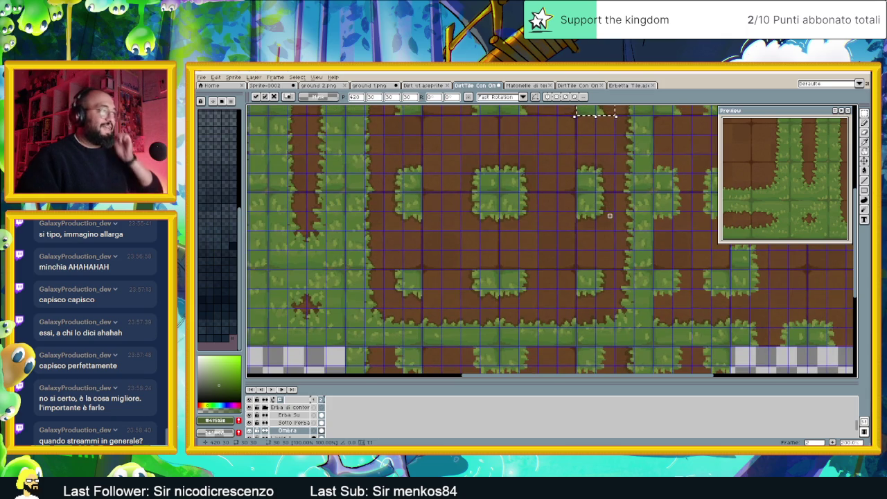
# Select the row of grass-patch tiles with the marquee.
pyautogui.scroll(-1, 607, 271)
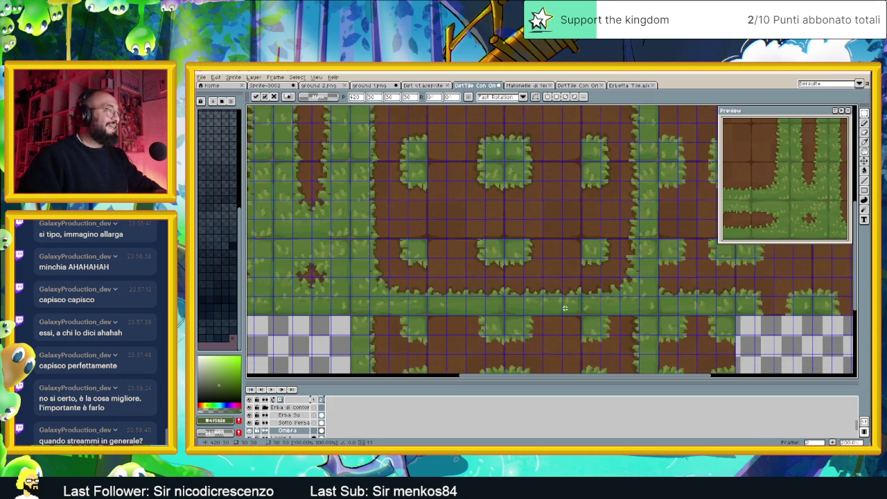
pyautogui.scroll(-2, 568, 240)
pyautogui.moveTo(391, 168)
pyautogui.mouseDown()
pyautogui.moveTo(578, 217)
pyautogui.moveTo(625, 216)
pyautogui.mouseUp()
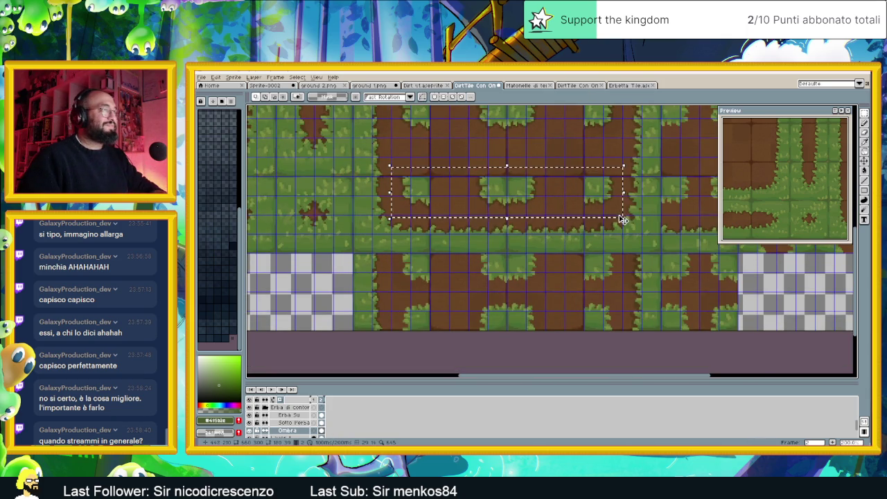
pyautogui.scroll(1, 617, 180)
pyautogui.scroll(1, 617, 180)
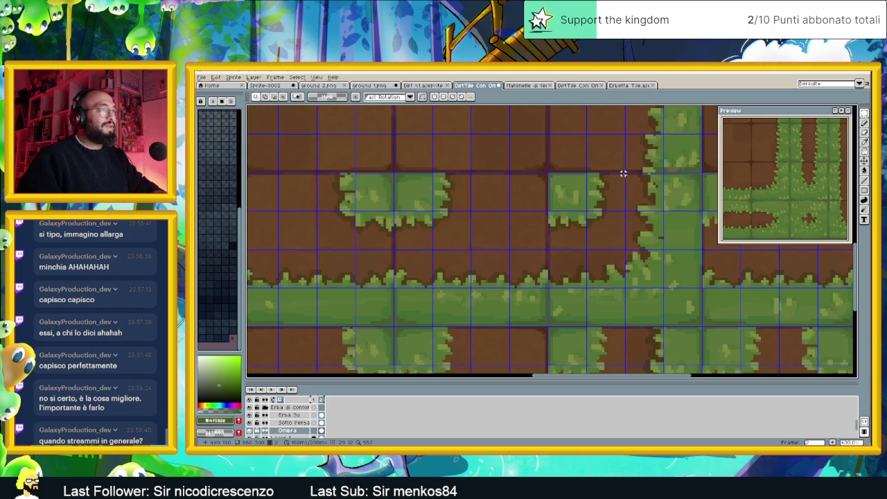
pyautogui.moveTo(623, 173); pyautogui.dragTo(250, 249)
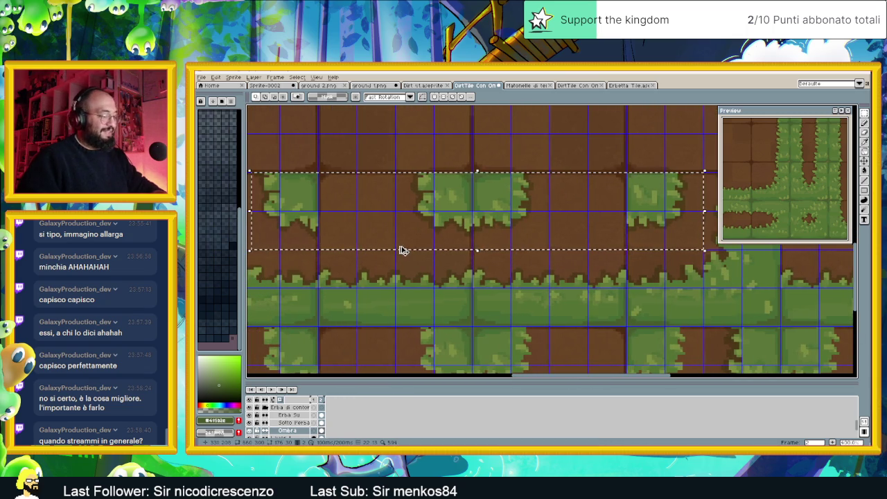
# Move the grass-patch row down into the lower row, nudged up 1 px onto the grid.
pyautogui.scroll(-1, 420, 253)
pyautogui.scroll(-1, 485, 236)
pyautogui.scroll(-1, 548, 215)
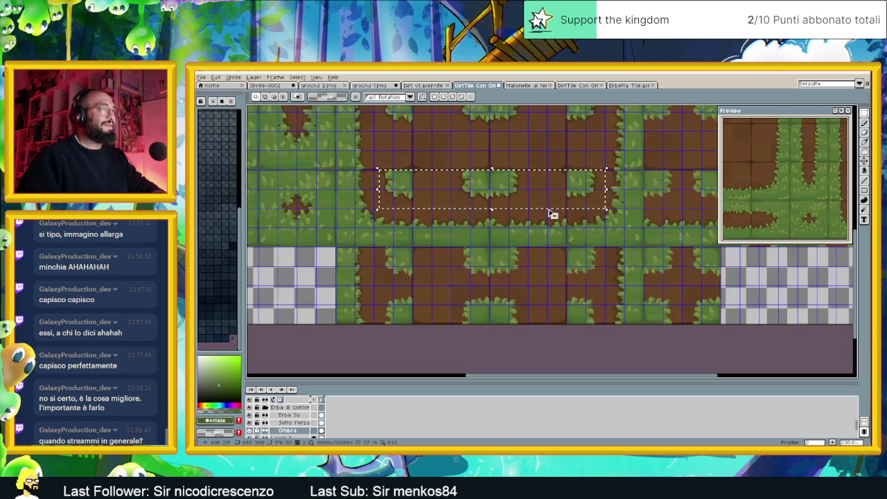
pyautogui.moveTo(539, 192); pyautogui.dragTo(560, 267)
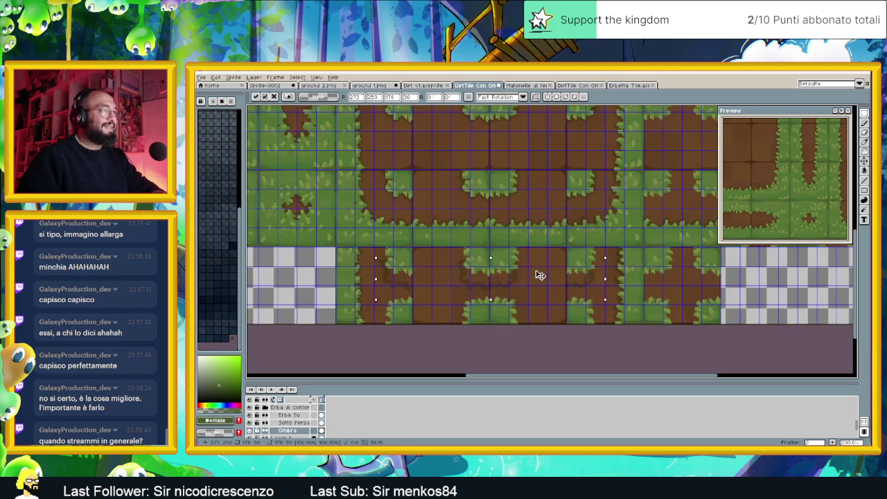
pyautogui.scroll(2, 560, 268)
pyautogui.scroll(1, 594, 271)
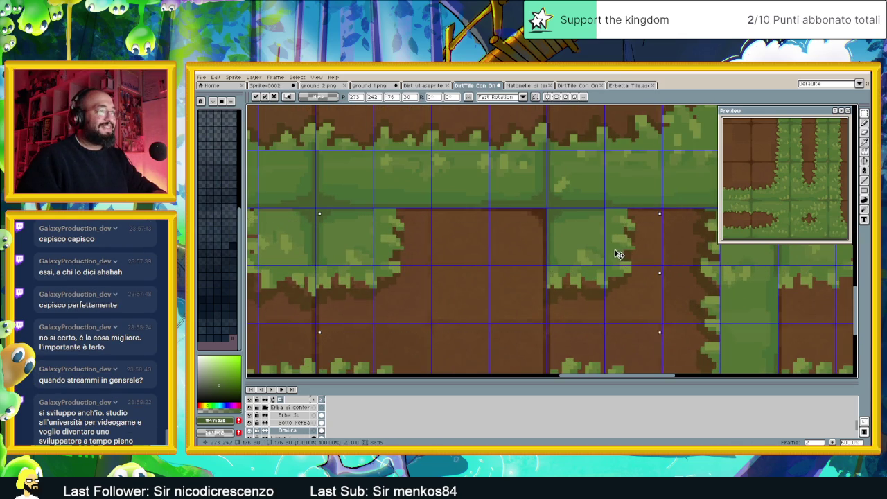
pyautogui.moveTo(620, 252); pyautogui.dragTo(621, 249)
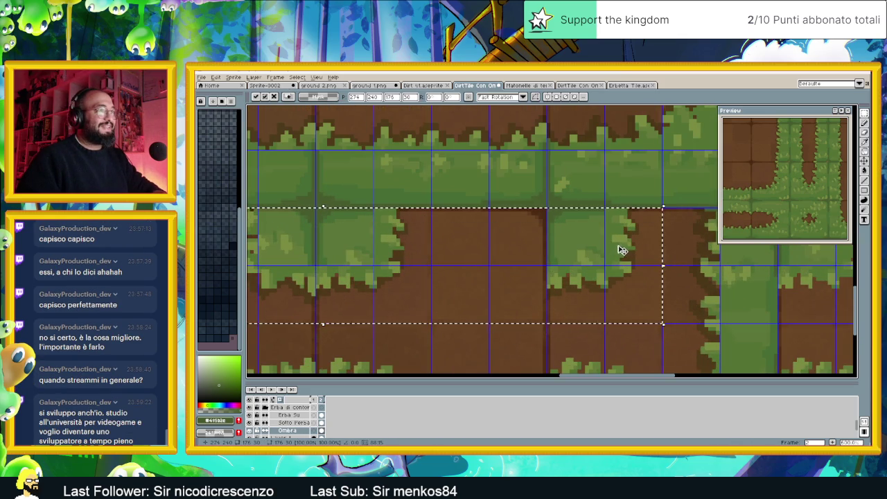
pyautogui.scroll(-1, 617, 248)
pyautogui.scroll(-1, 640, 259)
pyautogui.press('Return')
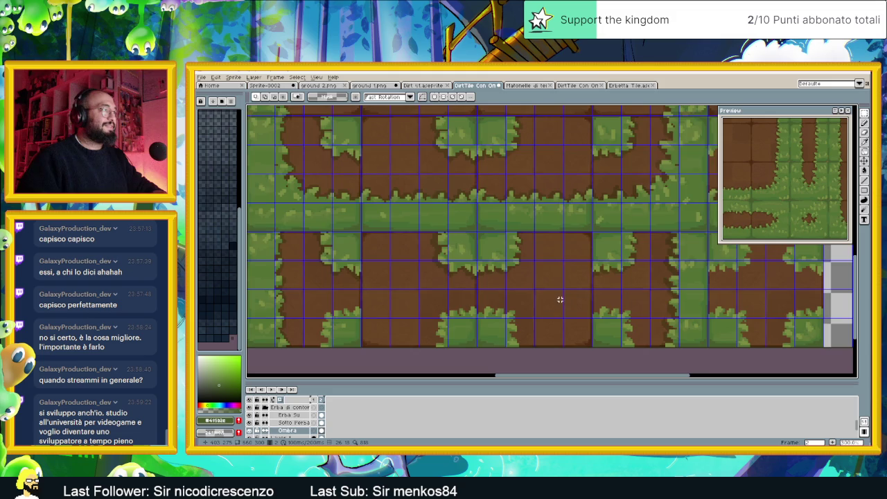
# Select the next row of grass patches below the top grass.
pyautogui.scroll(-2, 559, 300)
pyautogui.scroll(1, 554, 227)
pyautogui.scroll(2, 514, 206)
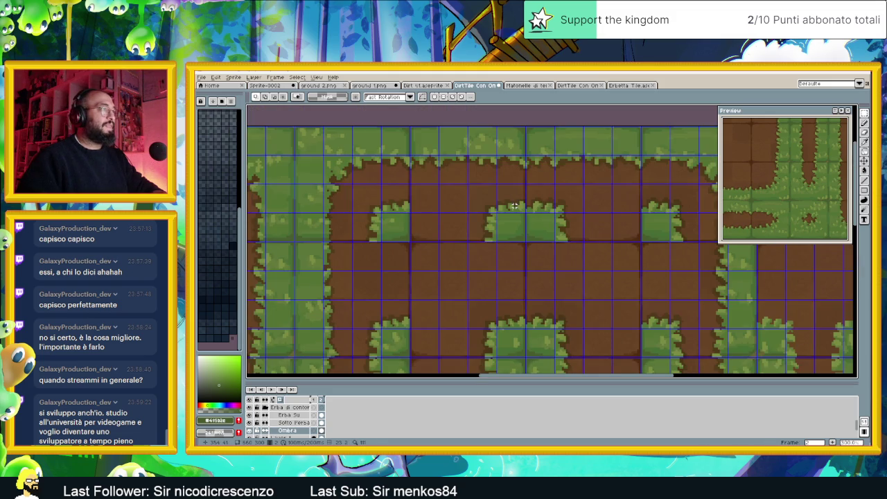
pyautogui.moveTo(354, 186); pyautogui.dragTo(693, 240)
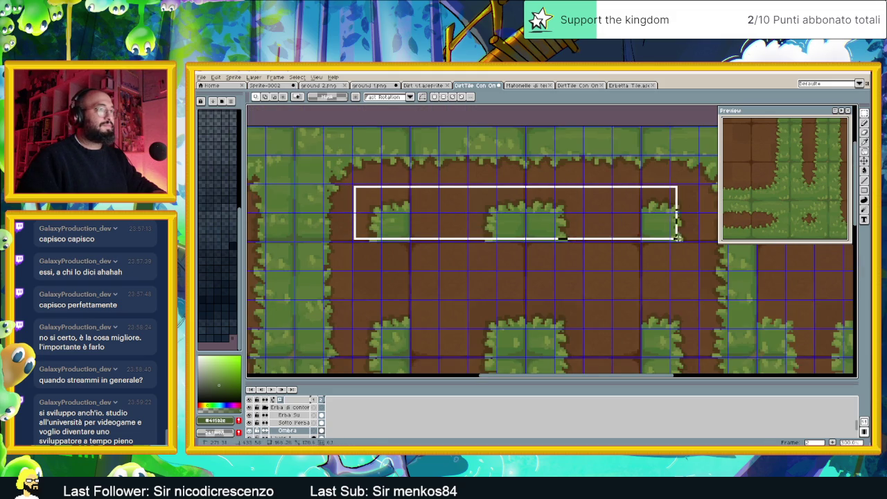
pyautogui.moveTo(697, 241); pyautogui.dragTo(699, 241)
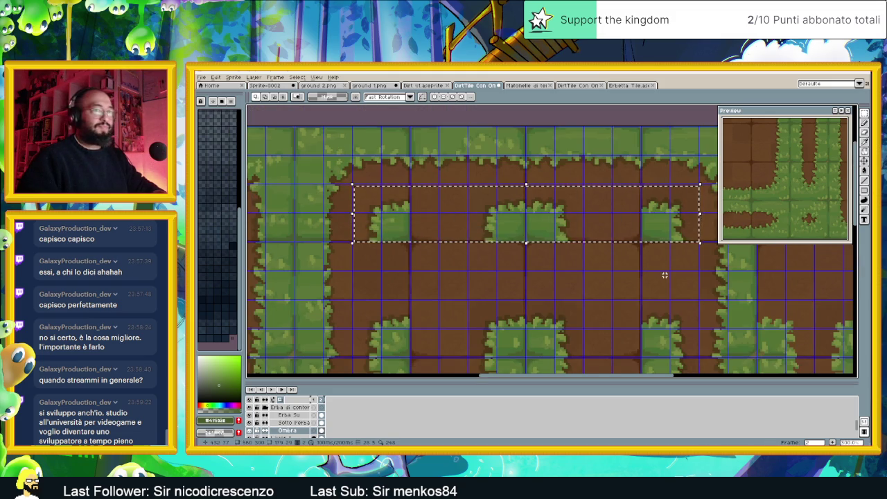
pyautogui.scroll(-1, 663, 275)
pyautogui.scroll(-1, 664, 276)
pyautogui.scroll(-1, 608, 201)
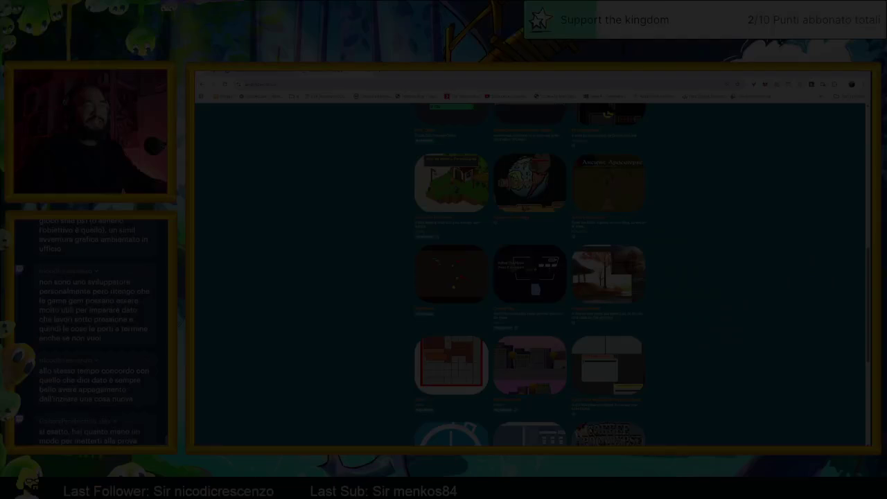
# Scroll the itch.io profile back up to the top, then switch back to Aseprite.
pyautogui.scroll(-3, 727, 248)
pyautogui.scroll(-1, 726, 250)
pyautogui.scroll(3, 726, 250)
pyautogui.scroll(3, 725, 249)
pyautogui.scroll(1, 725, 249)
pyautogui.scroll(1, 726, 249)
pyautogui.scroll(2, 725, 250)
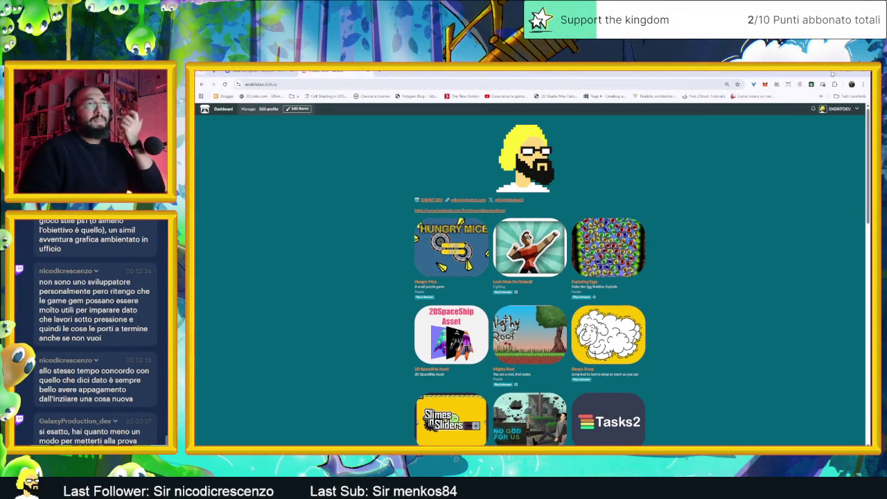
pyautogui.hotkey('alt', 'Tab')
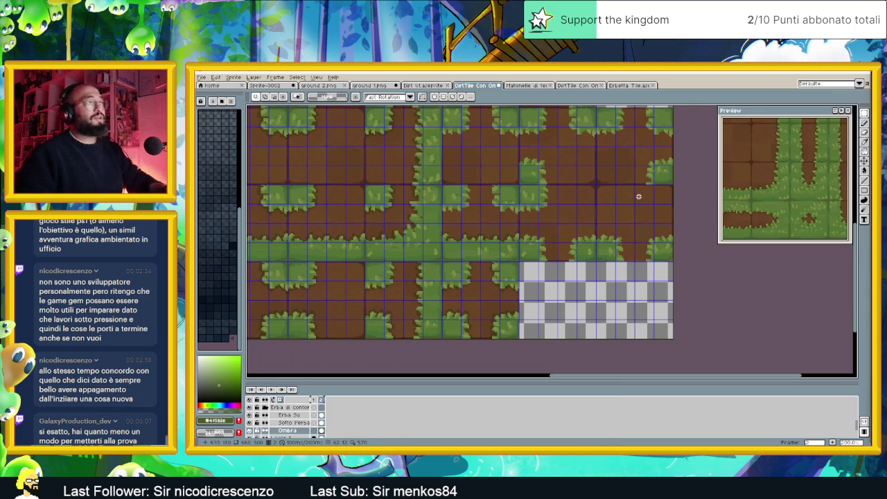
# Select a block of tiles in the tileset's lower rows.
pyautogui.hscroll(-3, 586, 228)
pyautogui.hscroll(2, 585, 229)
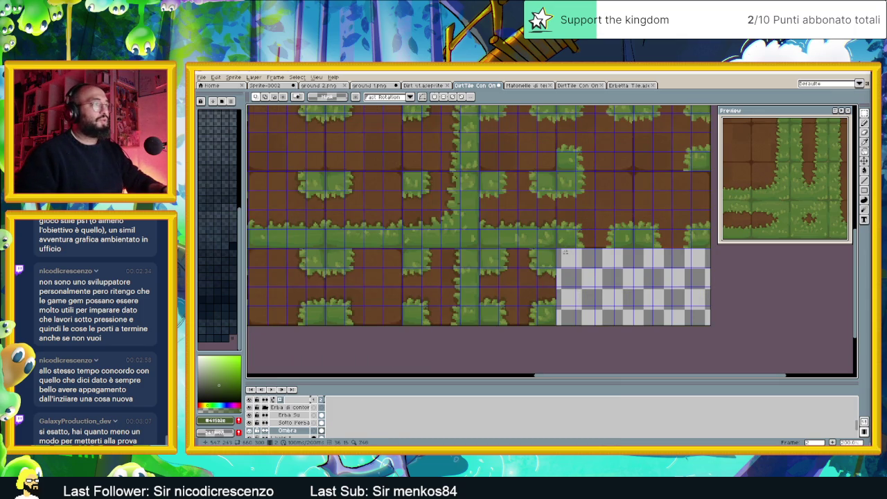
pyautogui.scroll(-2, 565, 248)
pyautogui.scroll(1, 564, 229)
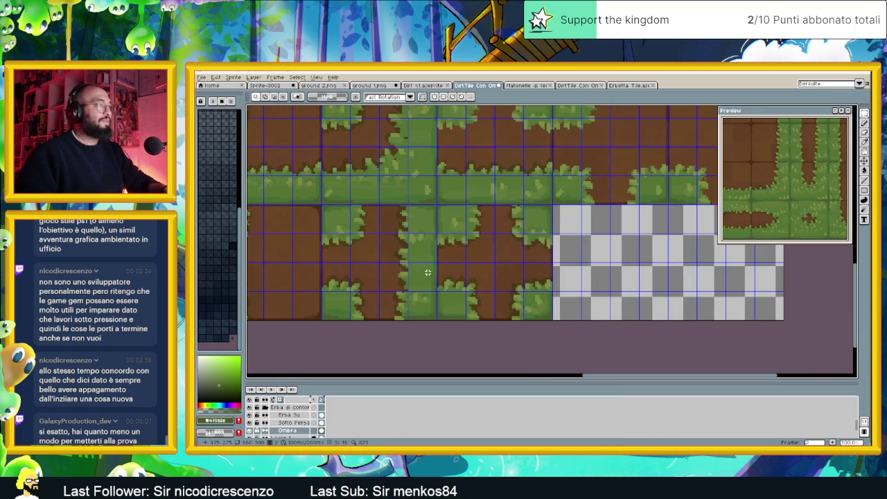
pyautogui.moveTo(428, 272); pyautogui.dragTo(568, 320)
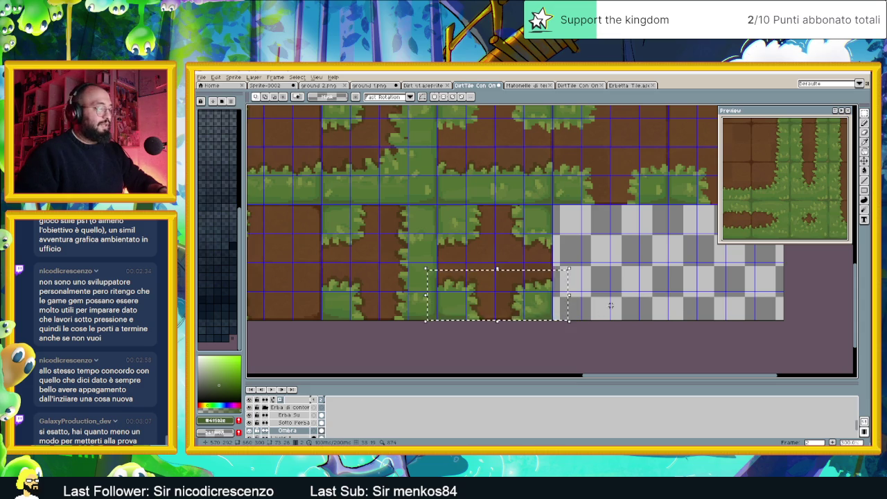
# Paste a copy of the tiles and drop it further right and down.
pyautogui.scroll(3, 611, 305)
pyautogui.hscroll(2, 610, 306)
pyautogui.hotkey('ctrl', 'v')
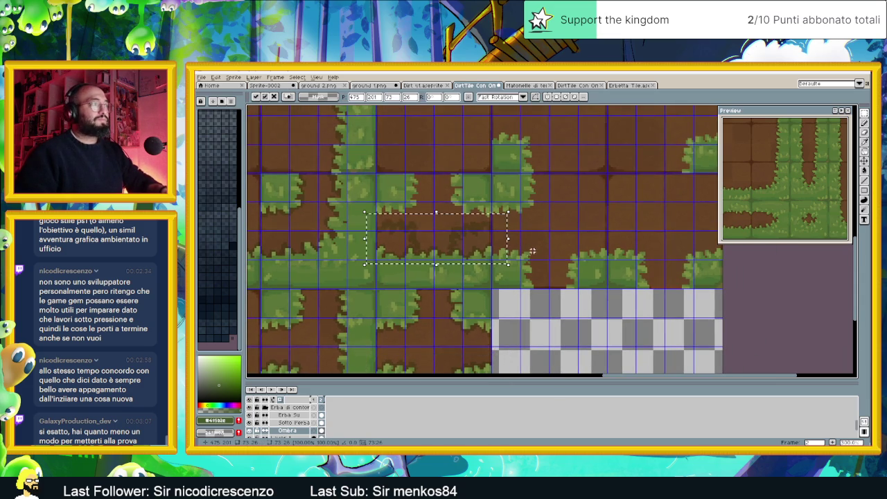
pyautogui.moveTo(426, 232); pyautogui.dragTo(533, 257)
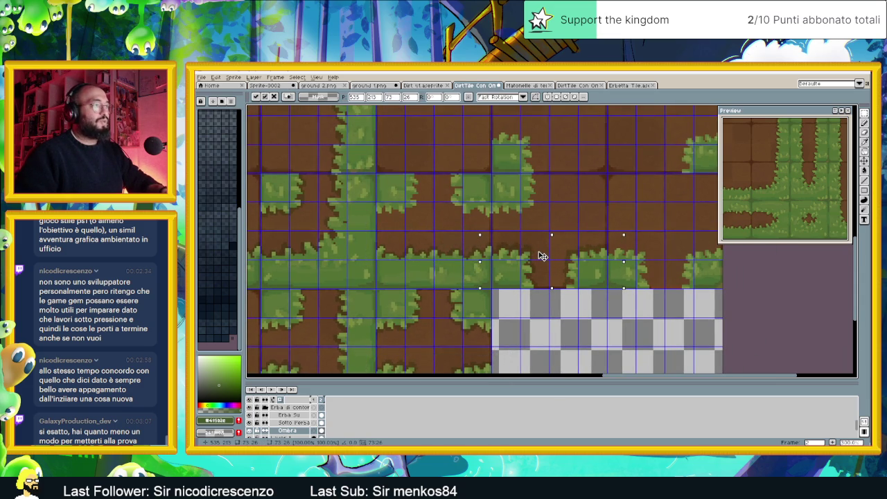
pyautogui.scroll(1, 542, 257)
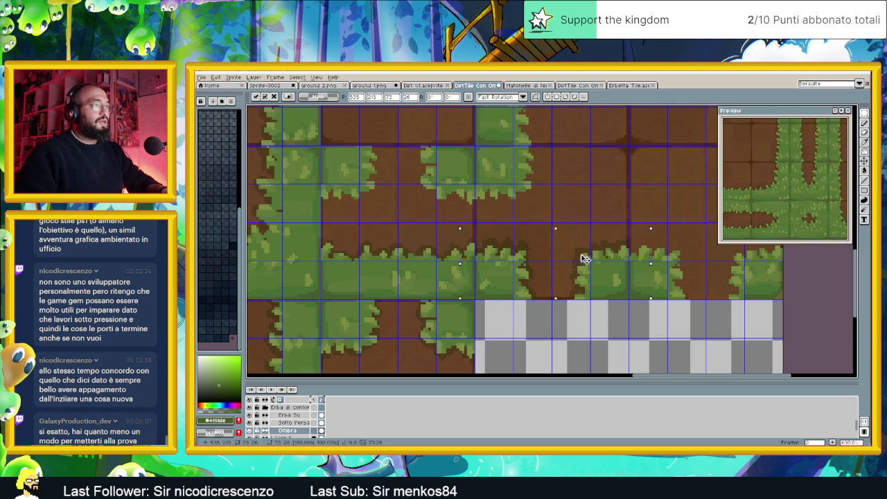
pyautogui.click(689, 287)
# Paste the tiles again into the upper middle, nudged one pixel right onto the grid.
pyautogui.scroll(-1, 694, 289)
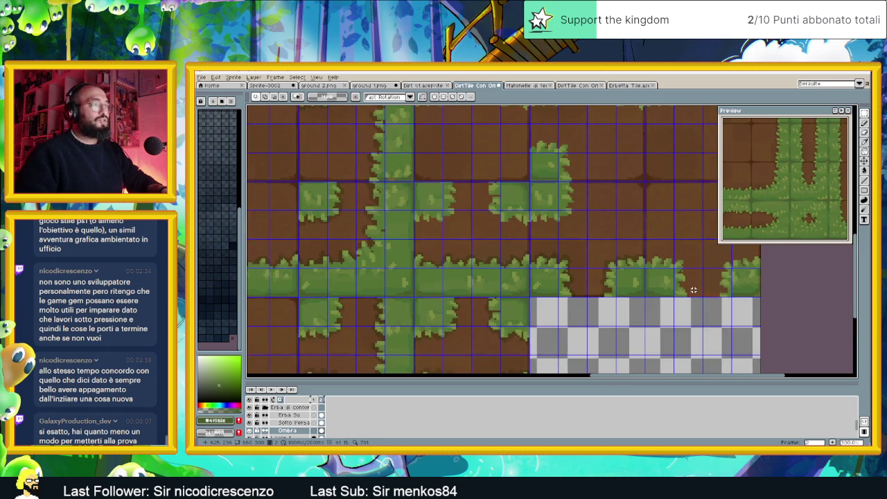
pyautogui.scroll(-1, 694, 290)
pyautogui.scroll(-1, 658, 277)
pyautogui.scroll(-2, 610, 260)
pyautogui.scroll(-1, 567, 241)
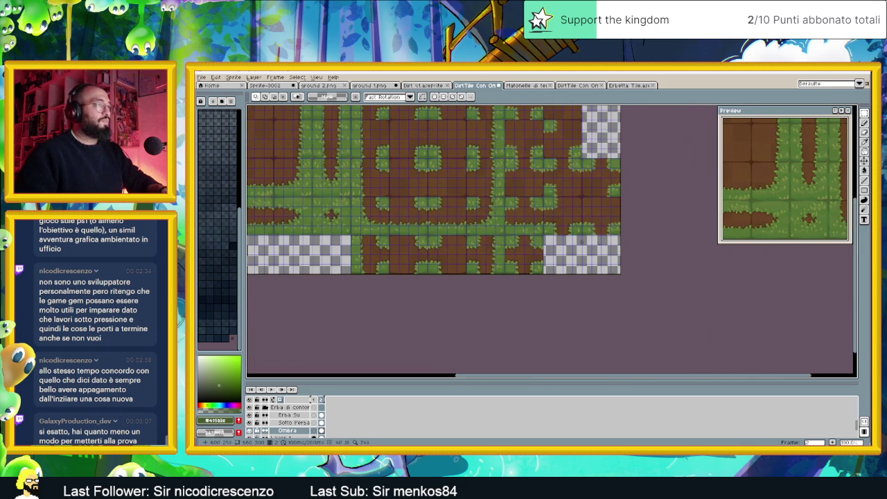
pyautogui.scroll(1, 566, 241)
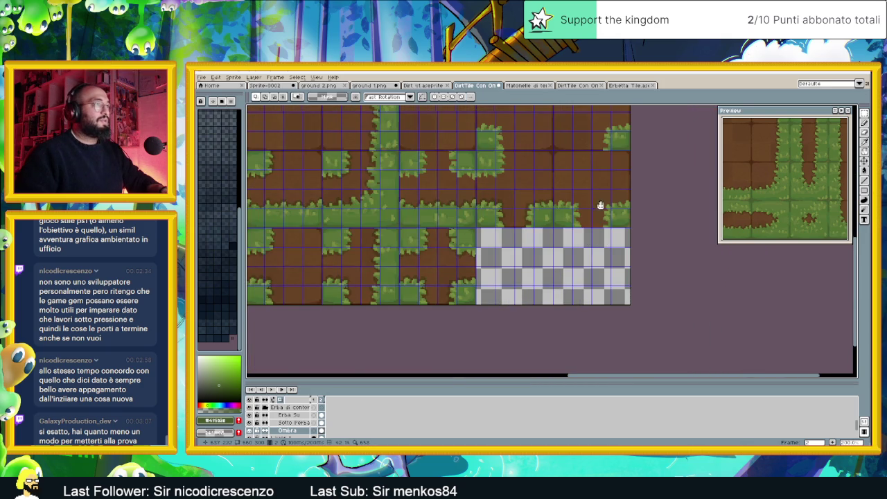
pyautogui.scroll(1, 601, 205)
pyautogui.hotkey('ctrl', 'v')
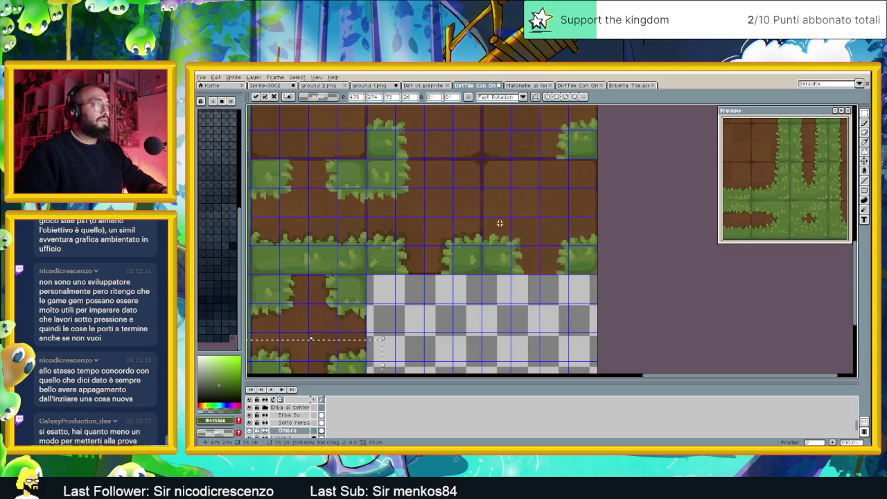
pyautogui.moveTo(336, 352); pyautogui.dragTo(564, 242)
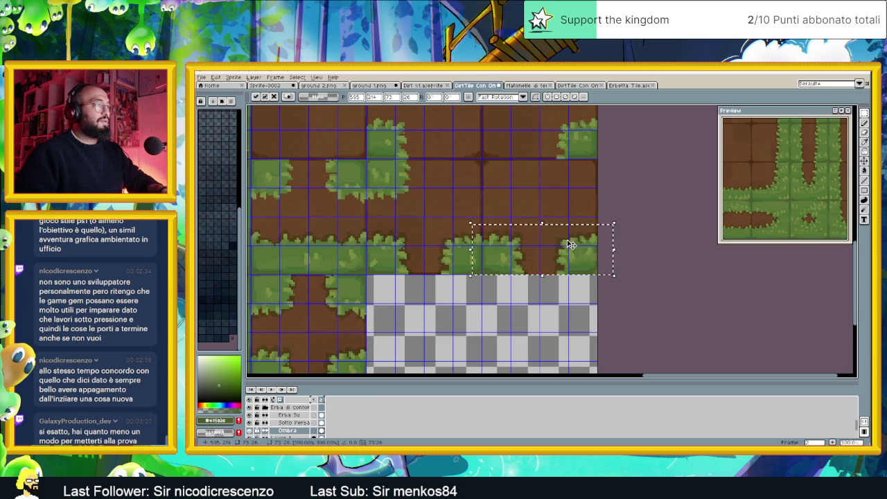
pyautogui.scroll(1, 568, 244)
pyautogui.scroll(1, 571, 247)
pyautogui.moveTo(572, 250); pyautogui.dragTo(572, 250)
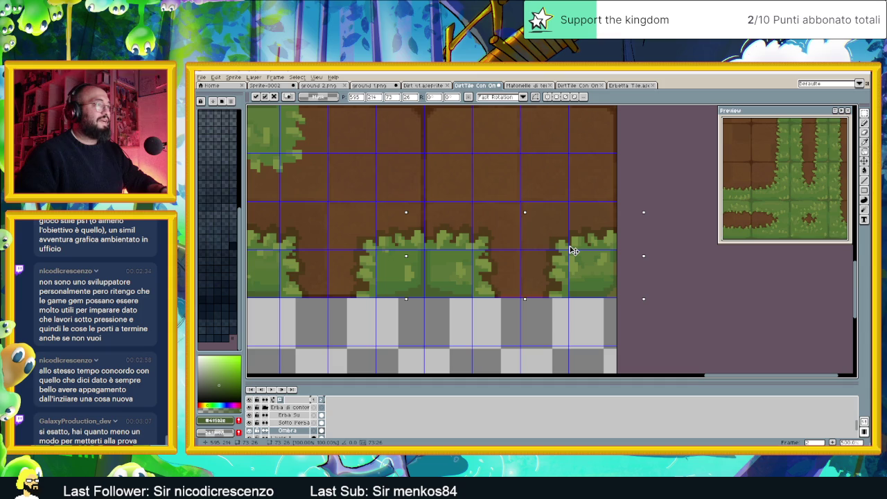
pyautogui.press('Return')
# Select a block of grass-edge tiles on the tileset's left side.
pyautogui.scroll(-1, 534, 304)
pyautogui.scroll(-1, 506, 249)
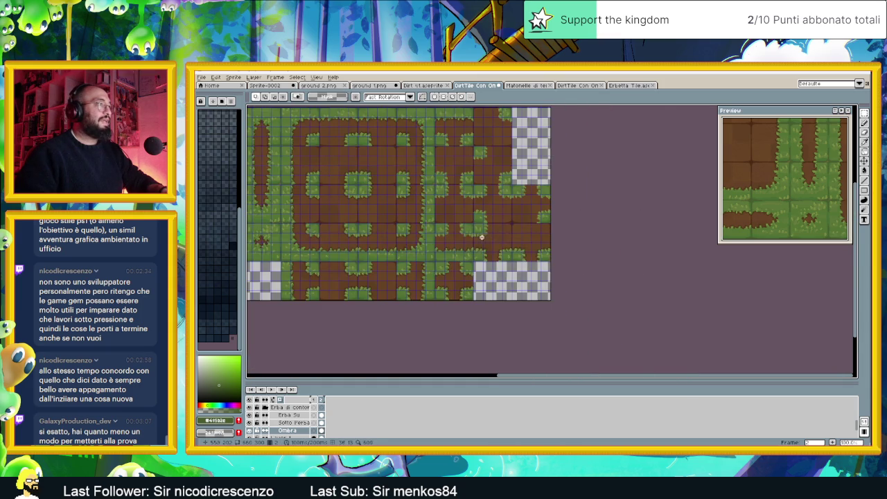
pyautogui.scroll(2, 454, 231)
pyautogui.scroll(-1, 384, 230)
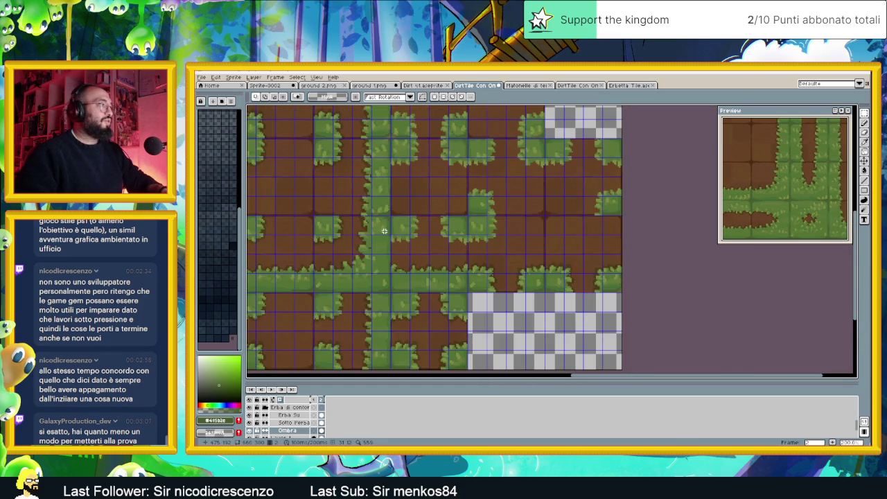
pyautogui.moveTo(320, 225); pyautogui.dragTo(422, 214)
pyautogui.moveTo(367, 205); pyautogui.dragTo(502, 223)
pyautogui.moveTo(640, 287); pyautogui.dragTo(595, 243)
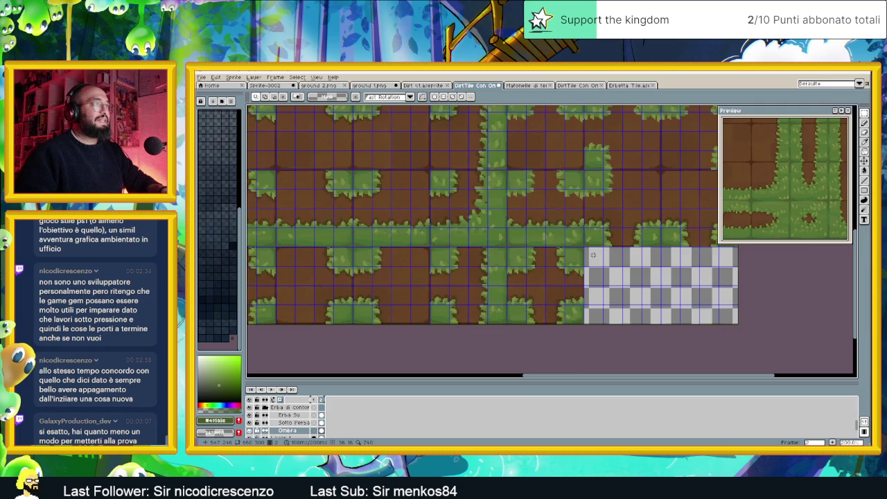
pyautogui.scroll(1, 593, 254)
pyautogui.scroll(1, 591, 295)
pyautogui.scroll(1, 591, 295)
pyautogui.moveTo(592, 291); pyautogui.dragTo(378, 205)
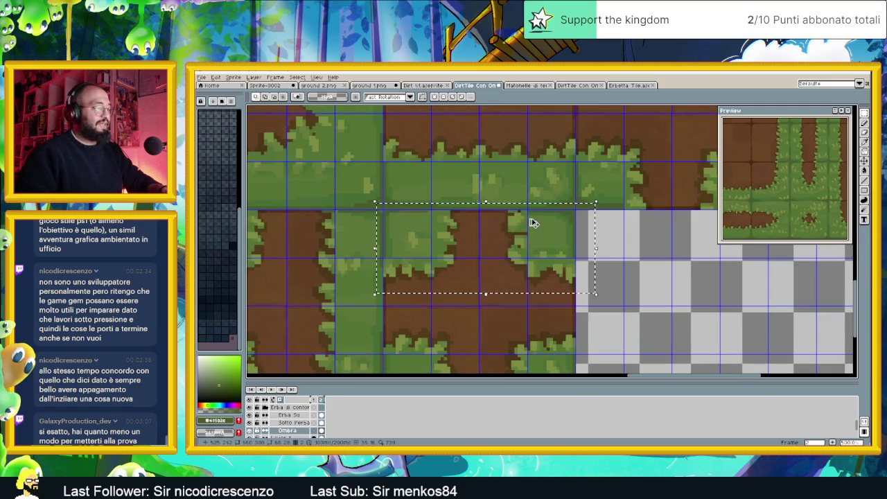
pyautogui.scroll(-1, 545, 235)
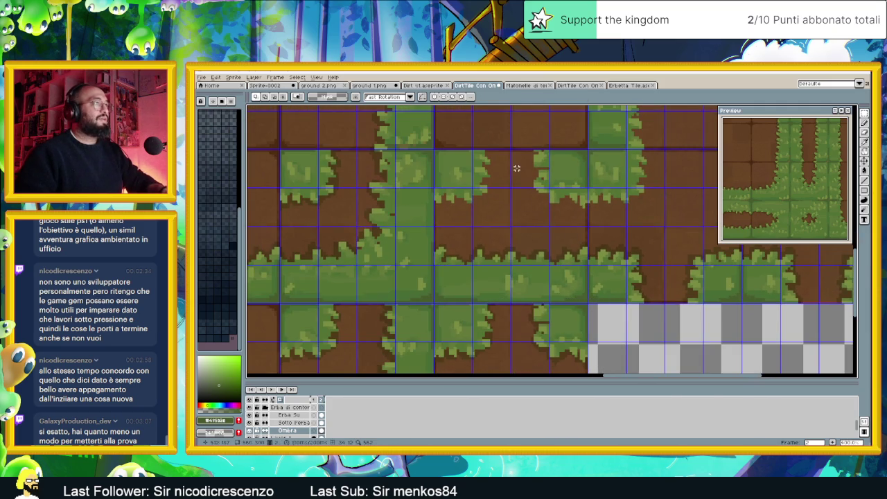
# Move the selected tile block up into a higher row and commit it.
pyautogui.click(548, 311)
pyautogui.moveTo(549, 311); pyautogui.dragTo(544, 177)
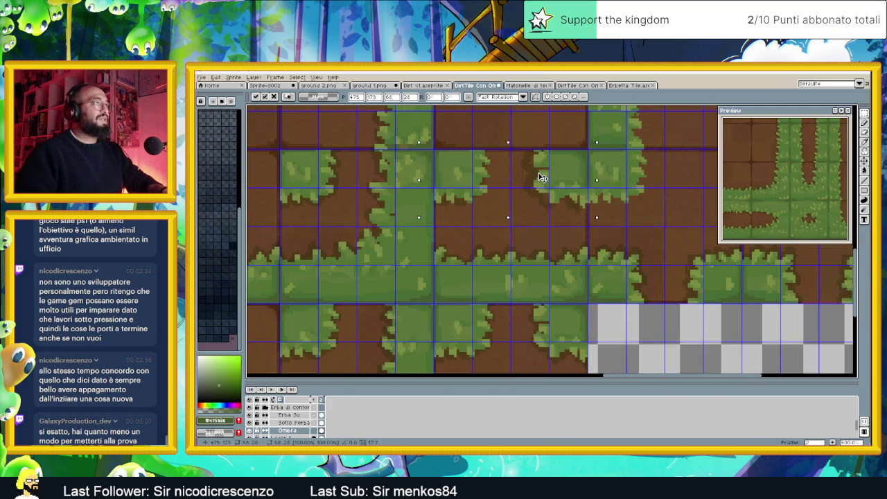
pyautogui.scroll(1, 545, 177)
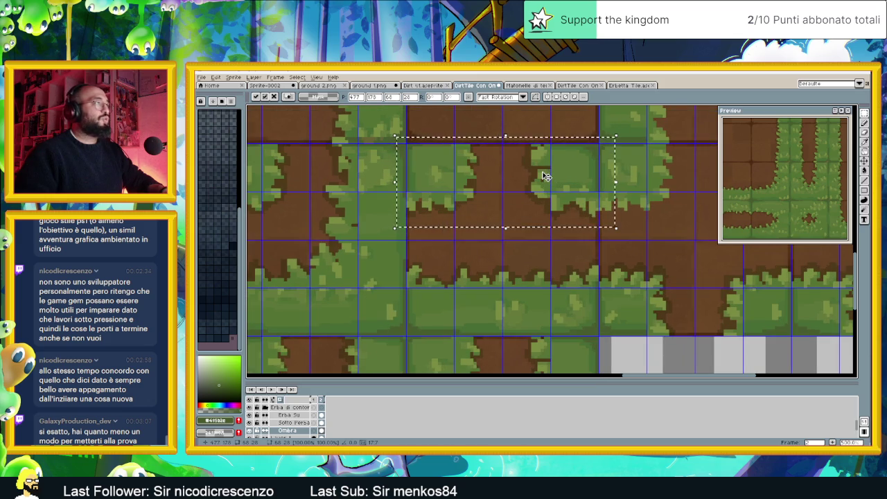
pyautogui.click(661, 211)
pyautogui.scroll(-1, 661, 212)
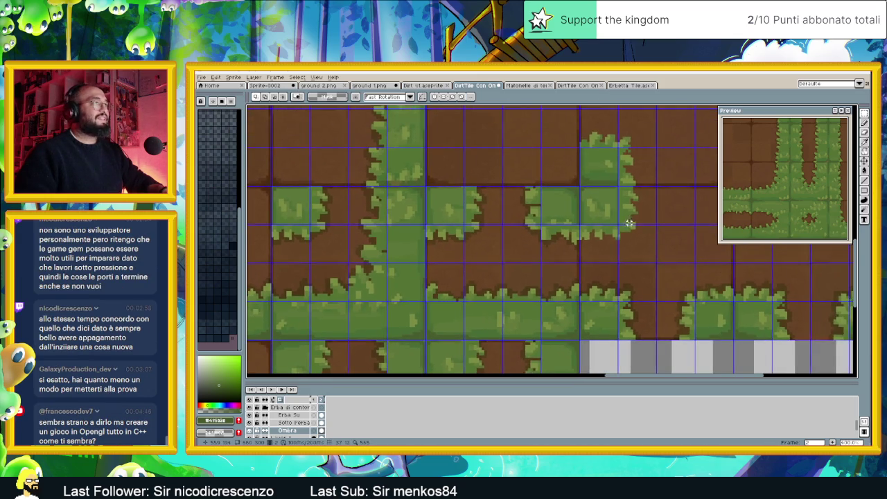
pyautogui.scroll(1, 559, 188)
pyautogui.scroll(1, 556, 186)
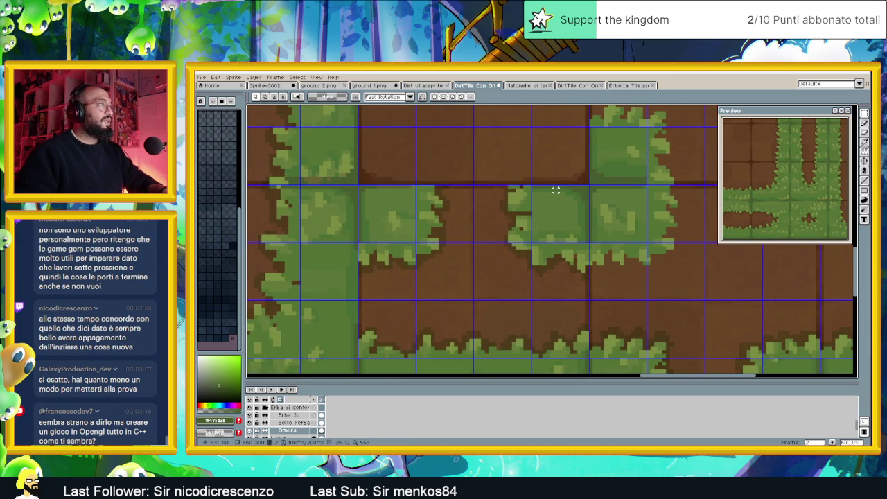
pyautogui.scroll(1, 556, 189)
pyautogui.scroll(1, 555, 191)
pyautogui.scroll(-2, 555, 190)
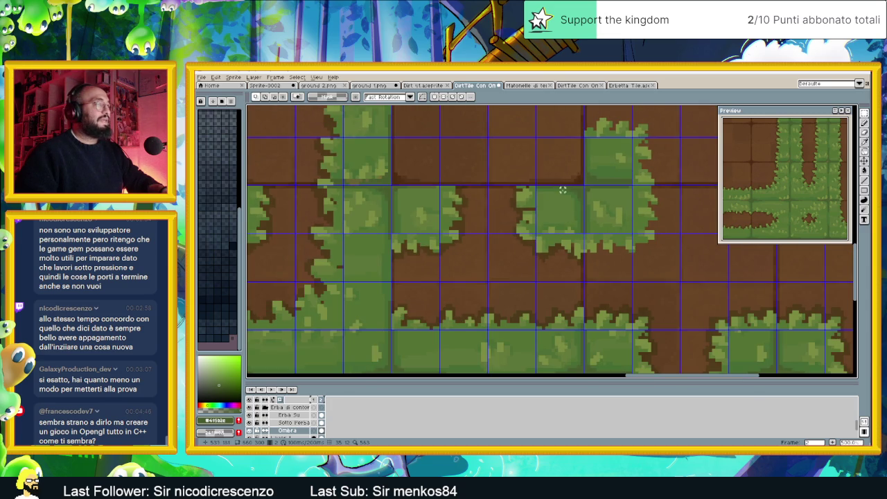
# Nudge the row of grass-edge tiles one pixel to align with the grid.
pyautogui.moveTo(582, 187)
pyautogui.mouseDown()
pyautogui.moveTo(566, 205)
pyautogui.moveTo(387, 272)
pyautogui.mouseUp()
pyautogui.click(476, 233)
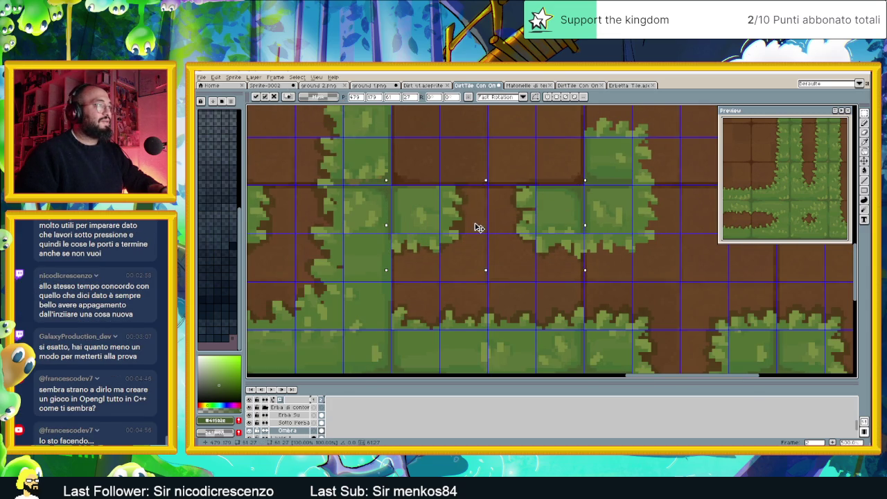
pyautogui.moveTo(475, 225); pyautogui.dragTo(474, 227)
pyautogui.click(655, 222)
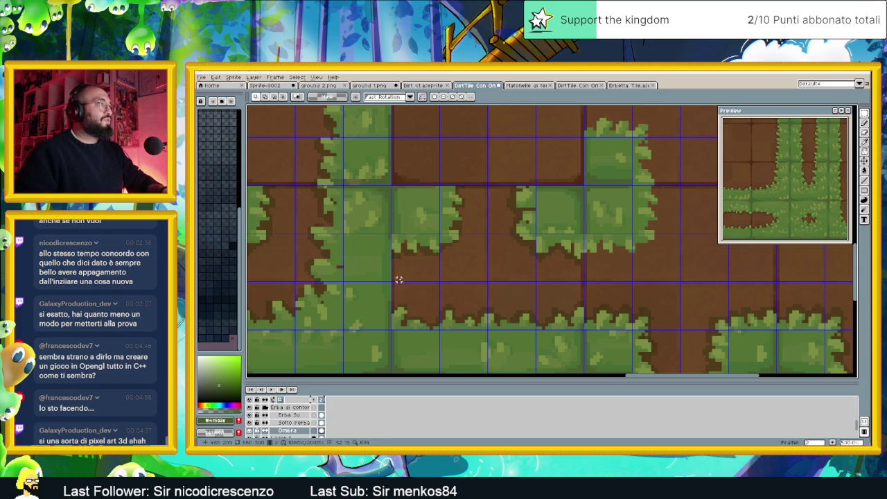
pyautogui.moveTo(386, 276)
pyautogui.mouseDown()
pyautogui.moveTo(584, 185)
pyautogui.moveTo(564, 206)
pyautogui.mouseUp()
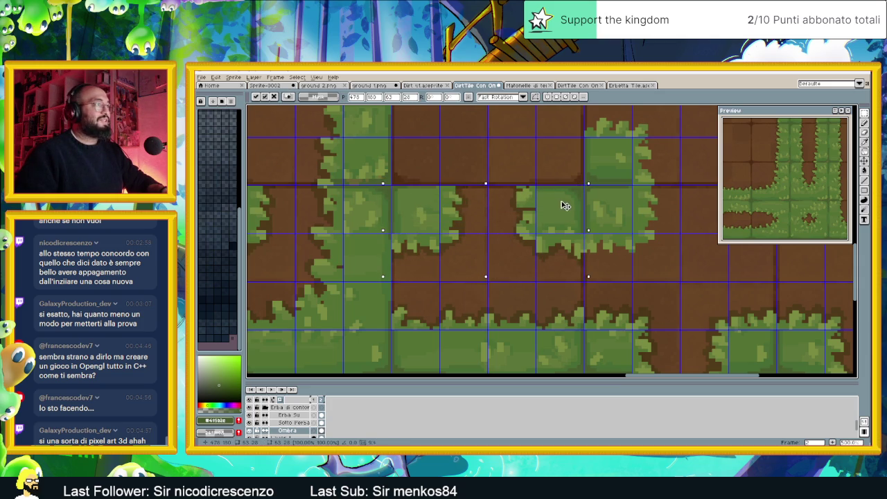
pyautogui.click(657, 212)
# Select a pair of grass tiles.
pyautogui.scroll(-2, 665, 213)
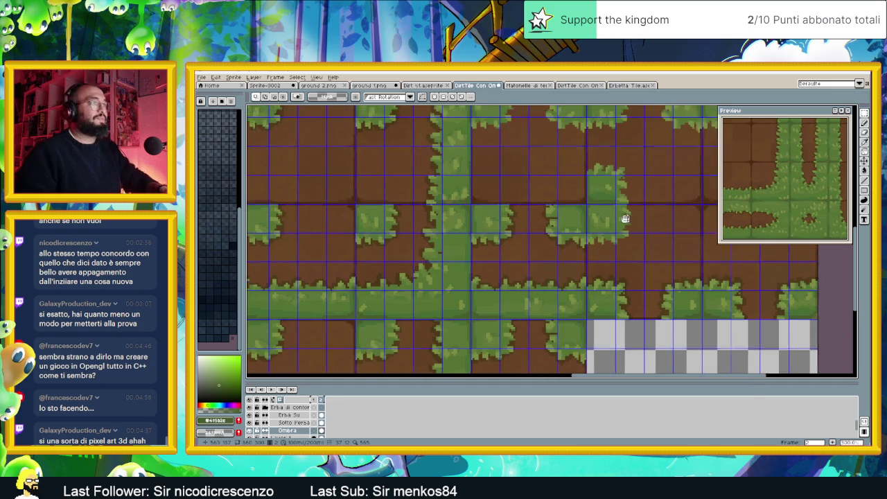
pyautogui.scroll(-1, 638, 230)
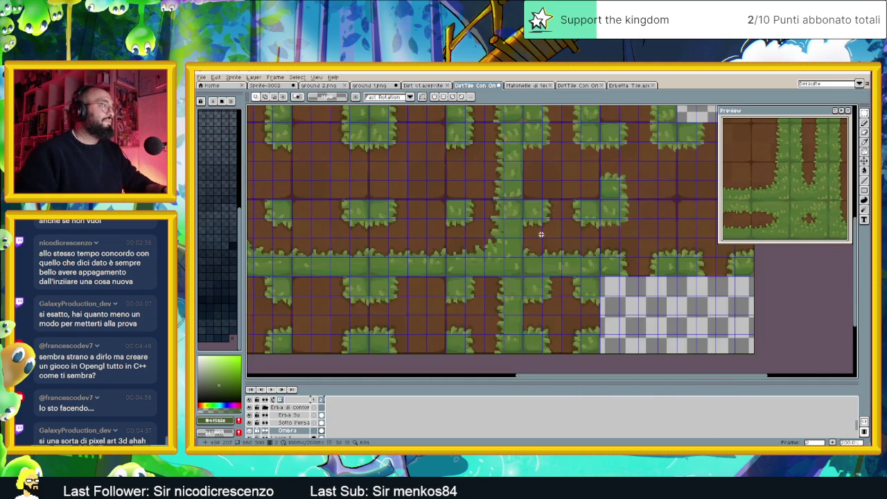
pyautogui.scroll(1, 438, 217)
pyautogui.scroll(1, 433, 229)
pyautogui.scroll(1, 440, 196)
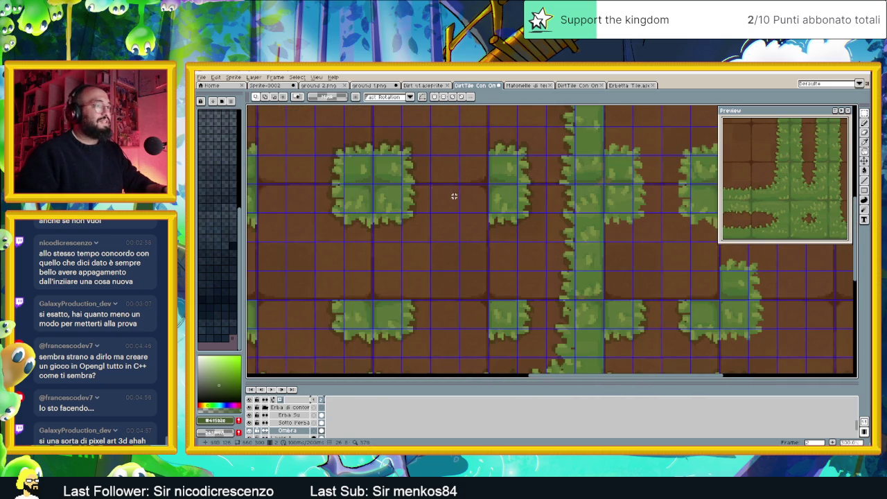
pyautogui.moveTo(427, 137); pyautogui.dragTo(380, 216)
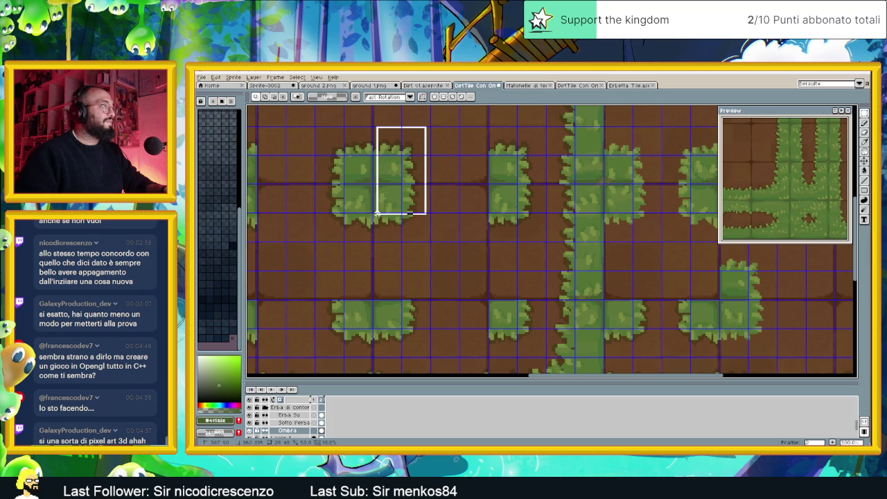
# Move a column of grass tiles one cell left.
pyautogui.hotkey('ctrl', 'd')
pyautogui.scroll(1, 470, 142)
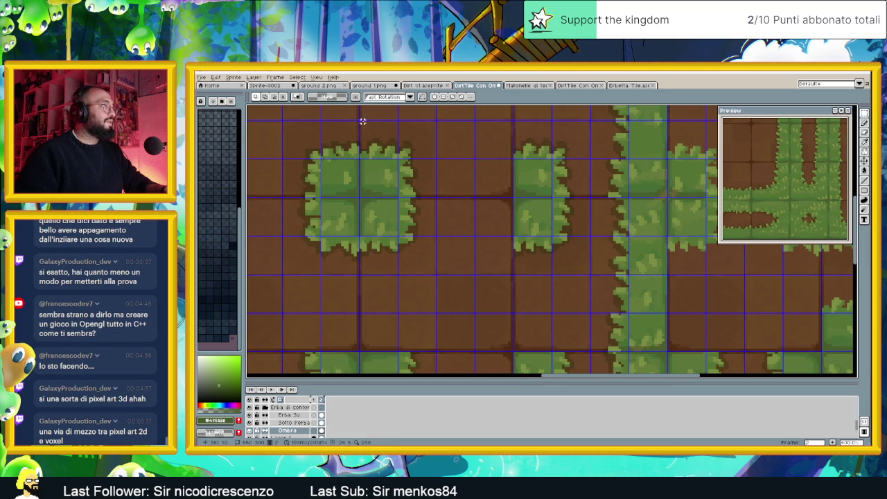
pyautogui.moveTo(360, 121); pyautogui.dragTo(433, 272)
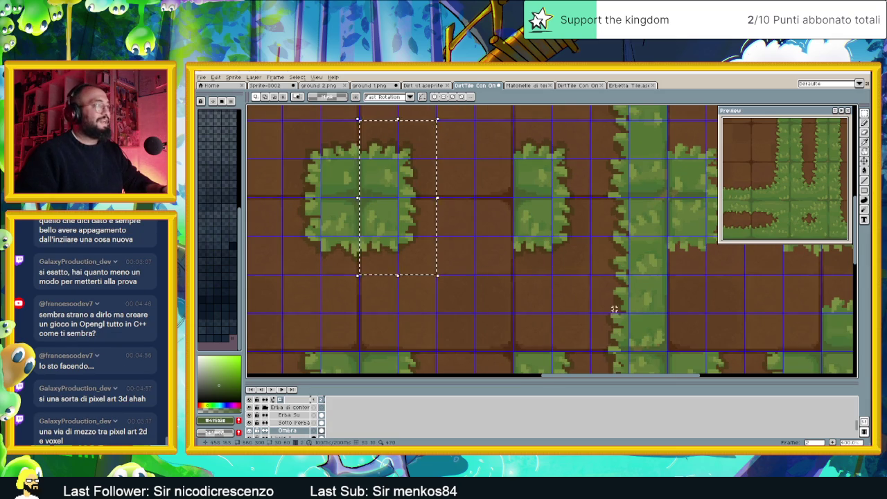
pyautogui.scroll(-1, 651, 315)
pyautogui.scroll(-1, 650, 315)
pyautogui.scroll(2, 579, 234)
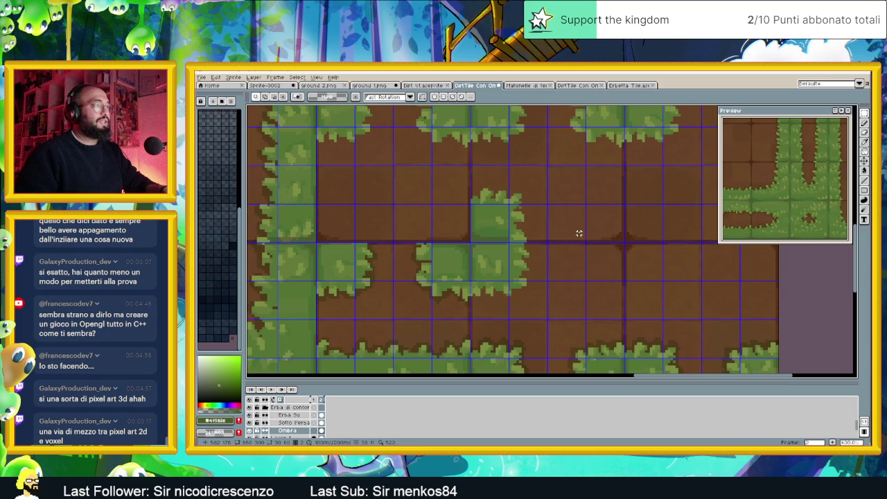
pyautogui.moveTo(538, 234); pyautogui.dragTo(518, 224)
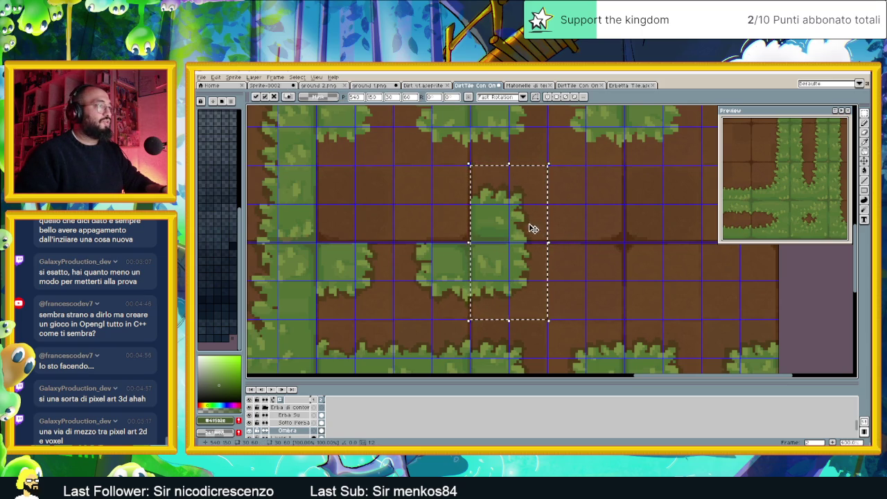
pyautogui.click(573, 220)
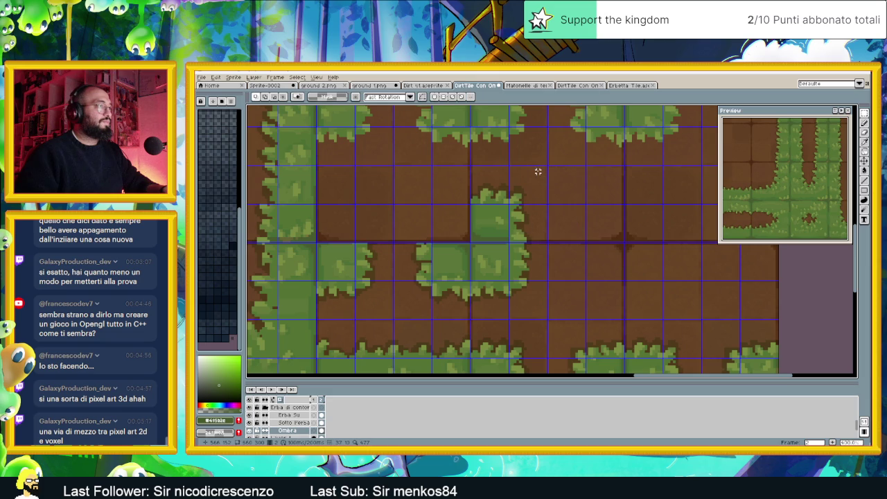
# Select two stacked grass tiles, then undo the last tile move.
pyautogui.moveTo(470, 165); pyautogui.dragTo(547, 309)
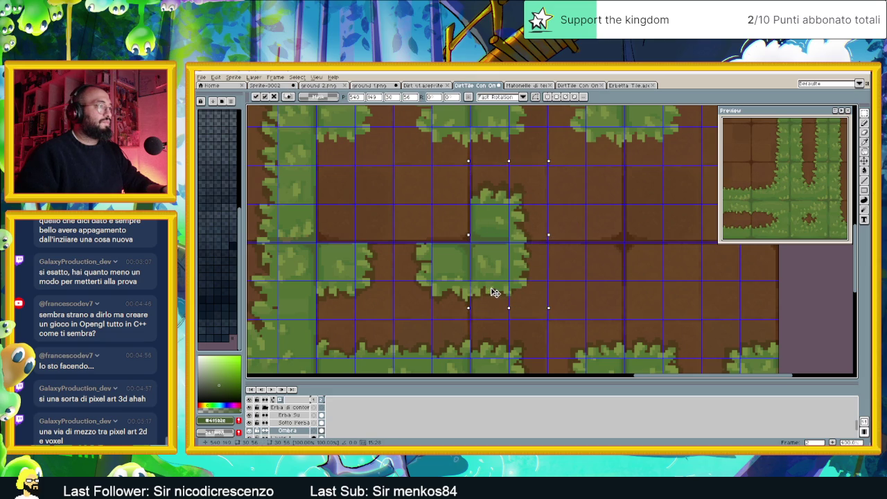
pyautogui.click(554, 208)
pyautogui.scroll(-3, 535, 187)
pyautogui.moveTo(534, 187)
pyautogui.mouseDown()
pyautogui.moveTo(544, 229)
pyautogui.moveTo(668, 257)
pyautogui.moveTo(569, 256)
pyautogui.mouseUp()
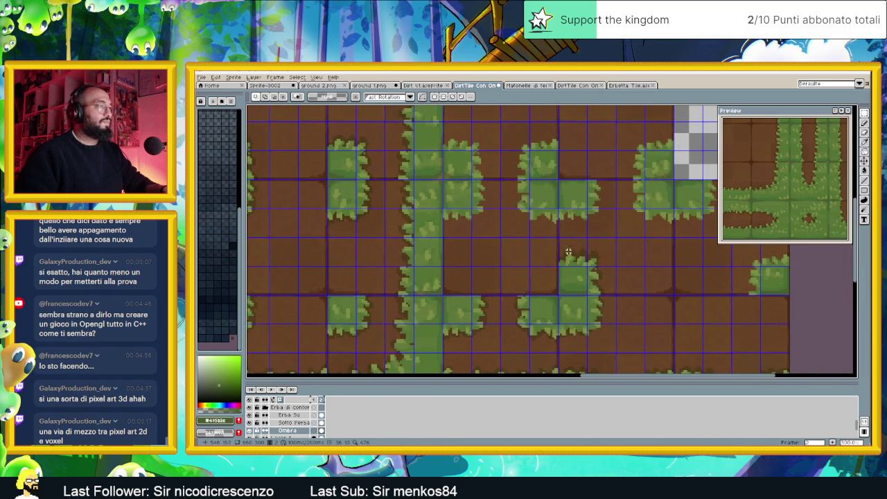
pyautogui.moveTo(563, 218)
pyautogui.mouseDown()
pyautogui.moveTo(554, 232)
pyautogui.moveTo(582, 237)
pyautogui.mouseUp()
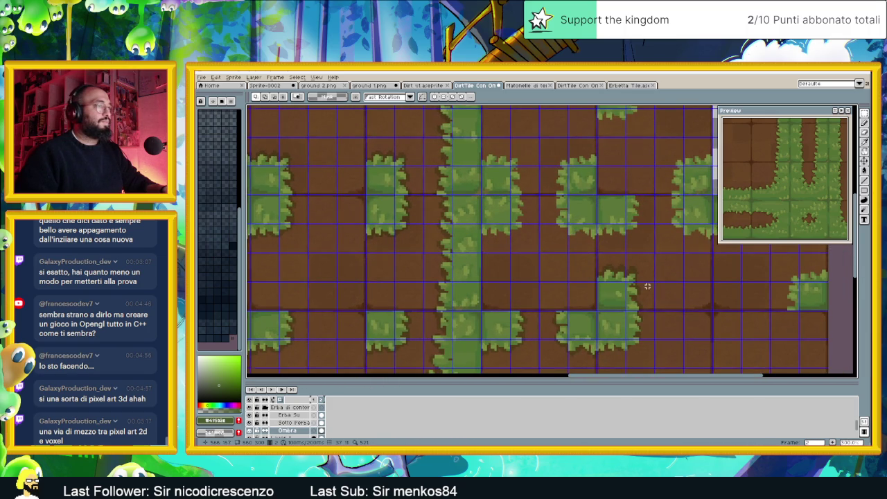
pyautogui.scroll(1, 629, 247)
pyautogui.scroll(1, 625, 246)
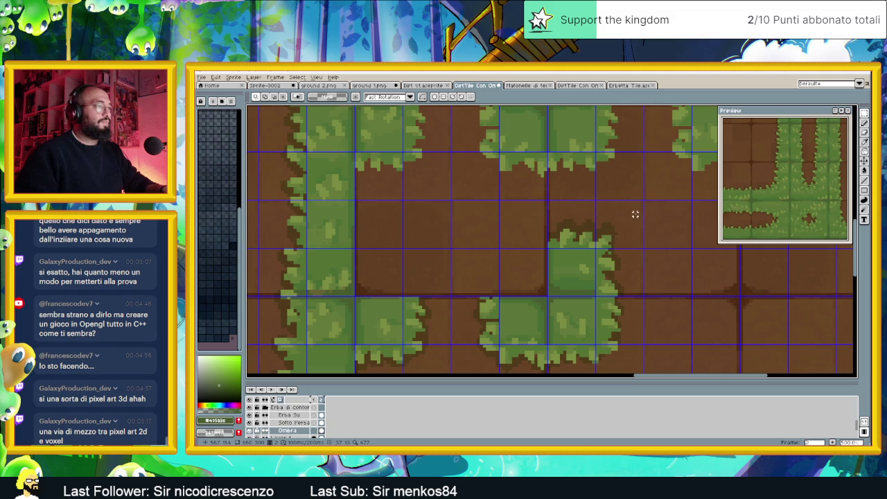
pyautogui.hotkey('ctrl', 'z')
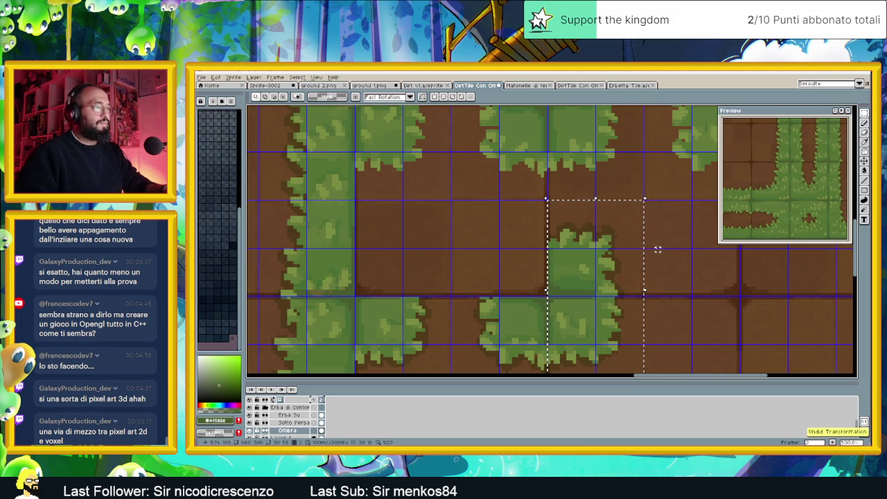
# Shift the selected grass tile one pixel up-left and commit it.
pyautogui.moveTo(364, 249); pyautogui.dragTo(679, 312)
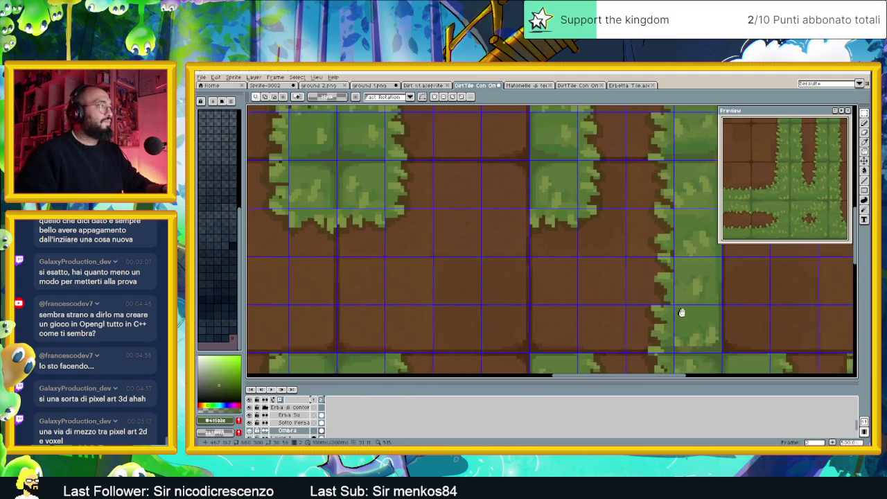
pyautogui.moveTo(617, 277)
pyautogui.mouseDown()
pyautogui.moveTo(594, 286)
pyautogui.moveTo(606, 288)
pyautogui.moveTo(453, 206)
pyautogui.mouseUp()
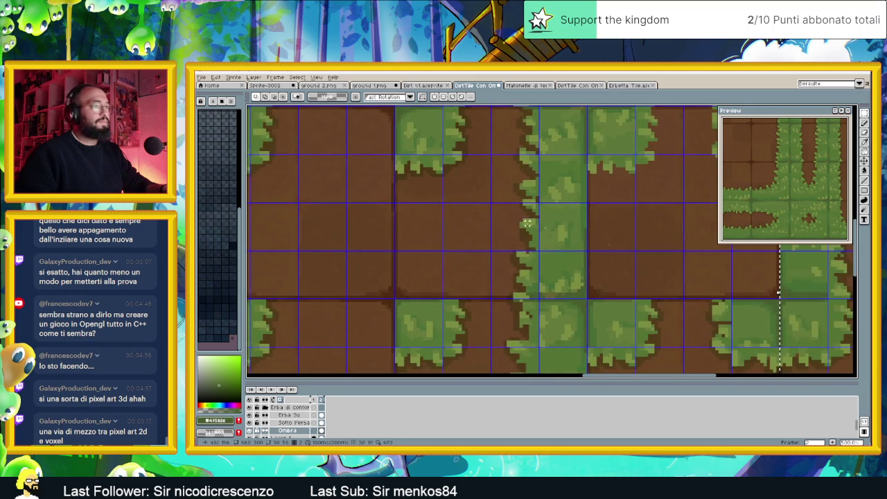
pyautogui.hscroll(5, 499, 224)
pyautogui.click(655, 231)
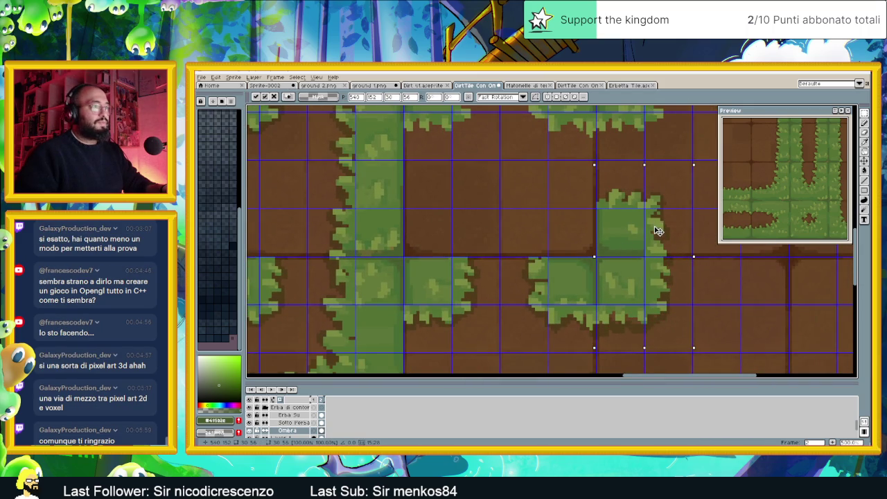
pyautogui.moveTo(657, 229); pyautogui.dragTo(657, 224)
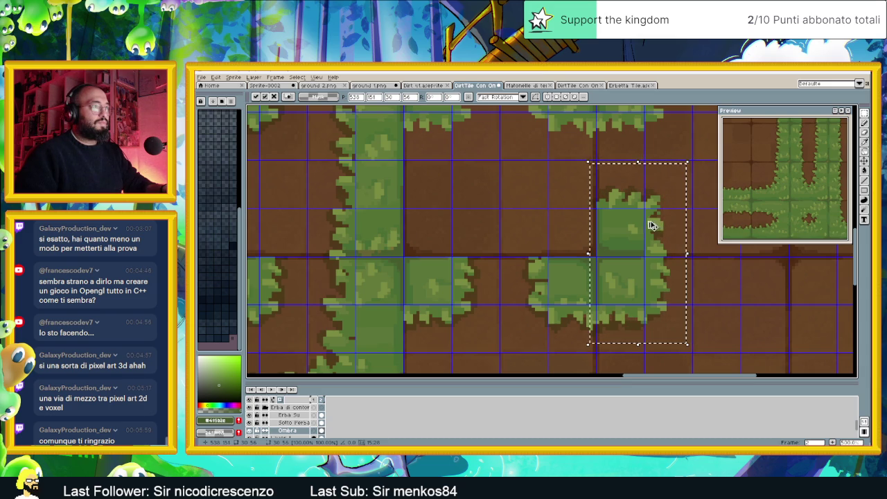
pyautogui.hotkey('ctrl', 'd')
# Shift the small grass tile block one pixel up-left onto the grid and deselect.
pyautogui.scroll(-3, 606, 219)
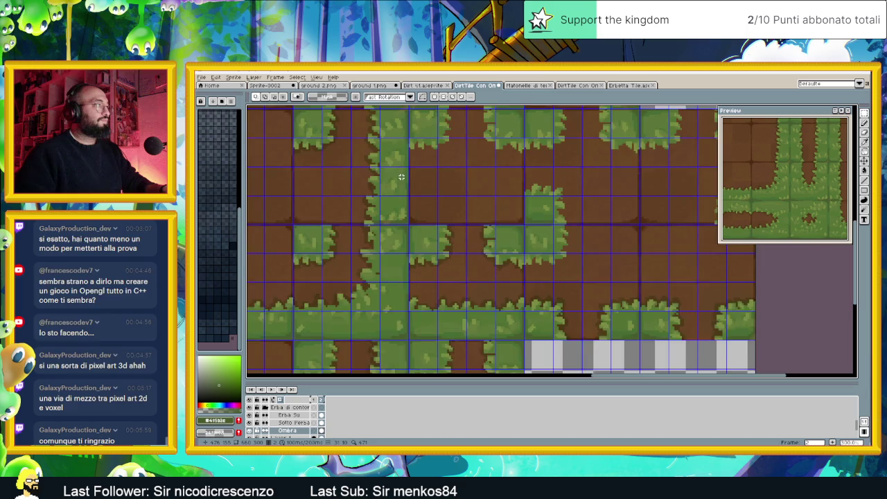
pyautogui.scroll(2, 630, 285)
pyautogui.scroll(2, 440, 206)
pyautogui.scroll(1, 436, 198)
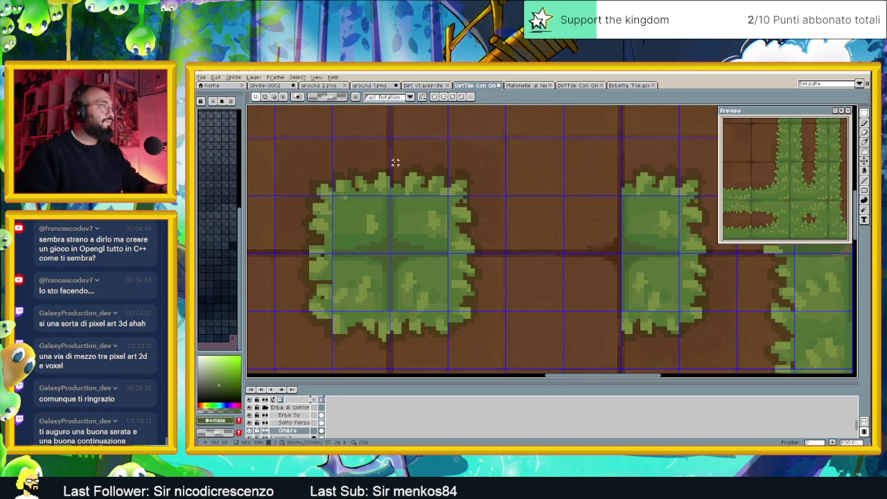
pyautogui.moveTo(391, 139); pyautogui.dragTo(504, 367)
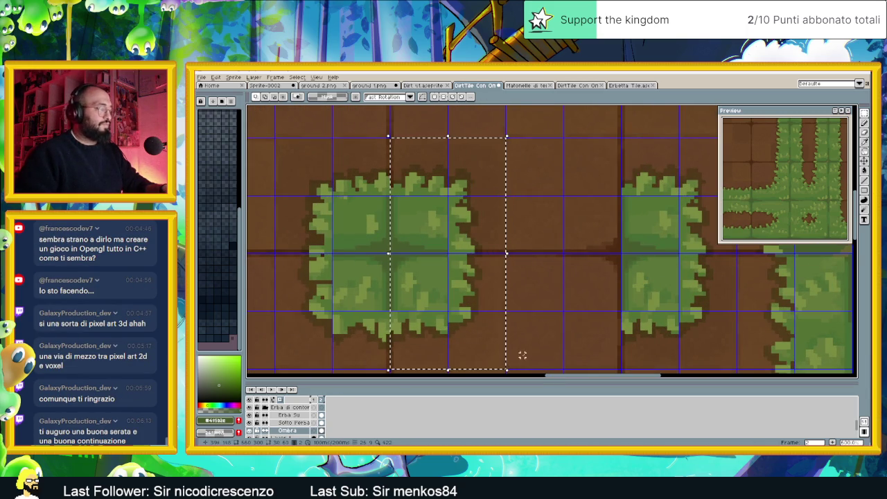
pyautogui.scroll(-2, 552, 338)
pyautogui.scroll(-2, 627, 299)
pyautogui.scroll(2, 627, 299)
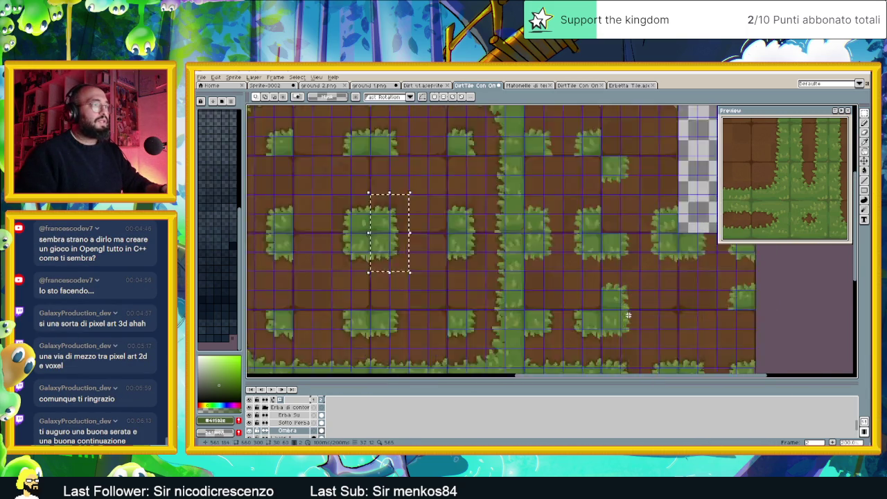
pyautogui.scroll(1, 617, 291)
pyautogui.scroll(1, 603, 279)
pyautogui.moveTo(568, 160); pyautogui.dragTo(613, 317)
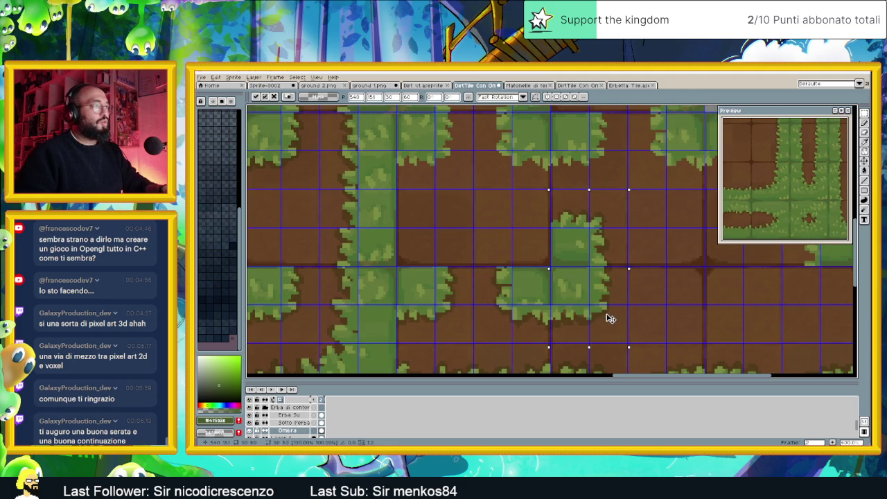
pyautogui.moveTo(612, 318); pyautogui.dragTo(609, 315)
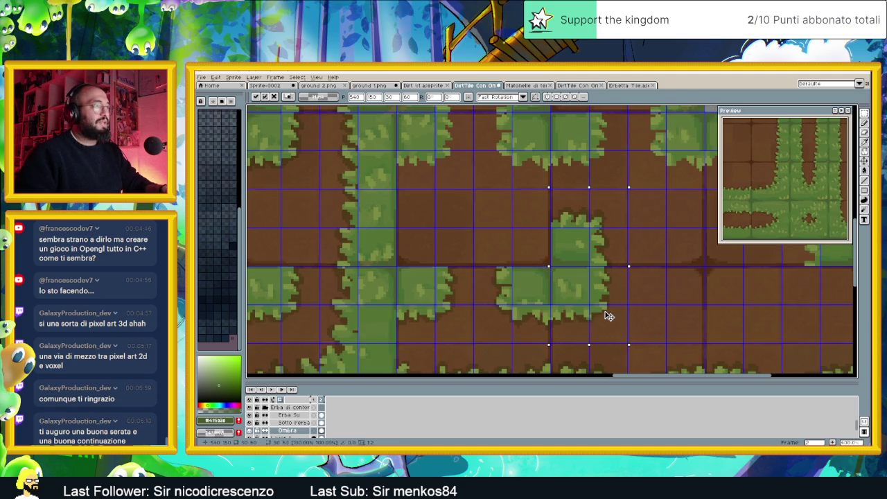
pyautogui.click(646, 306)
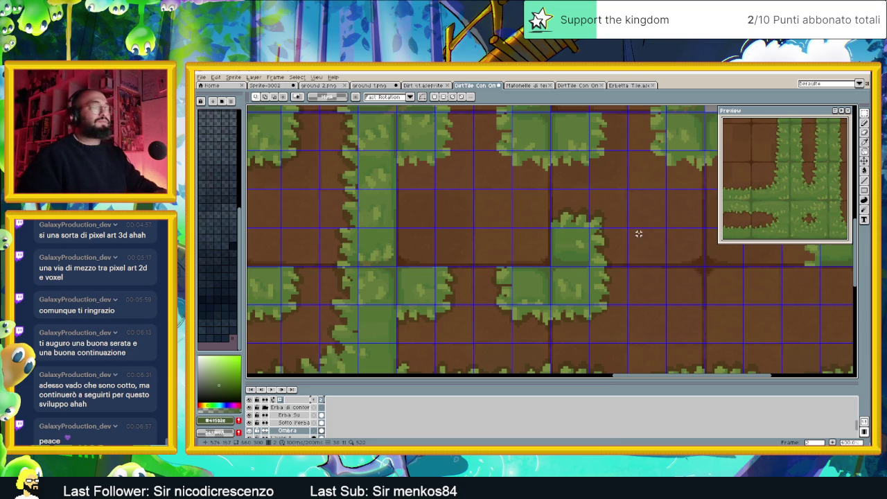
# Duplicate the grass block and place the copy in the next grid cell to the right.
pyautogui.scroll(-1, 609, 246)
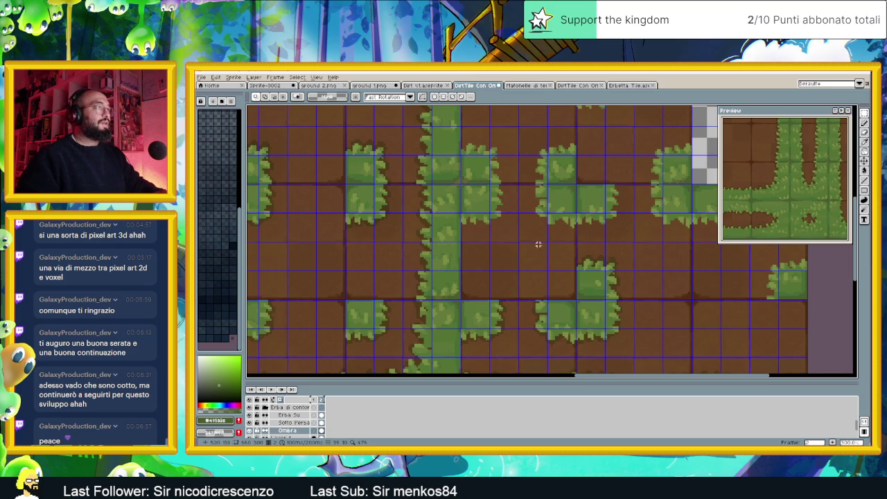
pyautogui.scroll(1, 605, 310)
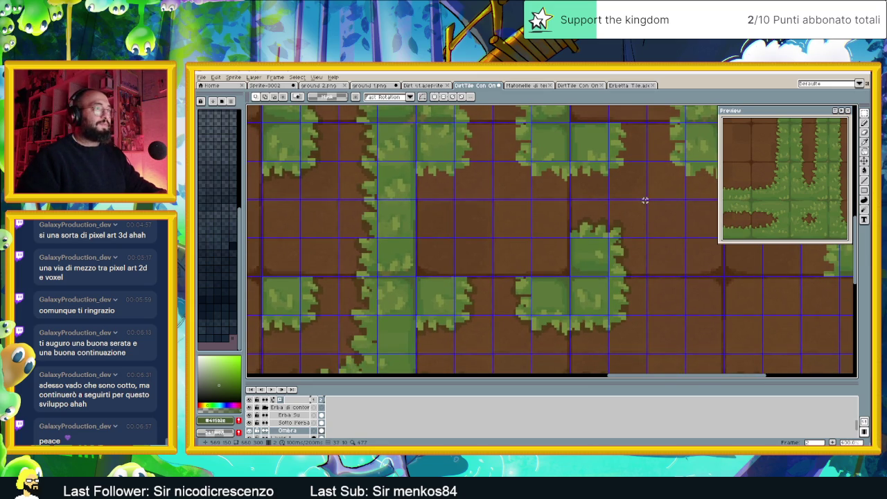
pyautogui.moveTo(575, 210); pyautogui.dragTo(674, 311)
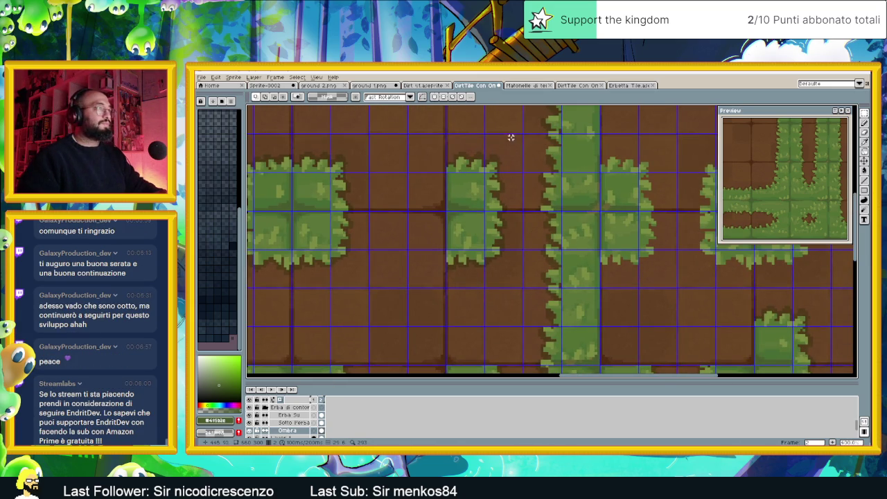
pyautogui.moveTo(518, 127); pyautogui.dragTo(404, 288)
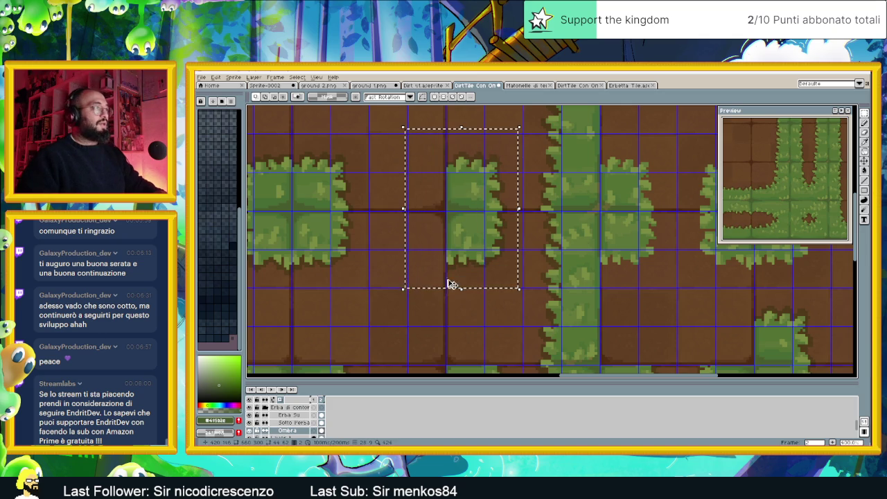
pyautogui.hotkey('ctrl', 'd')
pyautogui.moveTo(669, 170); pyautogui.dragTo(578, 218)
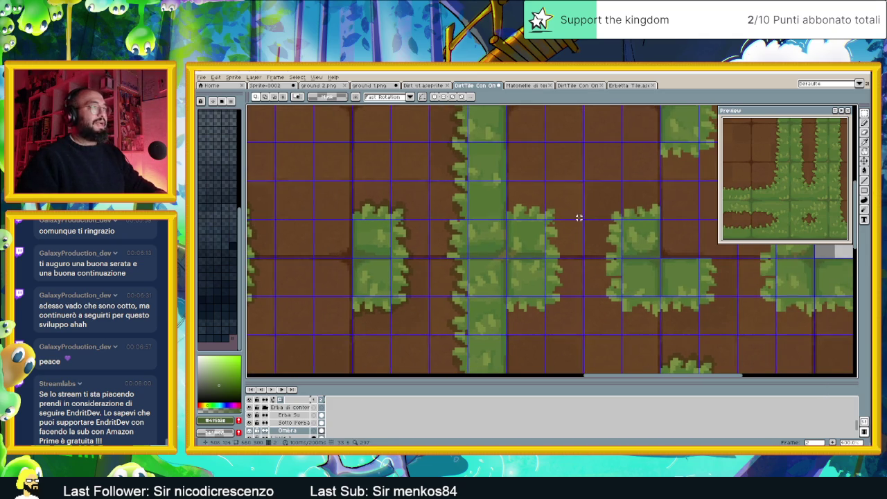
pyautogui.hotkey('ctrl', 'v')
pyautogui.moveTo(400, 227); pyautogui.dragTo(555, 227)
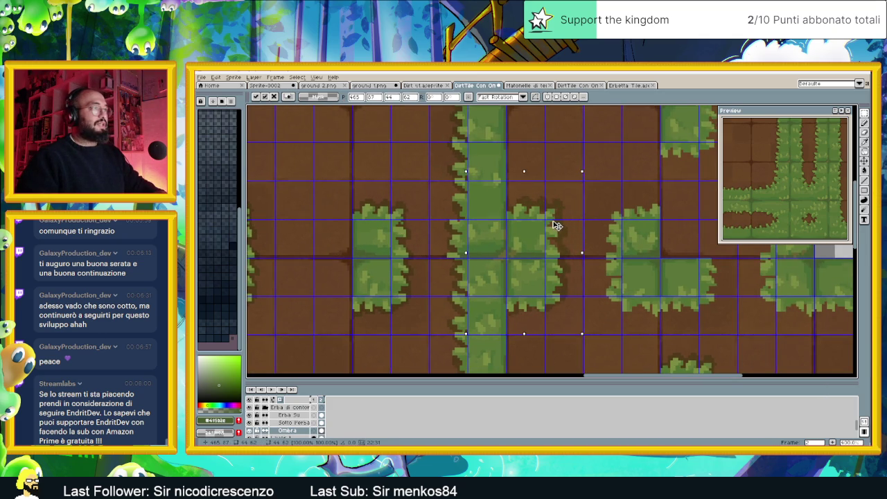
pyautogui.click(604, 192)
# Nudge the misaligned grass block a few pixels right and up onto the grid.
pyautogui.moveTo(582, 183); pyautogui.dragTo(495, 325)
pyautogui.click(539, 281)
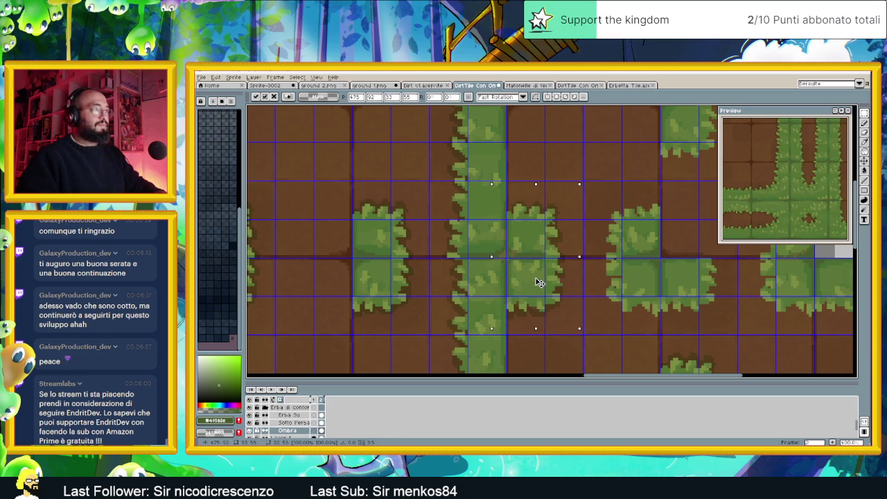
pyautogui.moveTo(540, 282); pyautogui.dragTo(541, 280)
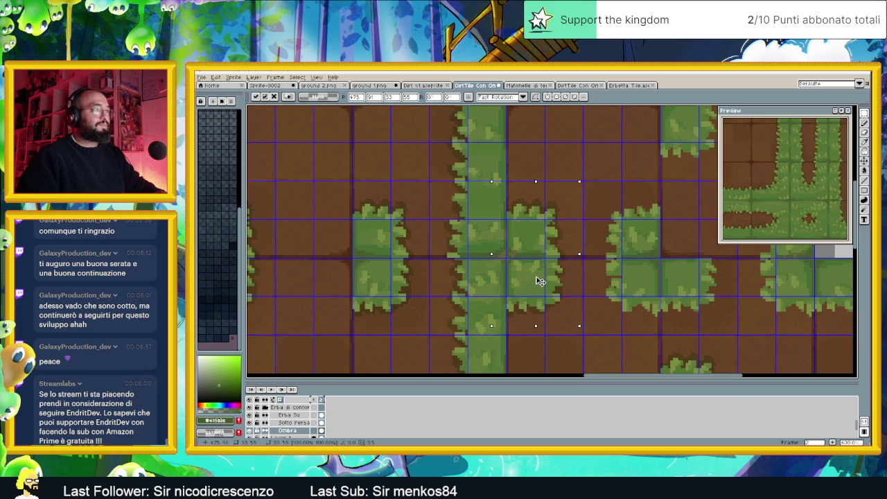
pyautogui.click(600, 232)
# Select the bush tile area and shift it one pixel to align it with the grid.
pyautogui.scroll(-1, 600, 231)
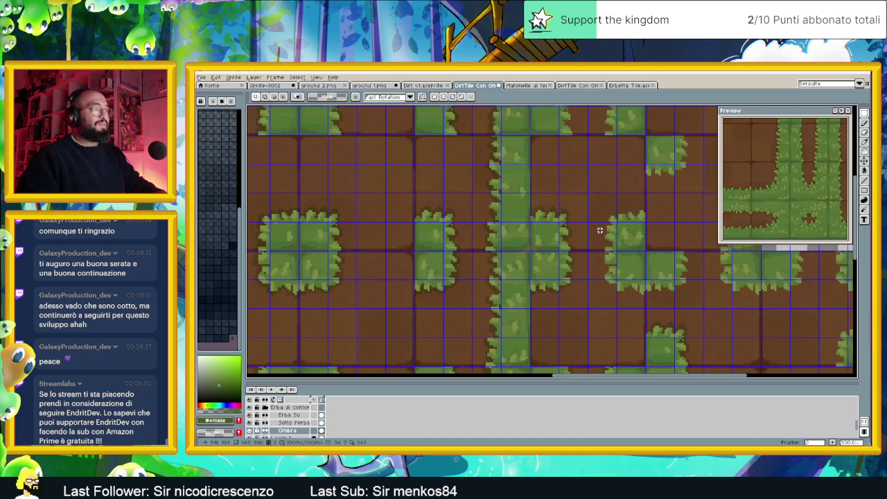
pyautogui.hscroll(1, 613, 232)
pyautogui.hscroll(1, 603, 233)
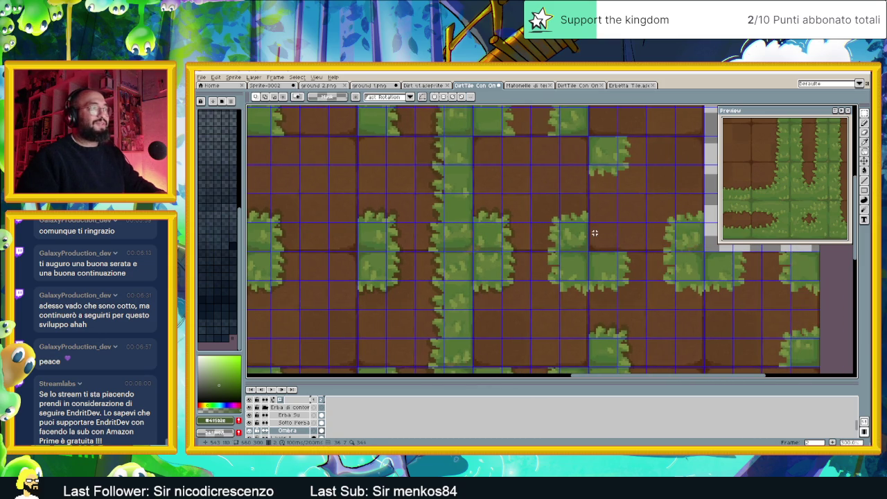
pyautogui.scroll(-1, 619, 237)
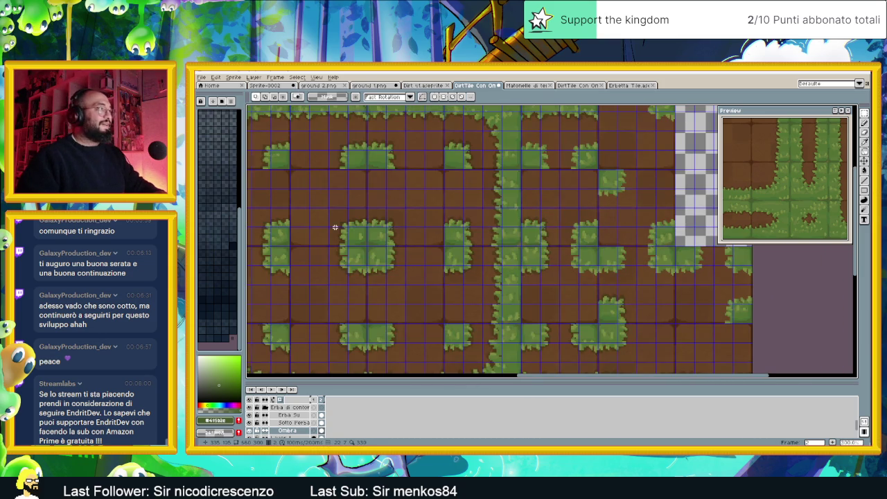
pyautogui.scroll(1, 335, 227)
pyautogui.moveTo(322, 187); pyautogui.dragTo(396, 340)
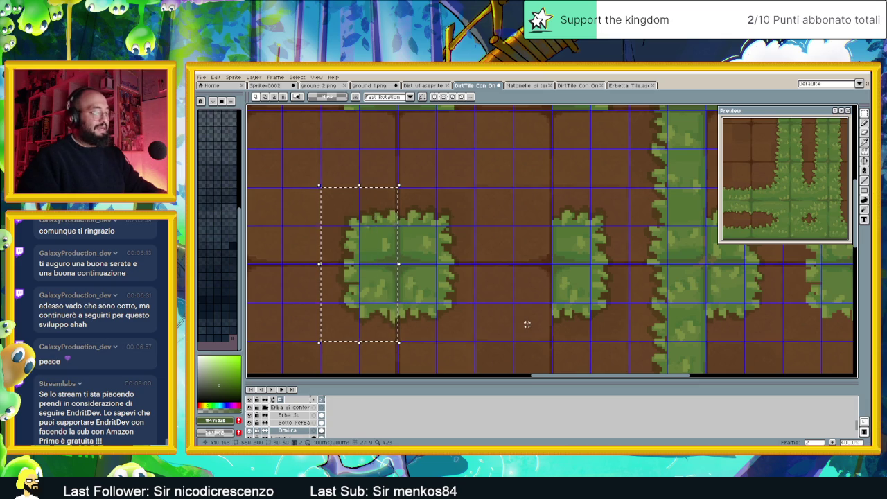
pyautogui.hscroll(5, 428, 256)
pyautogui.click(569, 220)
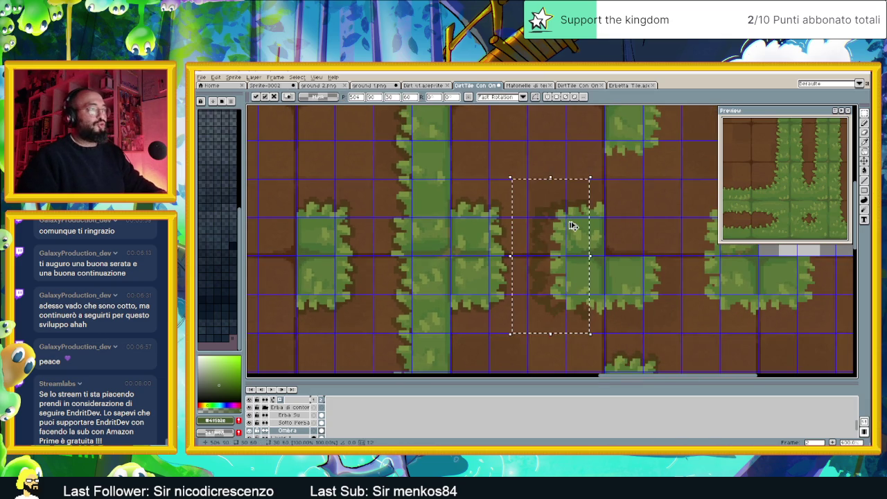
pyautogui.moveTo(564, 227); pyautogui.dragTo(566, 229)
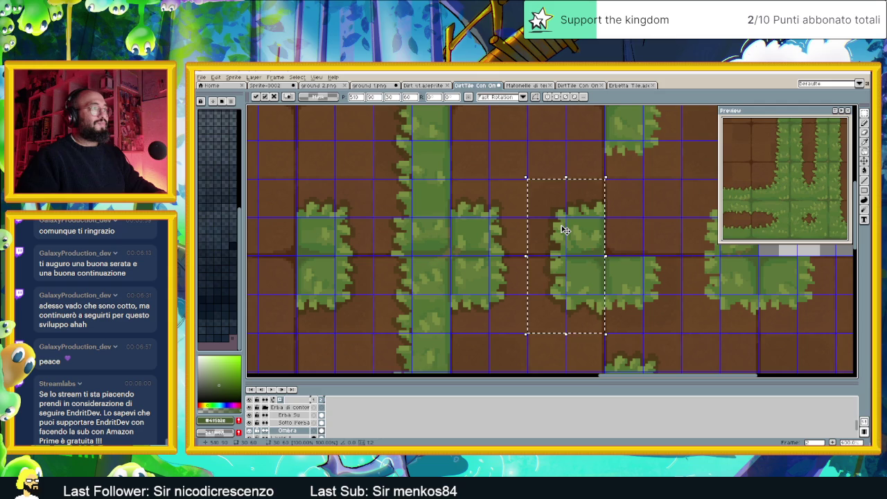
pyautogui.press('Return')
# Move the grass corner tile block one pixel up-right into its cell and deselect.
pyautogui.scroll(-2, 513, 263)
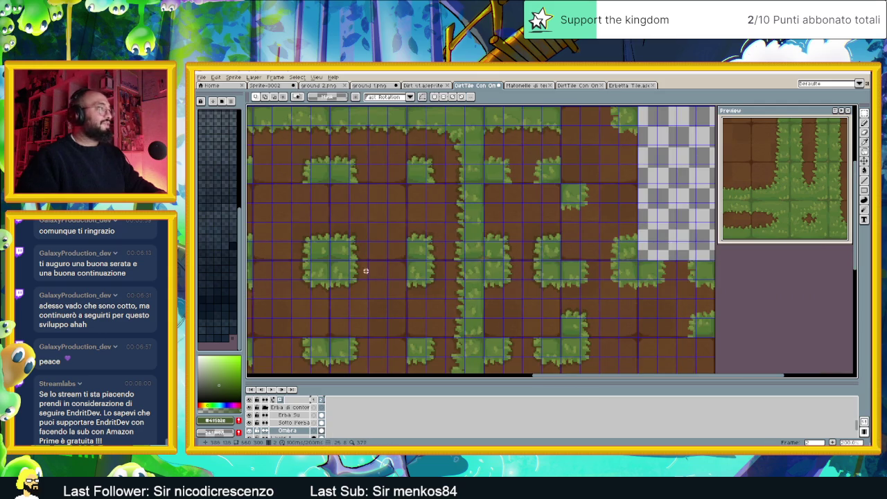
pyautogui.scroll(1, 374, 278)
pyautogui.scroll(1, 349, 250)
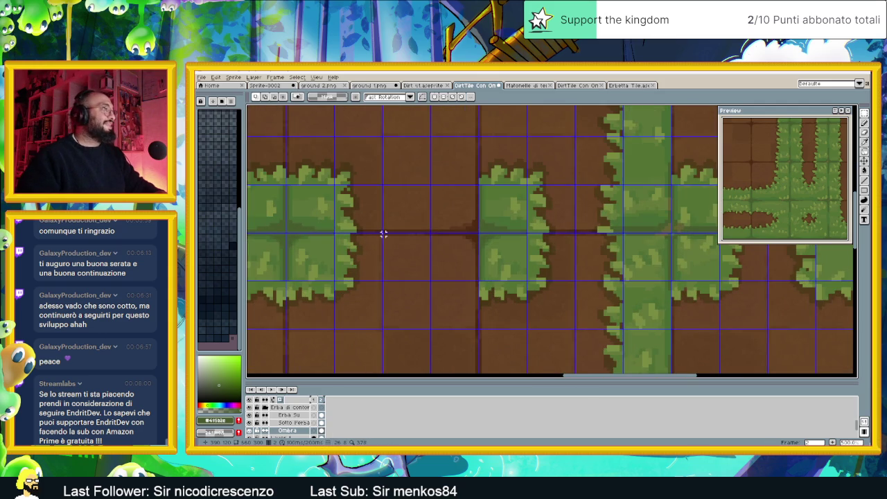
pyautogui.moveTo(380, 234); pyautogui.dragTo(286, 328)
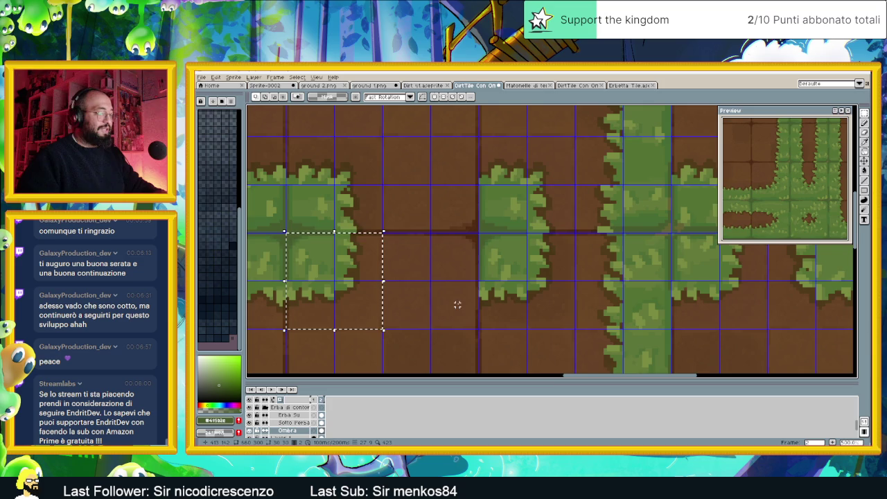
pyautogui.scroll(-1, 477, 311)
pyautogui.scroll(-1, 547, 303)
pyautogui.scroll(1, 460, 296)
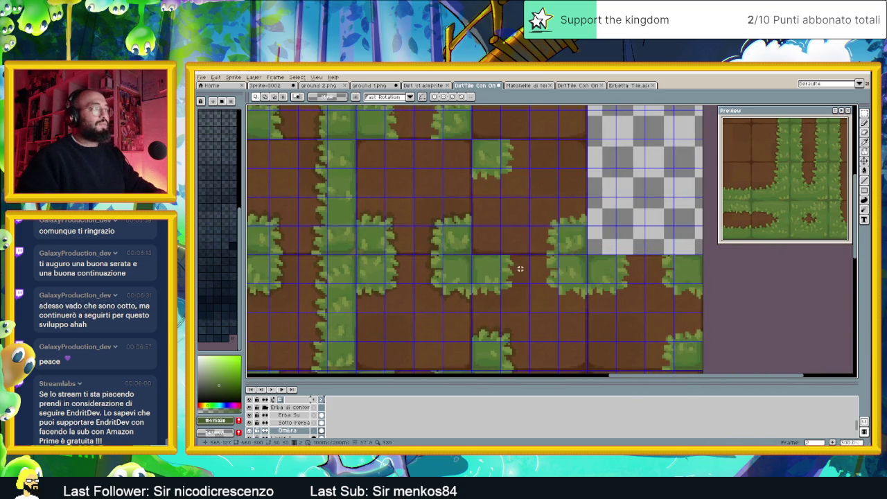
pyautogui.moveTo(529, 279); pyautogui.dragTo(483, 291)
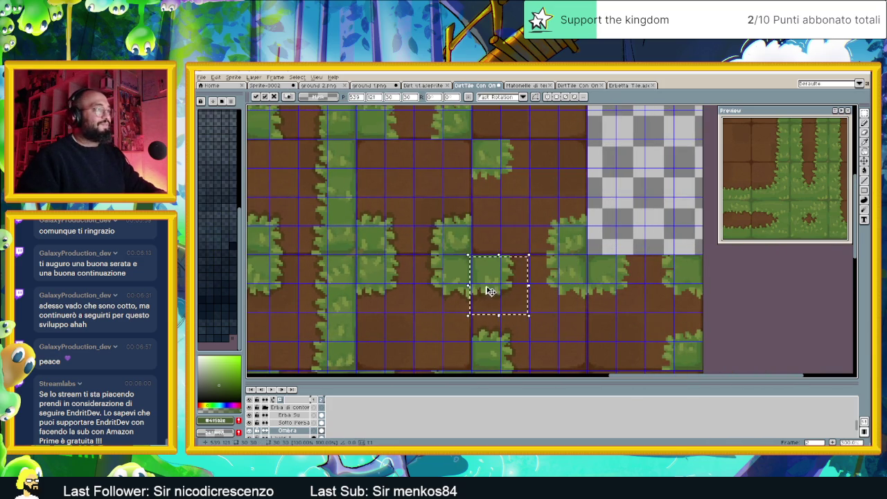
pyautogui.scroll(3, 485, 289)
pyautogui.moveTo(525, 270); pyautogui.dragTo(535, 256)
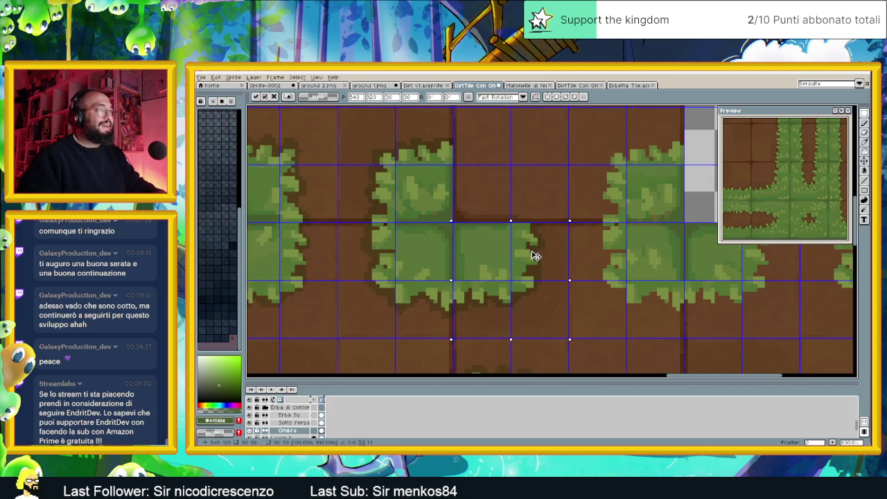
pyautogui.scroll(-2, 610, 272)
pyautogui.scroll(-1, 665, 278)
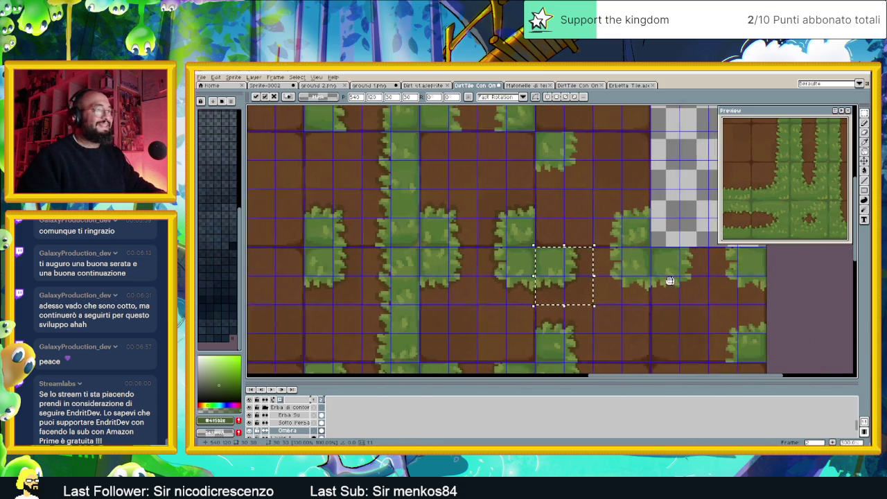
pyautogui.hscroll(3, 676, 280)
pyautogui.click(397, 198)
# Move the grass tile one cell right, nudge it one pixel, and drop it.
pyautogui.moveTo(383, 192); pyautogui.dragTo(497, 293)
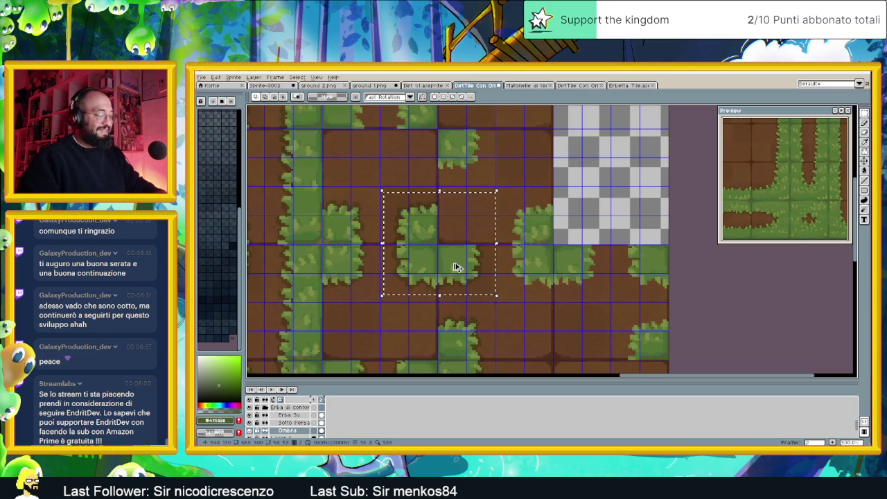
pyautogui.moveTo(456, 268); pyautogui.dragTo(537, 247)
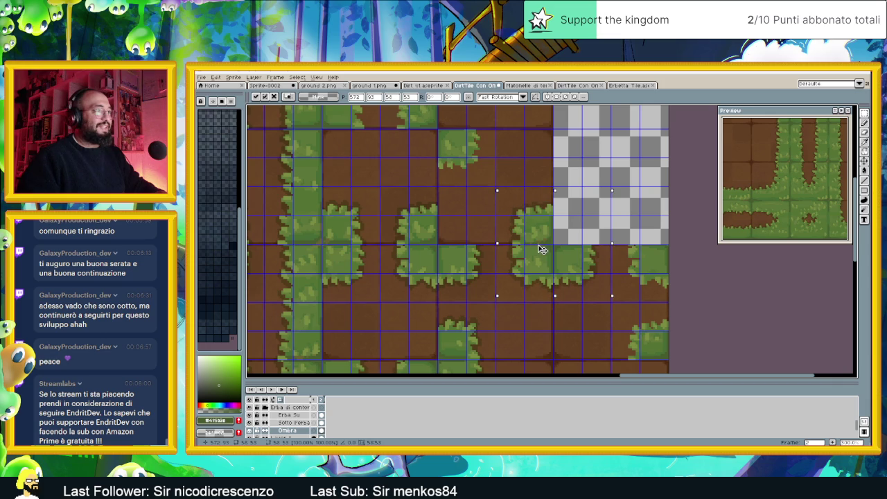
pyautogui.scroll(2, 542, 250)
pyautogui.moveTo(564, 262); pyautogui.dragTo(564, 261)
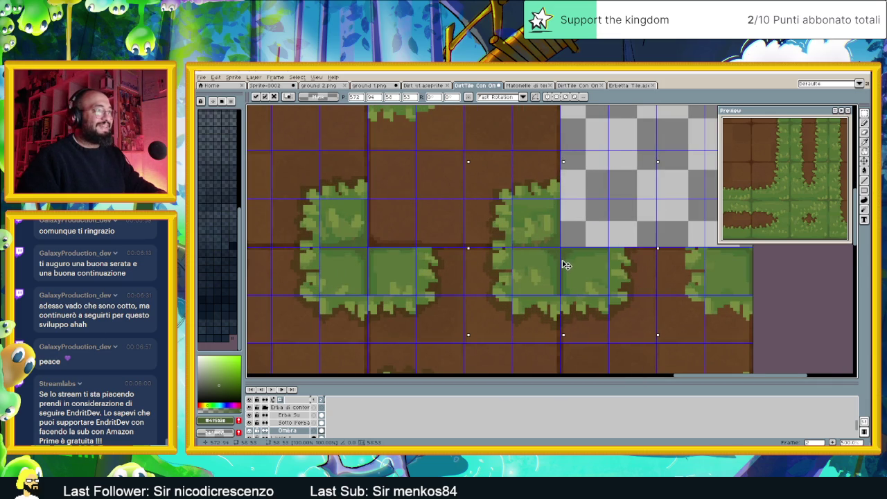
pyautogui.scroll(-2, 509, 248)
pyautogui.scroll(-1, 508, 248)
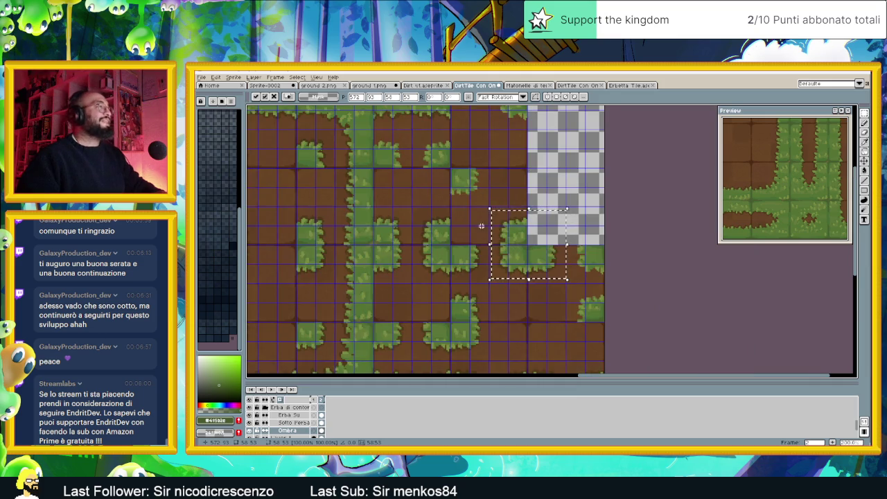
pyautogui.scroll(-1, 485, 229)
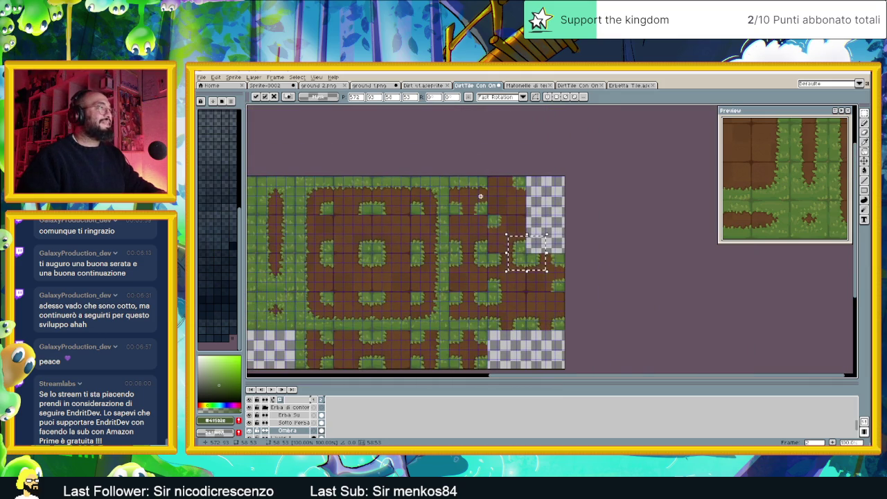
pyautogui.scroll(1, 478, 198)
pyautogui.scroll(-1, 503, 291)
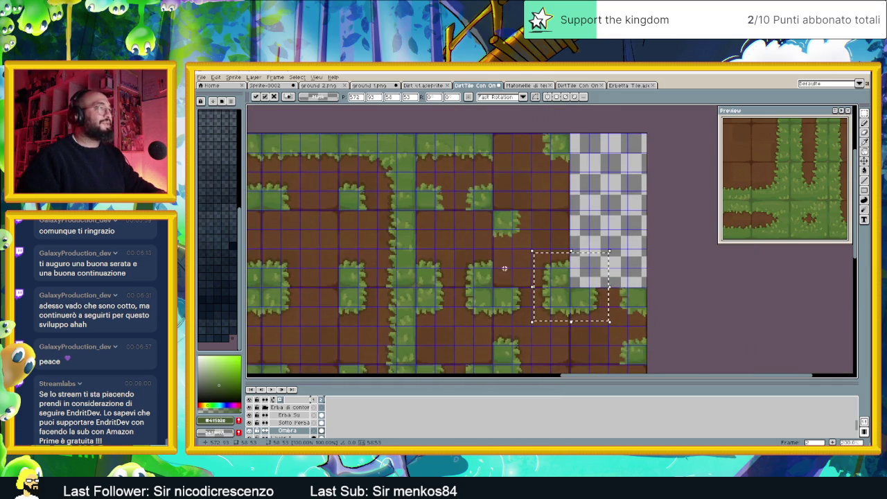
pyautogui.scroll(1, 467, 274)
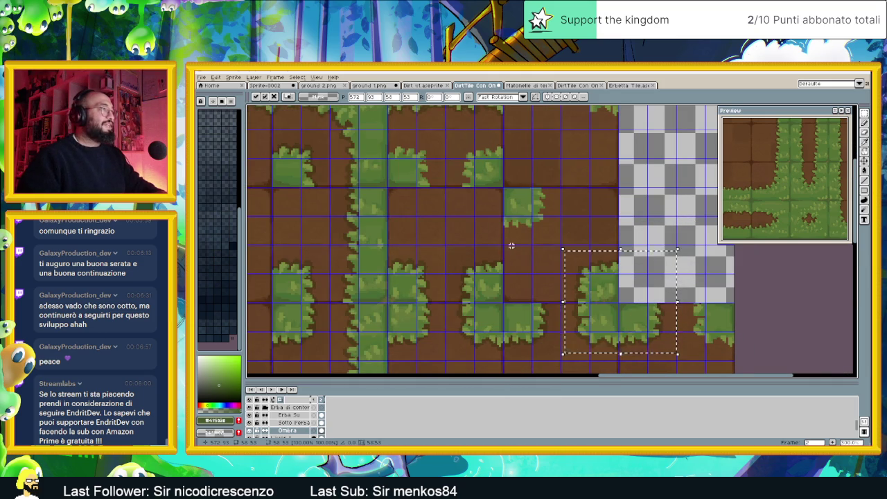
pyautogui.hotkey('ctrl', 'd')
# Move the pair of grass tiles up into place, fine-tuned by one pixel.
pyautogui.press('u')
pyautogui.moveTo(524, 250); pyautogui.dragTo(380, 303)
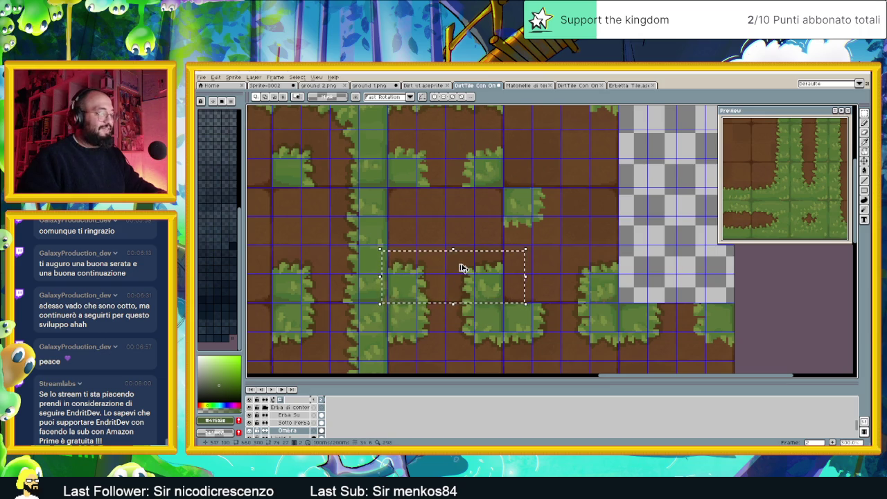
pyautogui.scroll(2, 465, 187)
pyautogui.moveTo(489, 327)
pyautogui.mouseDown()
pyautogui.moveTo(506, 284)
pyautogui.moveTo(500, 229)
pyautogui.mouseUp()
pyautogui.scroll(2, 503, 229)
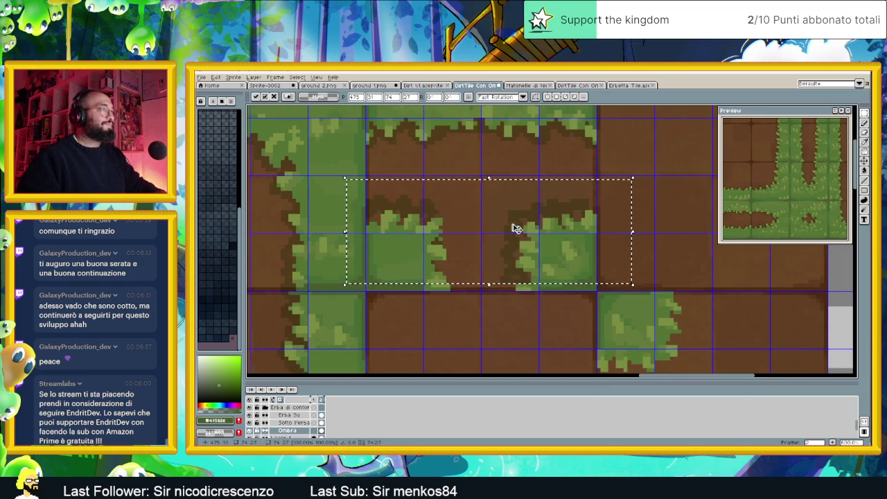
pyautogui.moveTo(541, 237); pyautogui.dragTo(541, 235)
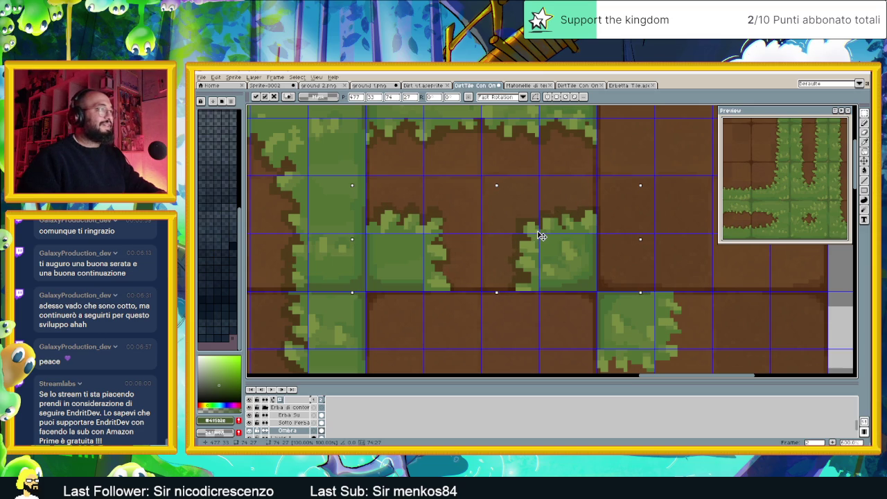
pyautogui.moveTo(541, 237); pyautogui.dragTo(541, 237)
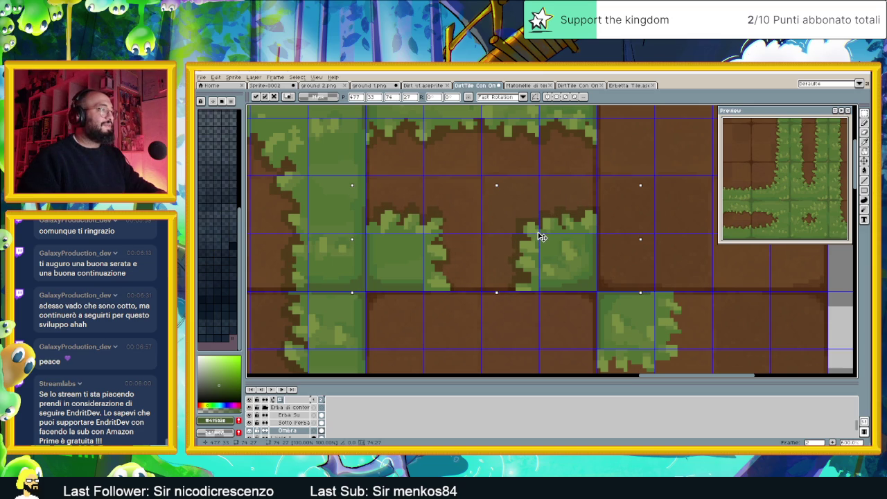
pyautogui.scroll(-2, 539, 235)
pyautogui.scroll(-2, 561, 234)
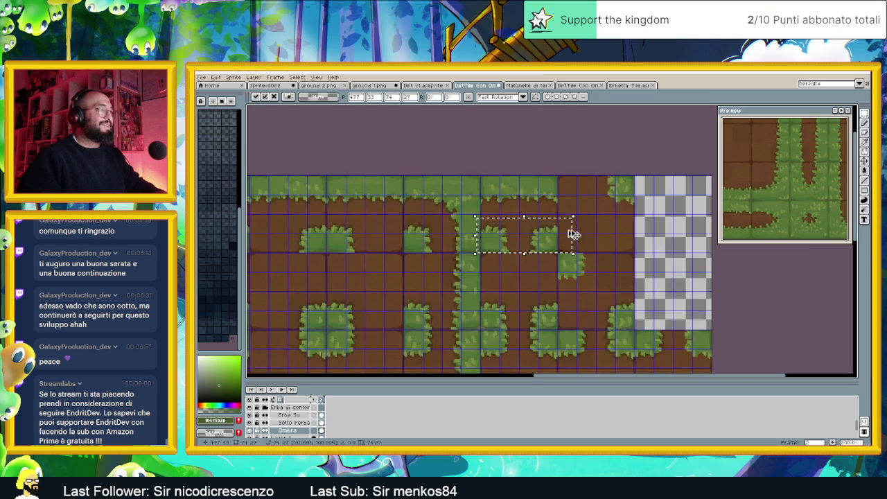
pyautogui.click(581, 293)
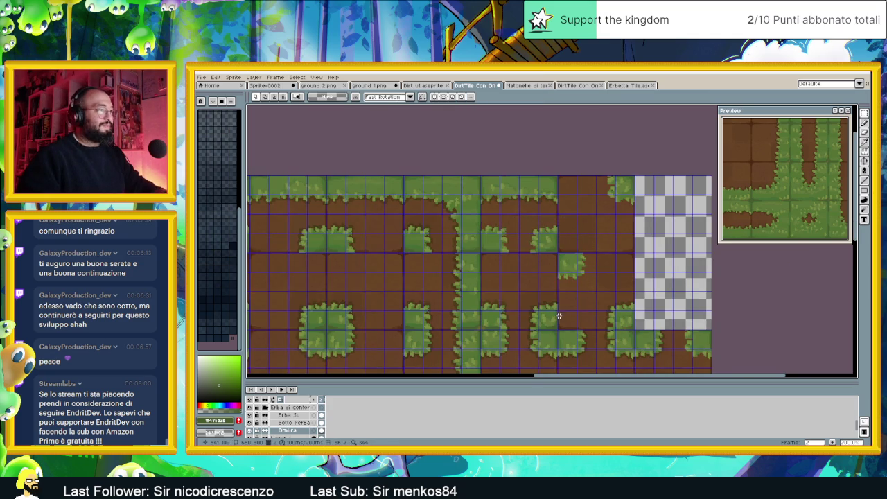
# Shift another block of tiles into its grid cells.
pyautogui.scroll(2, 506, 305)
pyautogui.moveTo(371, 321); pyautogui.dragTo(563, 226)
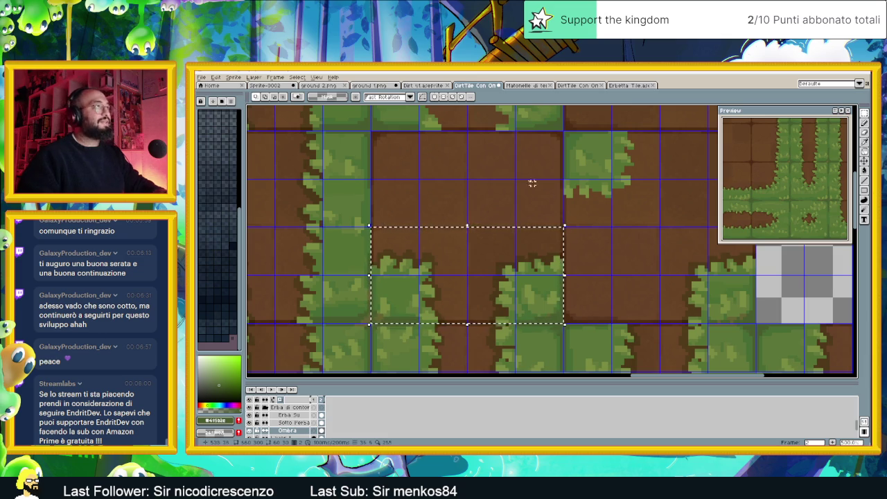
pyautogui.scroll(1, 504, 198)
pyautogui.hscroll(-1, 504, 207)
pyautogui.moveTo(505, 240)
pyautogui.mouseDown()
pyautogui.moveTo(483, 263)
pyautogui.moveTo(479, 233)
pyautogui.mouseUp()
pyautogui.click(624, 222)
# Select a single full grass tile and move it up-left into its cell.
pyautogui.scroll(-1, 515, 228)
pyautogui.scroll(-1, 515, 229)
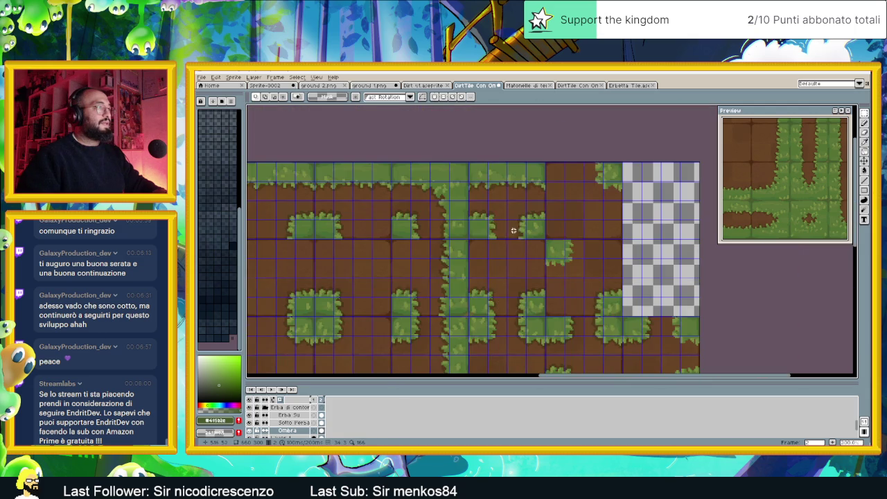
pyautogui.scroll(1, 491, 219)
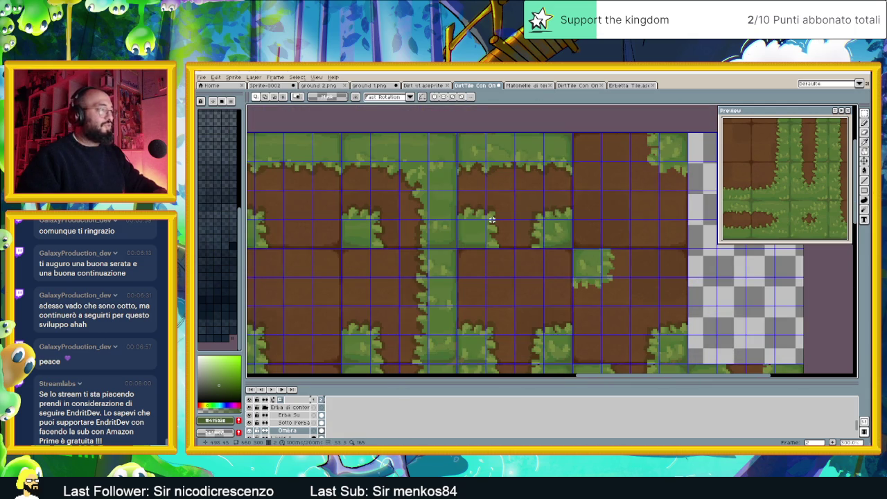
pyautogui.scroll(-1, 492, 219)
pyautogui.moveTo(577, 251); pyautogui.dragTo(524, 229)
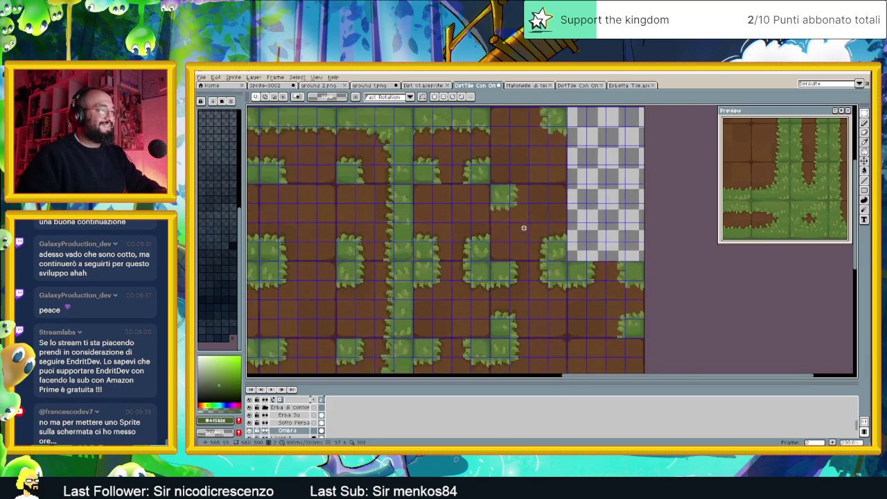
pyautogui.scroll(1, 559, 255)
pyautogui.scroll(1, 607, 277)
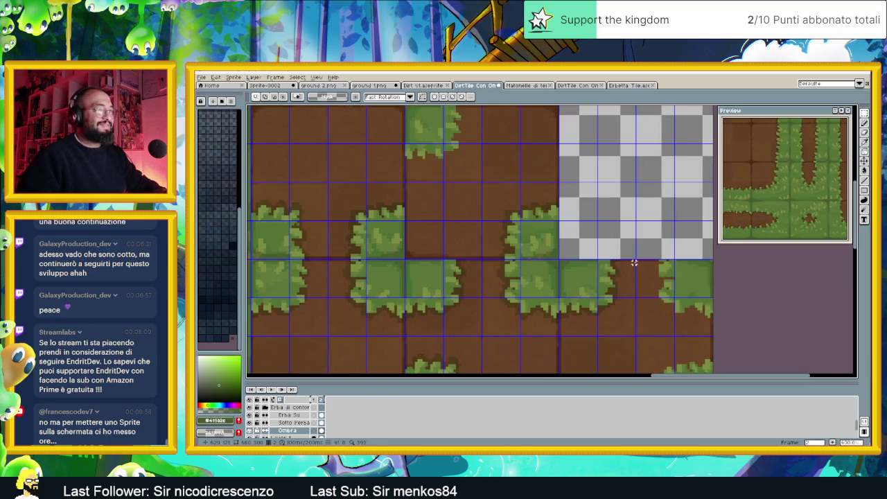
pyautogui.moveTo(634, 260); pyautogui.dragTo(559, 322)
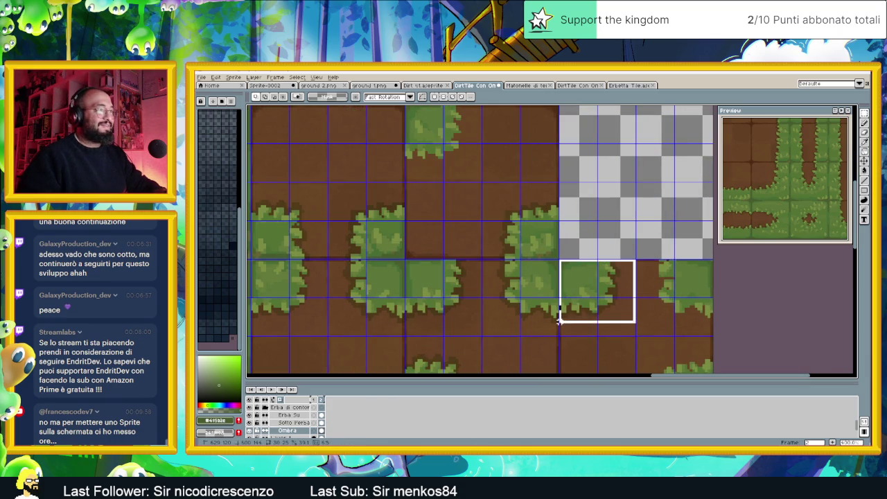
pyautogui.moveTo(560, 320); pyautogui.dragTo(559, 337)
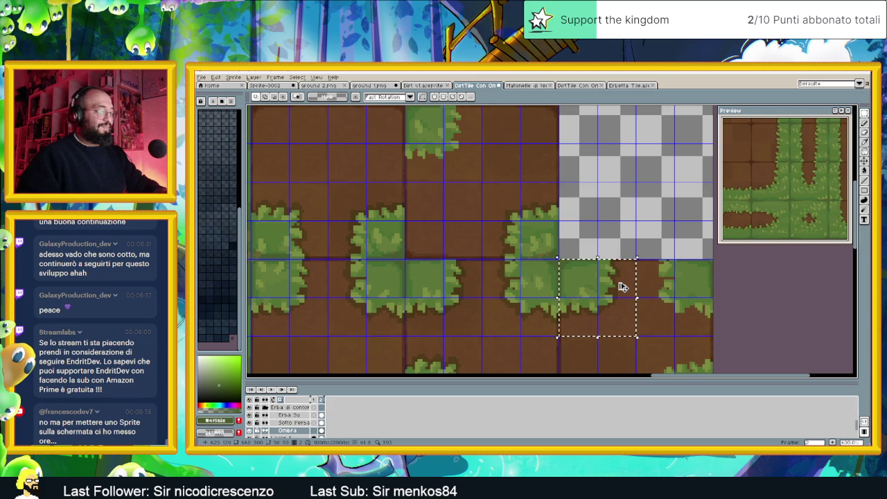
pyautogui.moveTo(622, 286)
pyautogui.mouseDown()
pyautogui.moveTo(470, 140)
pyautogui.moveTo(559, 264)
pyautogui.mouseUp()
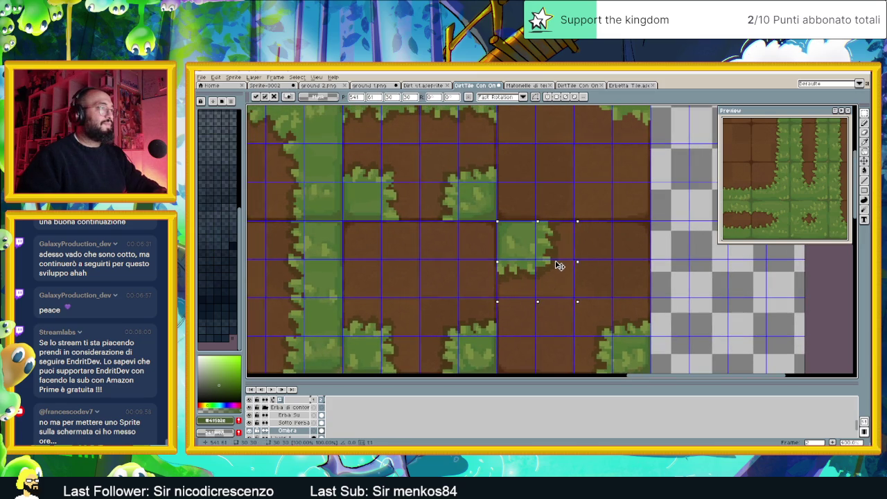
pyautogui.click(620, 255)
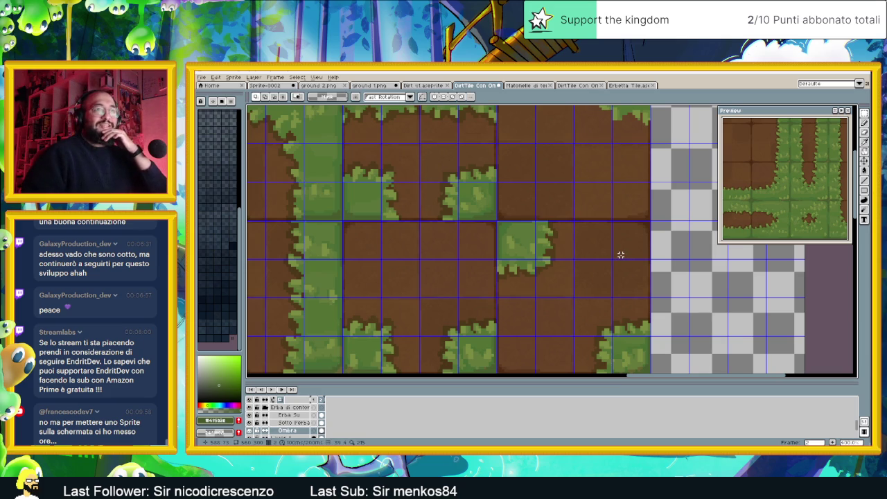
# Bring the next tiles into view and pick up the selected tile for moving.
pyautogui.scroll(-1, 617, 261)
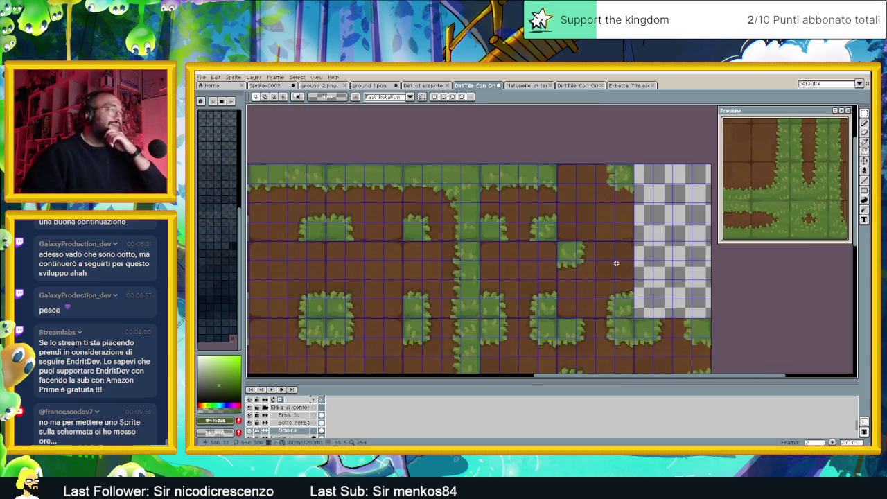
pyautogui.scroll(1, 613, 314)
pyautogui.scroll(1, 616, 320)
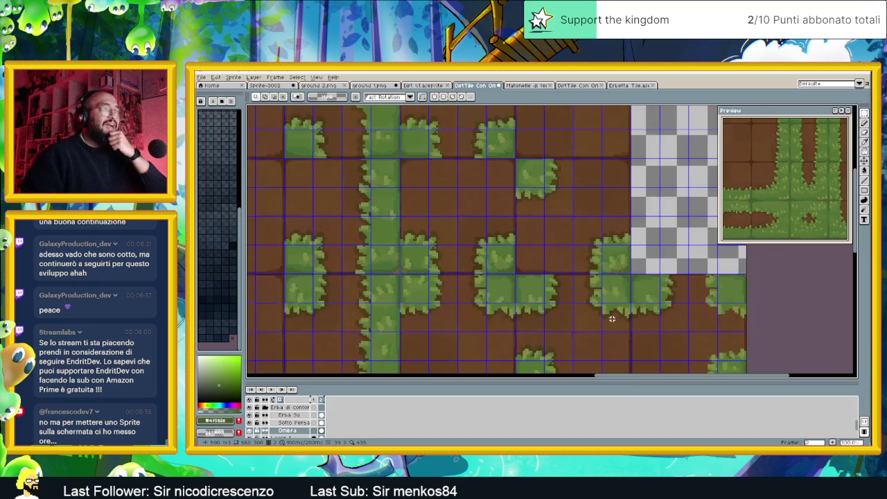
pyautogui.scroll(1, 621, 329)
pyautogui.moveTo(635, 326)
pyautogui.mouseDown()
pyautogui.moveTo(581, 299)
pyautogui.moveTo(509, 240)
pyautogui.mouseUp()
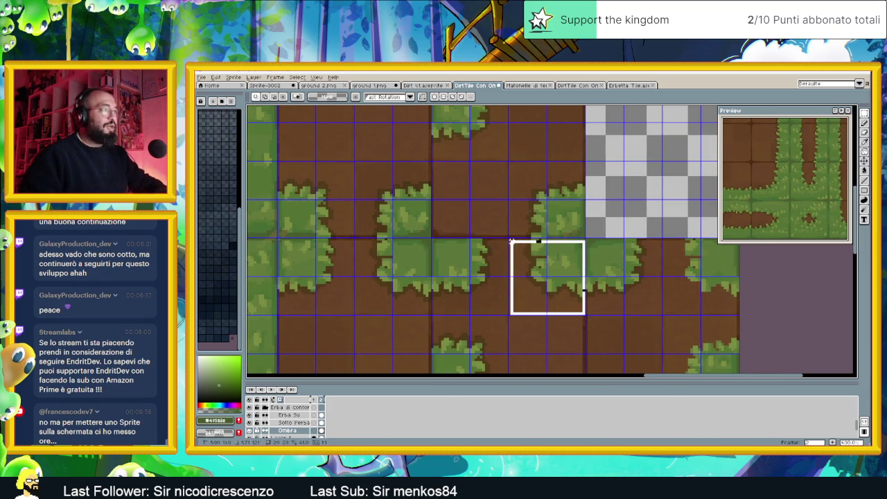
pyautogui.scroll(-2, 555, 221)
pyautogui.scroll(3, 552, 196)
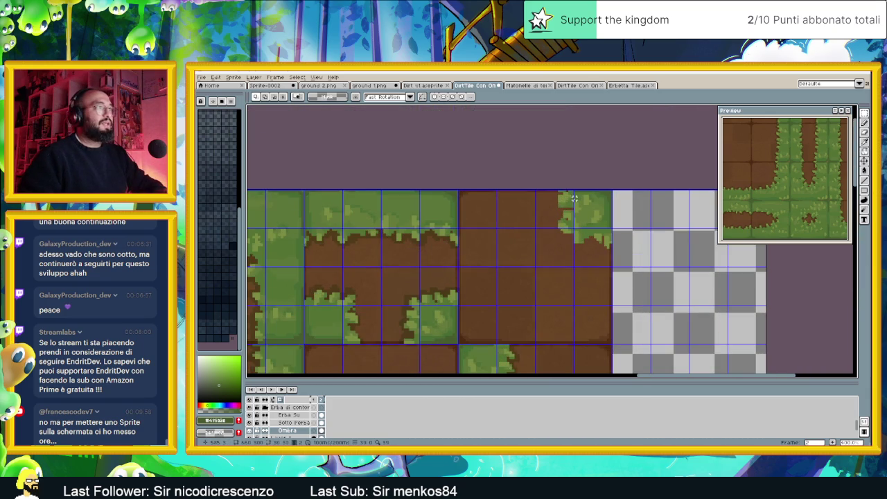
pyautogui.click(578, 199)
pyautogui.scroll(1, 584, 198)
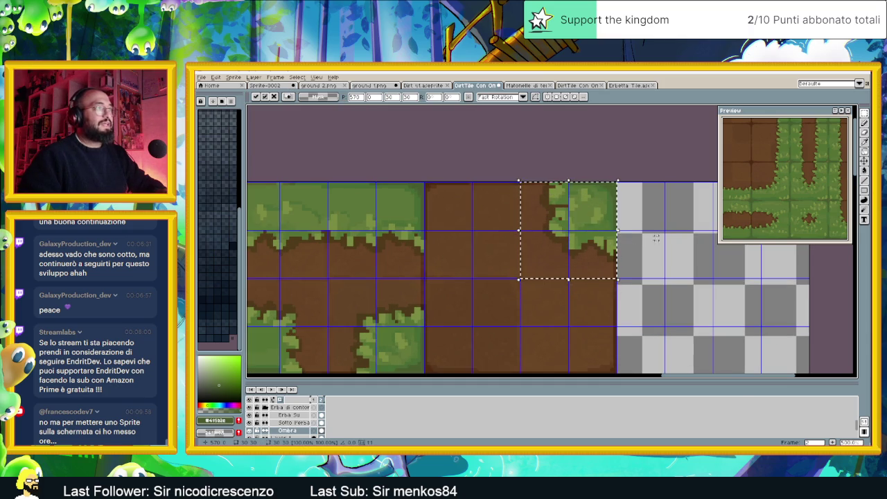
# Place a copy of the grass tile into an empty dirt cell on the right.
pyautogui.press('Return')
pyautogui.scroll(-3, 623, 246)
pyautogui.scroll(-1, 636, 251)
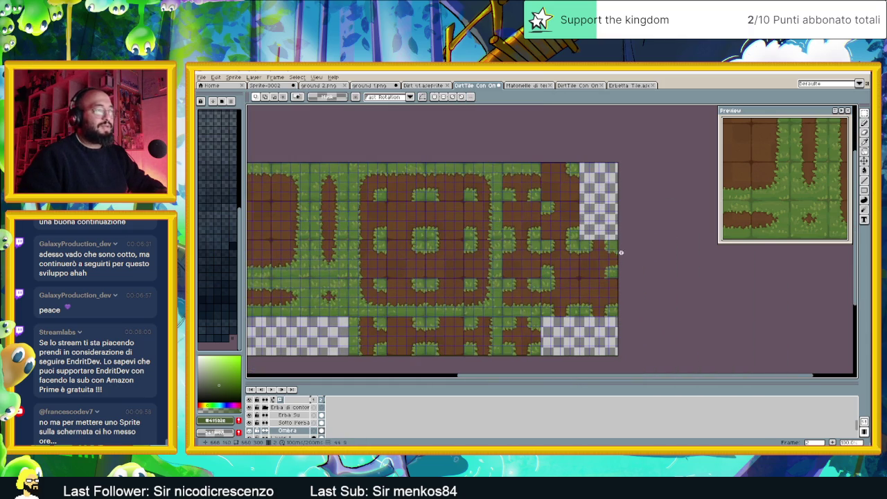
pyautogui.scroll(2, 609, 258)
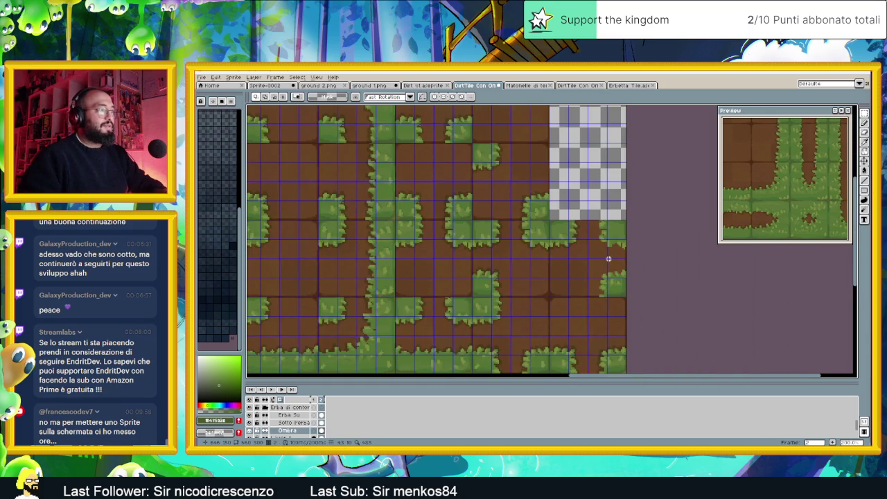
pyautogui.scroll(1, 605, 255)
pyautogui.hotkey('ctrl', 'v')
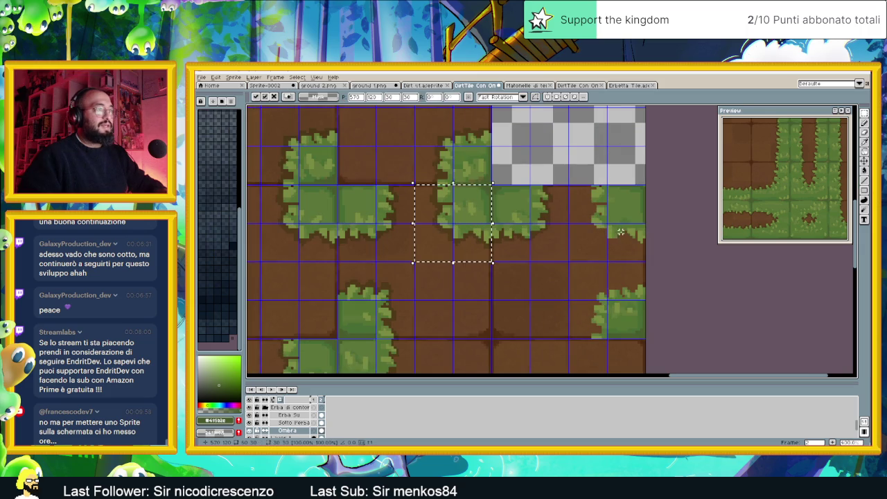
pyautogui.moveTo(471, 225); pyautogui.dragTo(622, 225)
pyautogui.scroll(2, 621, 225)
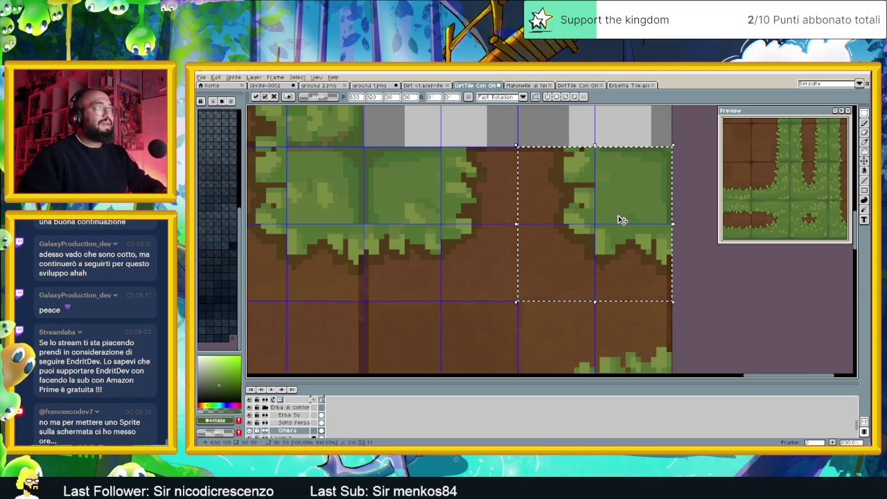
pyautogui.scroll(-2, 621, 220)
pyautogui.scroll(-1, 614, 239)
pyautogui.scroll(-1, 594, 257)
pyautogui.scroll(2, 590, 274)
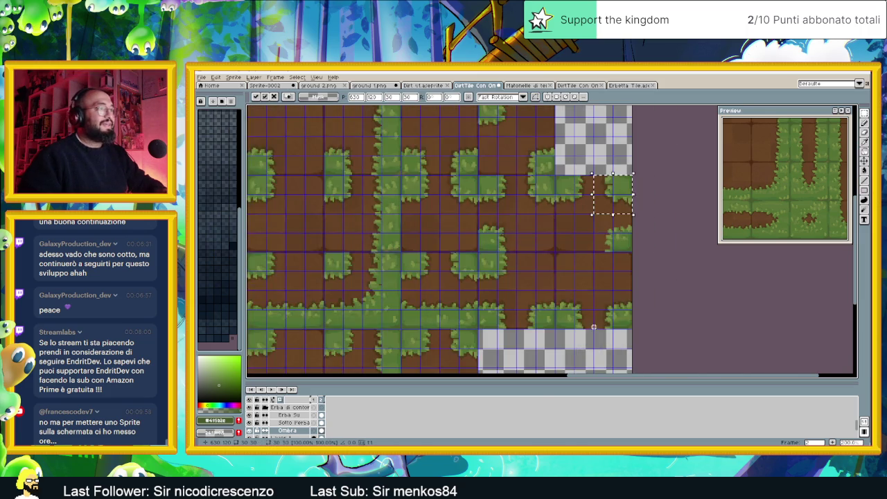
pyautogui.scroll(1, 594, 327)
pyautogui.scroll(1, 575, 277)
pyautogui.scroll(1, 566, 245)
pyautogui.press('Return')
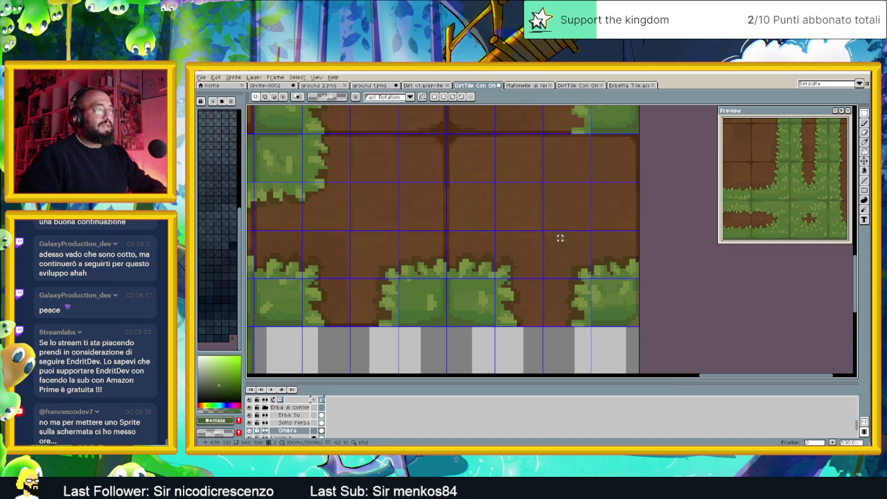
# Duplicate the bottom-right grass-edge tile and nudge the copy one pixel down into its cell.
pyautogui.moveTo(544, 231); pyautogui.dragTo(637, 321)
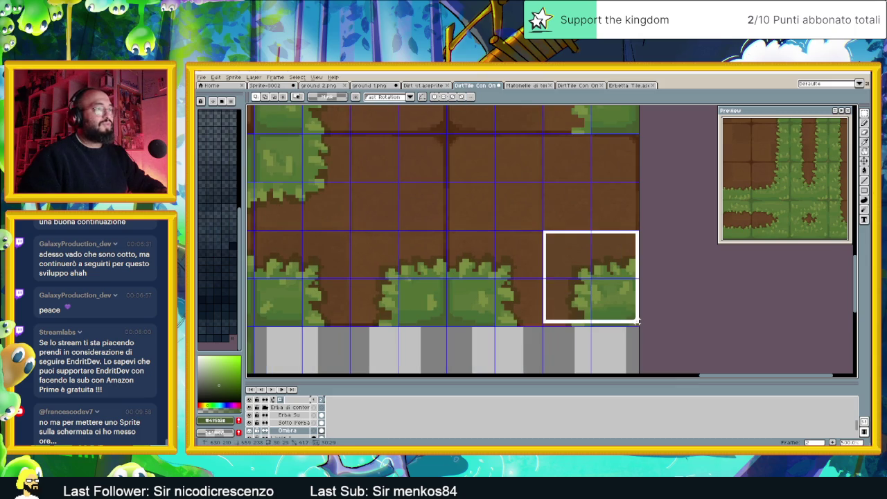
pyautogui.scroll(-3, 589, 333)
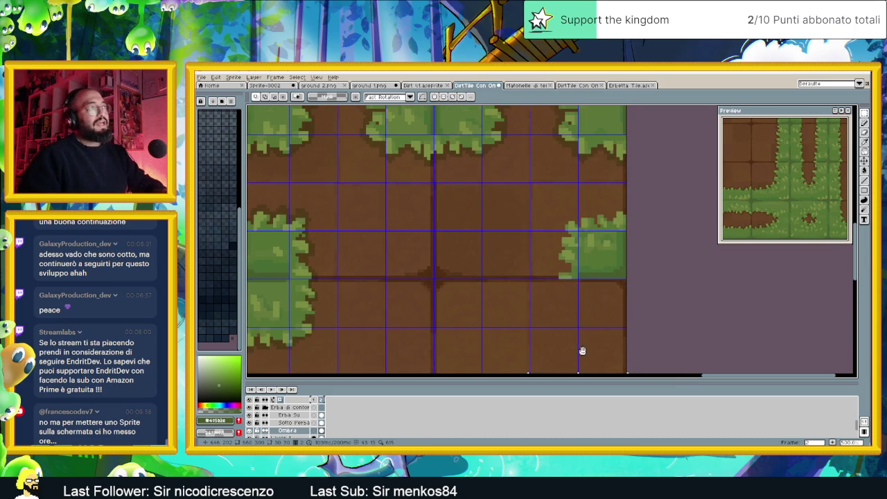
pyautogui.hotkey('ctrl', 'v')
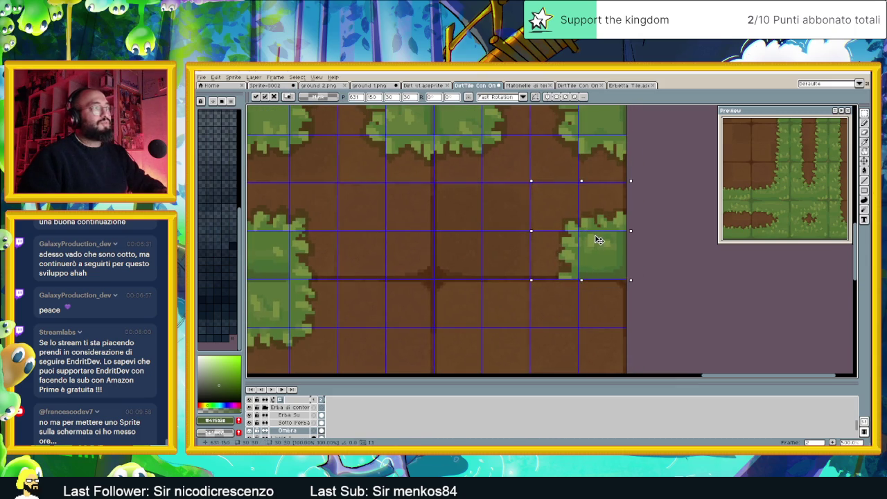
pyautogui.moveTo(598, 239); pyautogui.dragTo(597, 241)
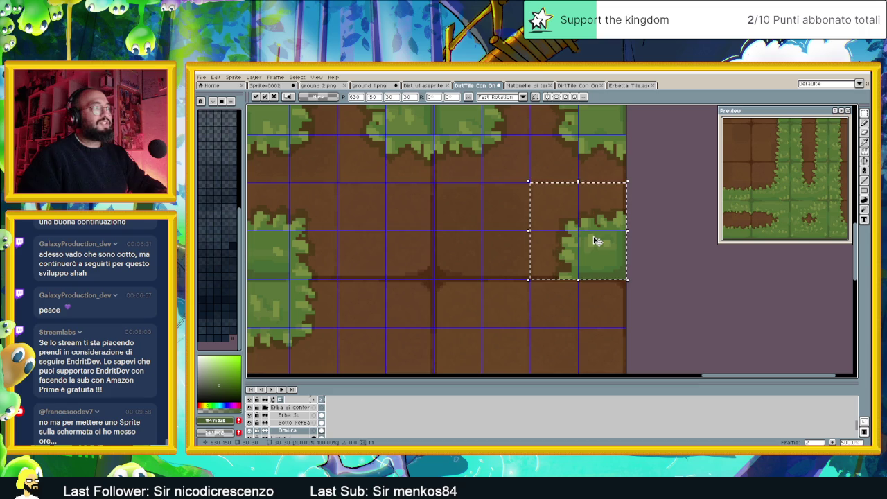
pyautogui.click(663, 216)
pyautogui.scroll(-2, 665, 219)
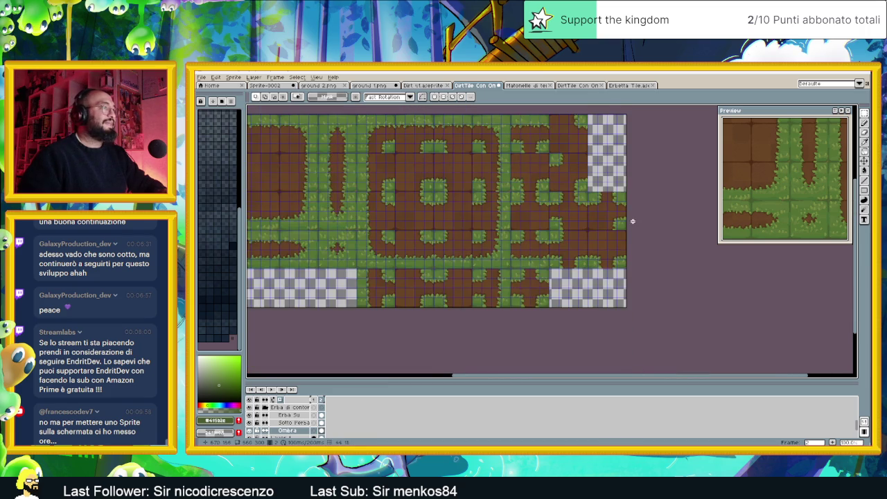
pyautogui.moveTo(632, 219); pyautogui.dragTo(658, 262)
pyautogui.scroll(-1, 659, 261)
pyautogui.scroll(1, 618, 225)
pyautogui.scroll(1, 620, 226)
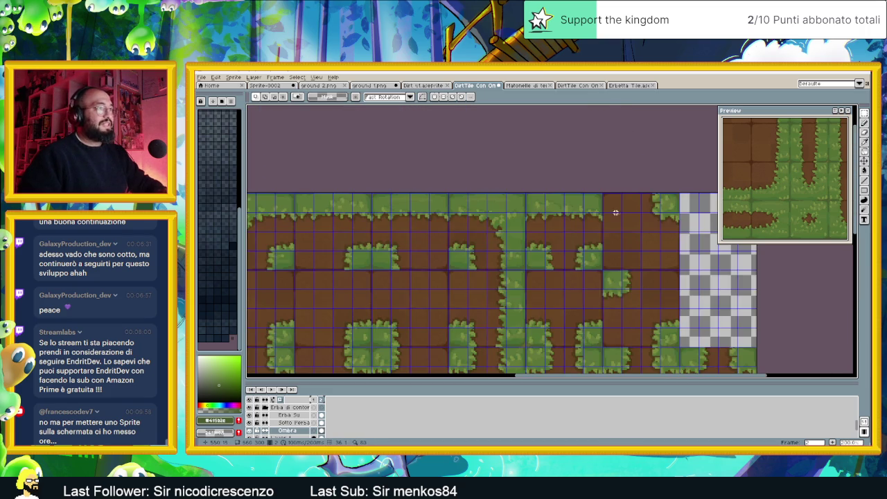
# Save the DirtTile Con Ombra file with Ctrl+S and review the whole tilesheet.
pyautogui.hotkey('ctrl', 's')
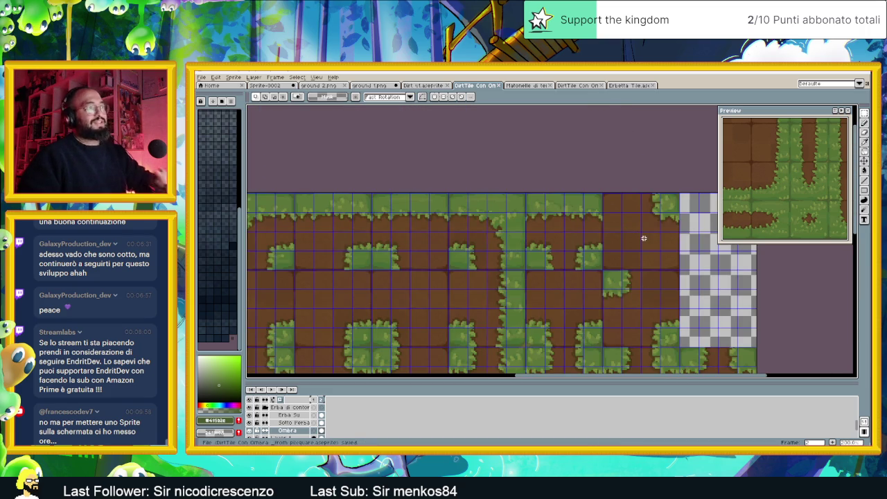
pyautogui.scroll(-1, 661, 251)
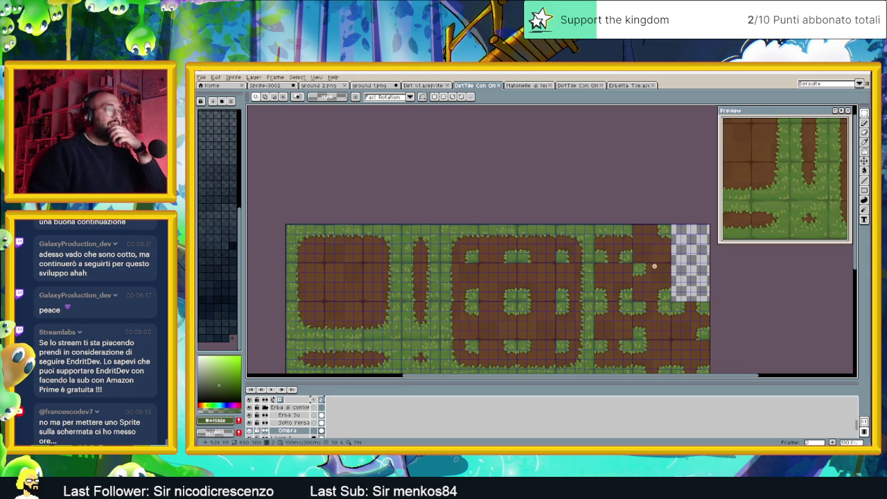
pyautogui.scroll(1, 631, 210)
pyautogui.scroll(1, 614, 190)
pyautogui.scroll(-2, 651, 246)
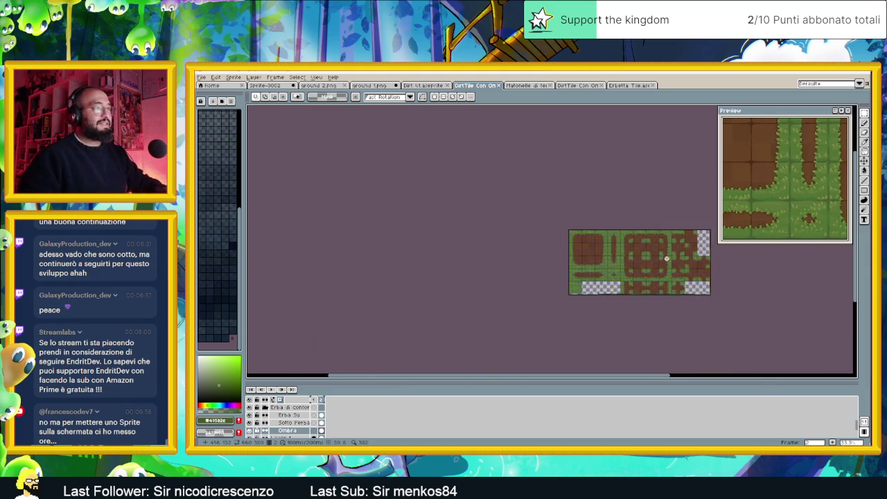
pyautogui.scroll(1, 566, 244)
pyautogui.scroll(1, 566, 243)
pyautogui.hotkey('ctrl', 's')
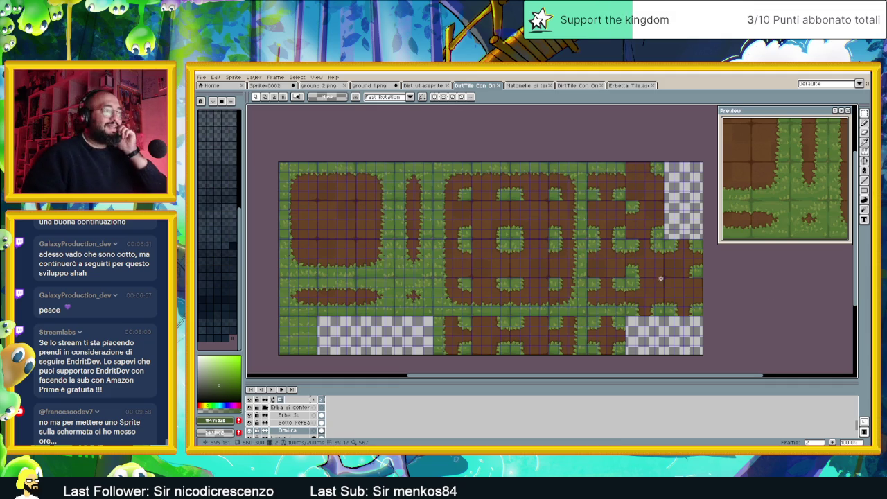
pyautogui.moveTo(657, 276); pyautogui.dragTo(654, 260)
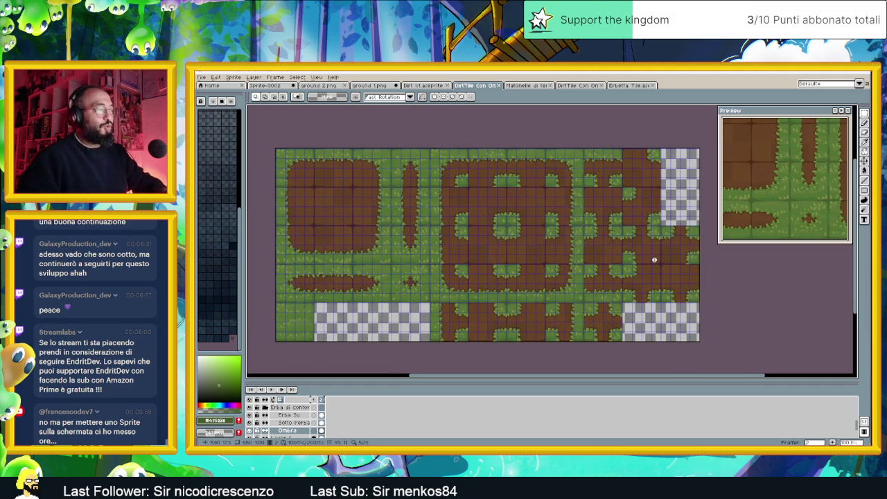
pyautogui.scroll(-2, 288, 414)
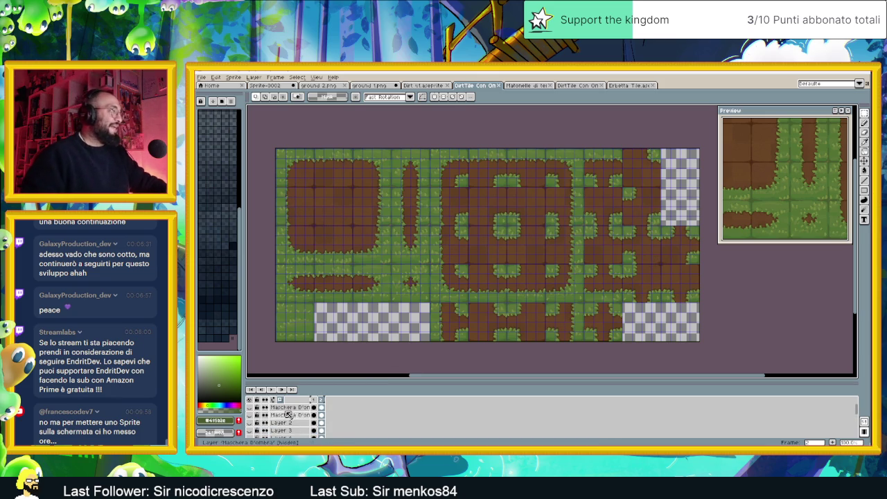
# Compare the Maschera D'ombra layer on and off, then lower its opacity to semi-transparent.
pyautogui.click(250, 415)
pyautogui.click(250, 414)
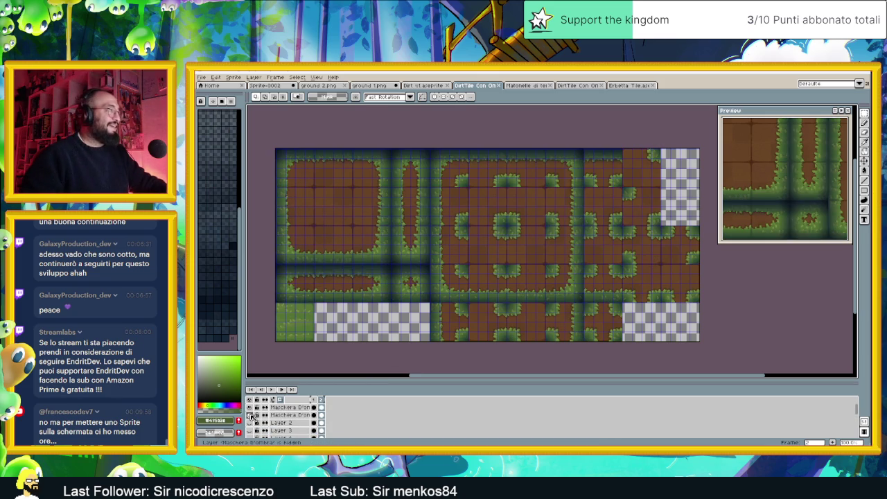
pyautogui.doubleClick(290, 414)
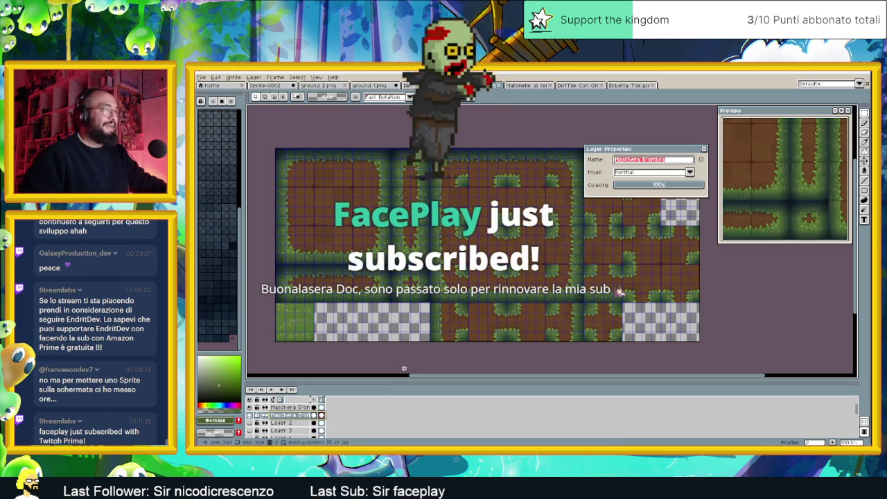
pyautogui.click(658, 185)
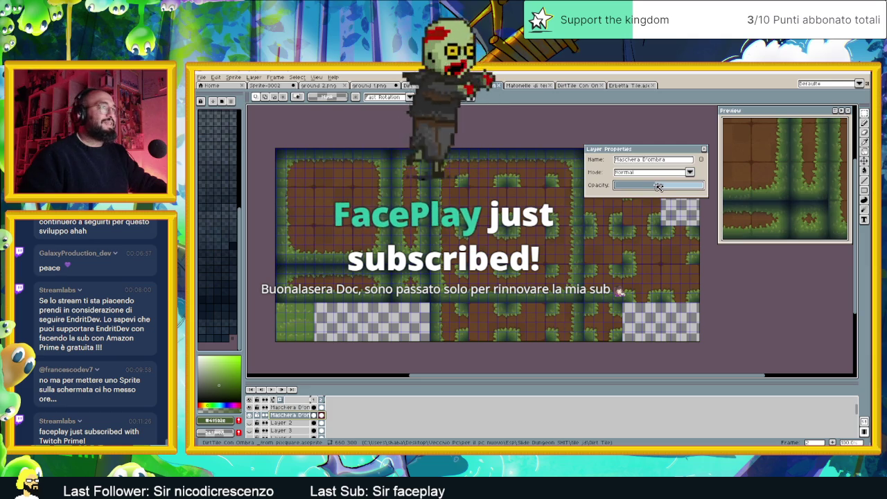
pyautogui.moveTo(658, 186); pyautogui.dragTo(662, 187)
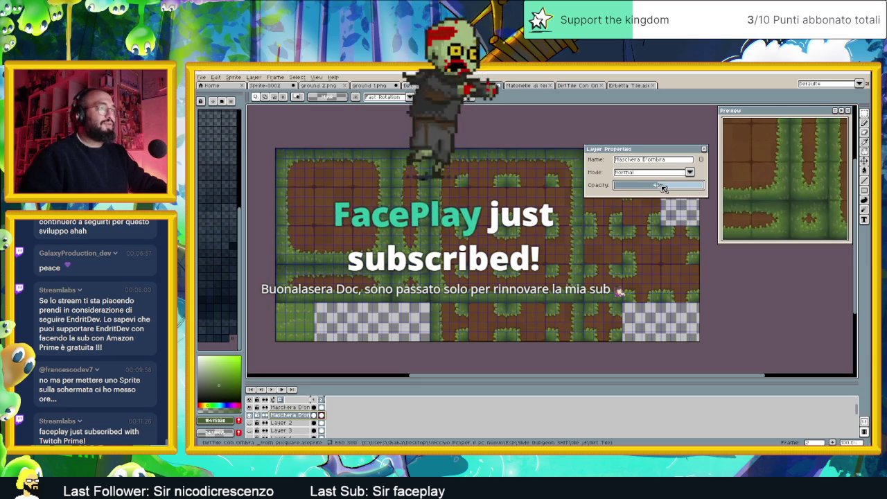
pyautogui.click(703, 149)
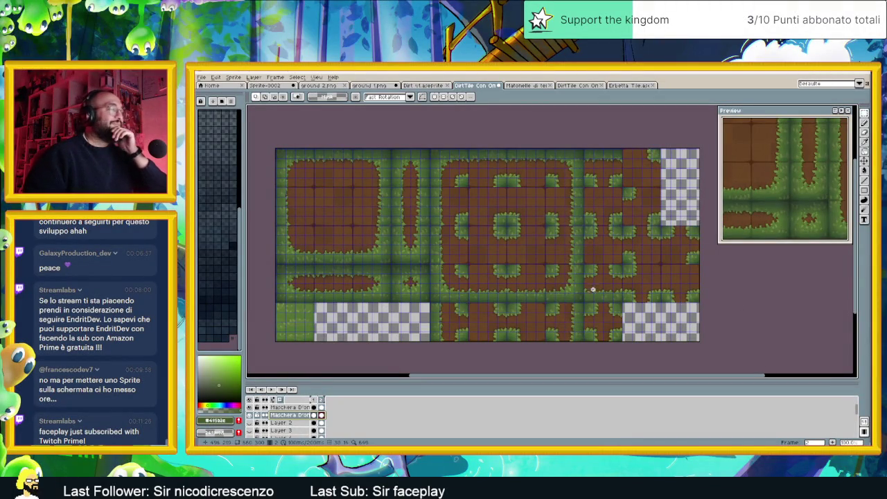
# Inspect the Layer Properties of Maschera D'ombra Copy and Maschera D'ombra.
pyautogui.doubleClick(278, 407)
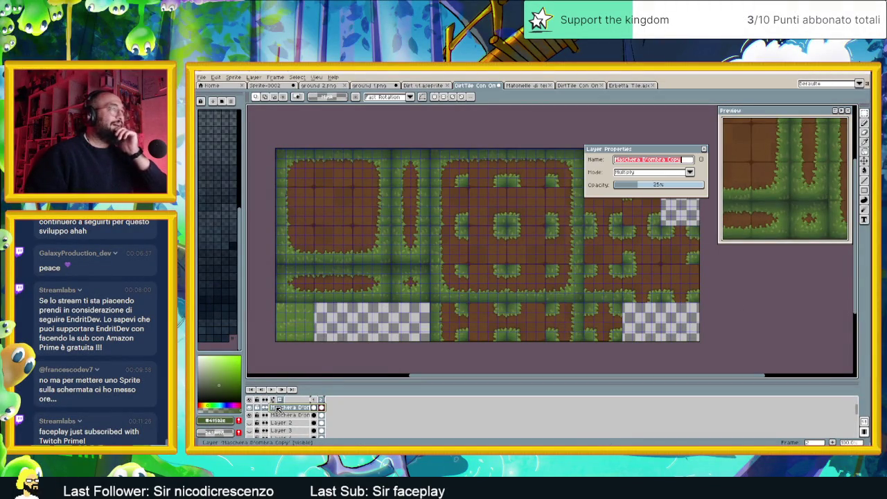
pyautogui.click(704, 148)
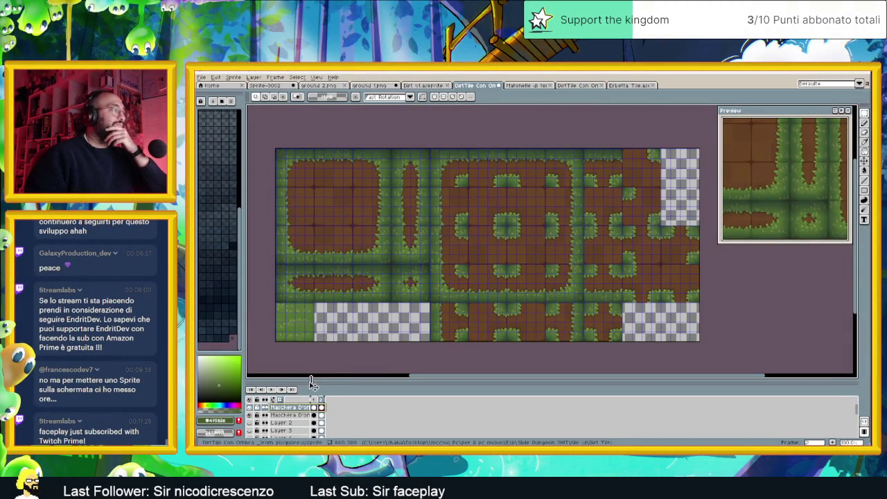
pyautogui.doubleClick(279, 415)
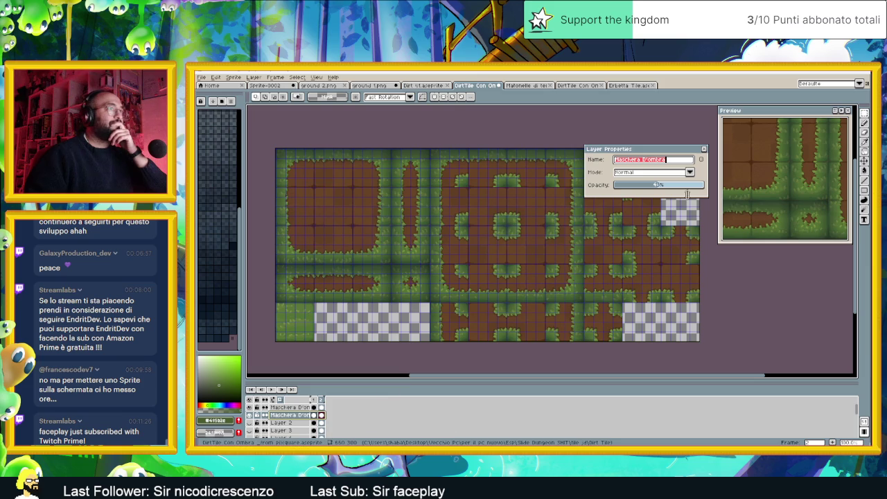
pyautogui.click(704, 150)
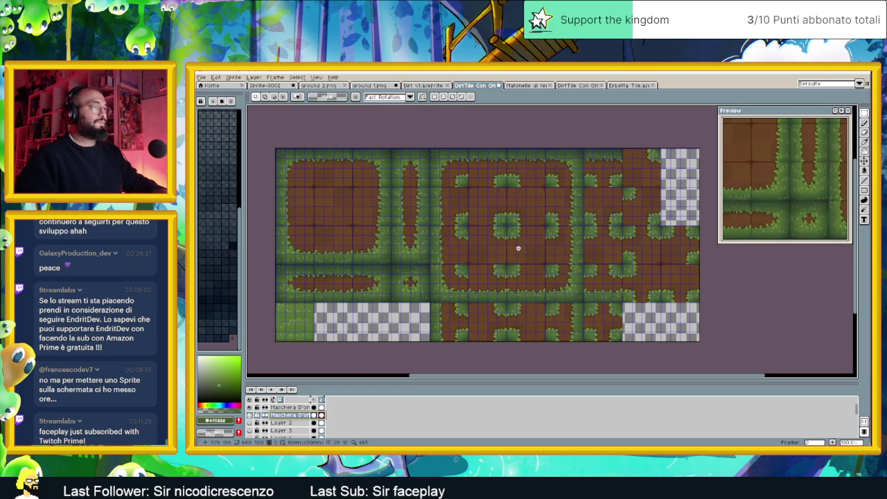
# Save the DirtTile Con Ombra tileset with Ctrl+S.
pyautogui.scroll(-2, 518, 248)
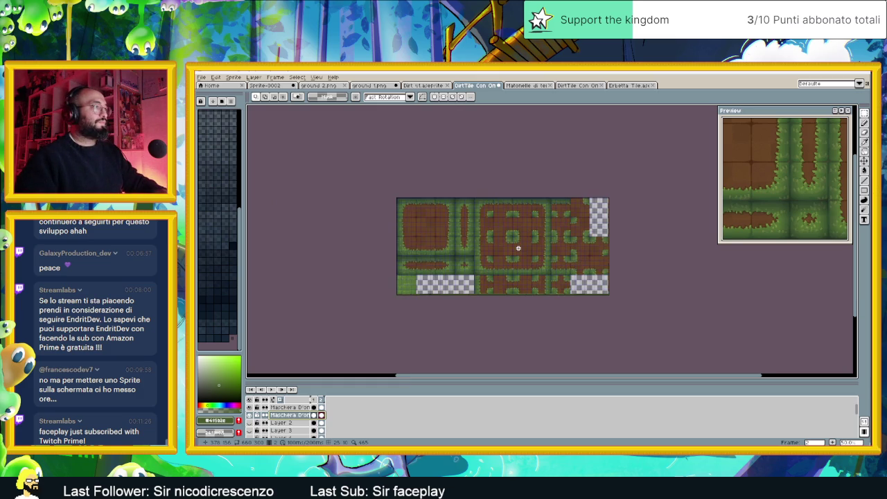
pyautogui.scroll(2, 518, 248)
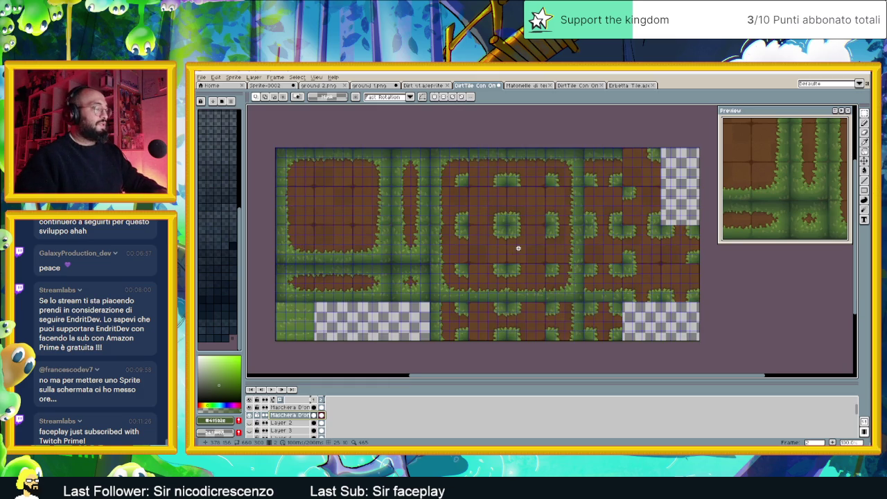
pyautogui.hotkey('ctrl', 's')
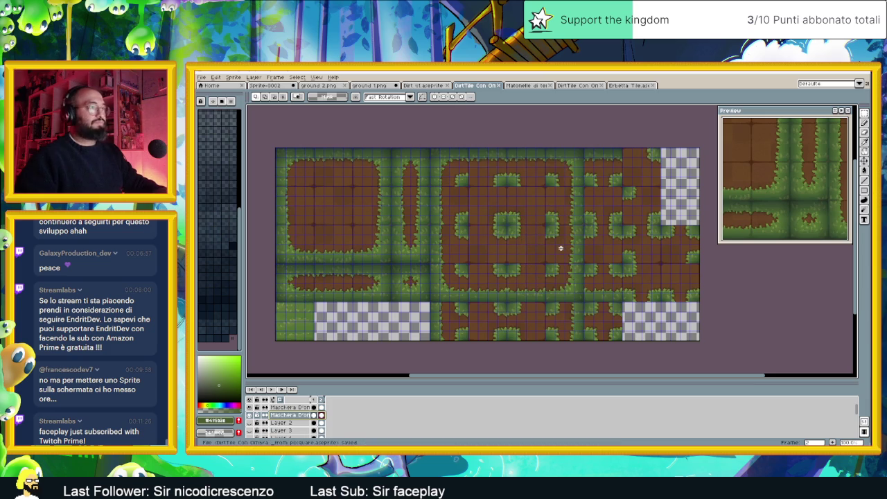